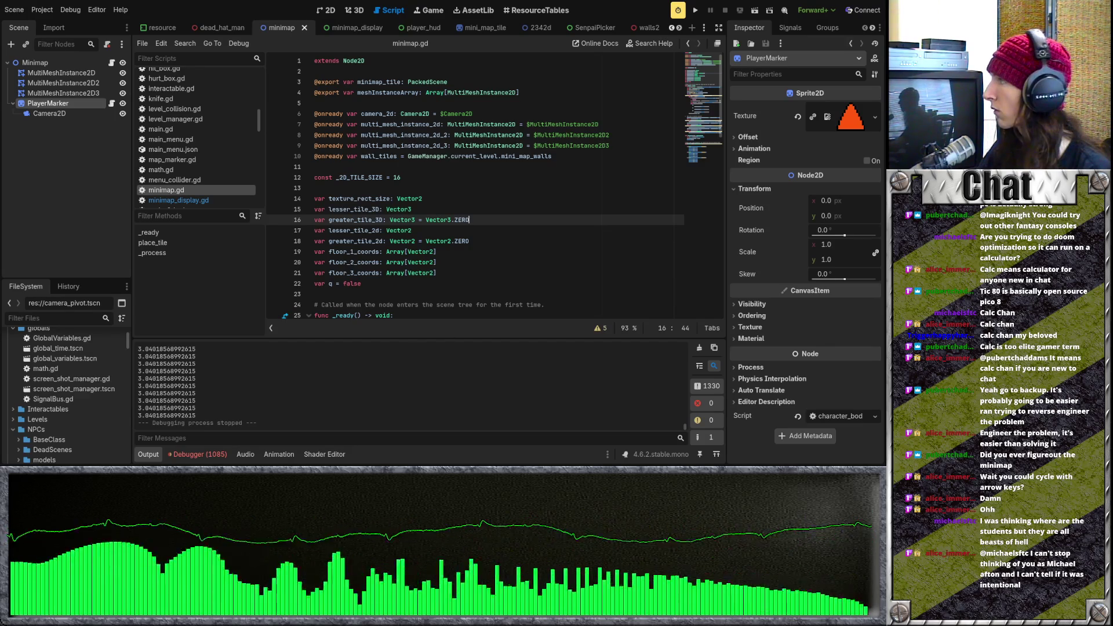
# Look through minimap.gd's variables and _ready function
pyautogui.scroll(-2, 454, 249)
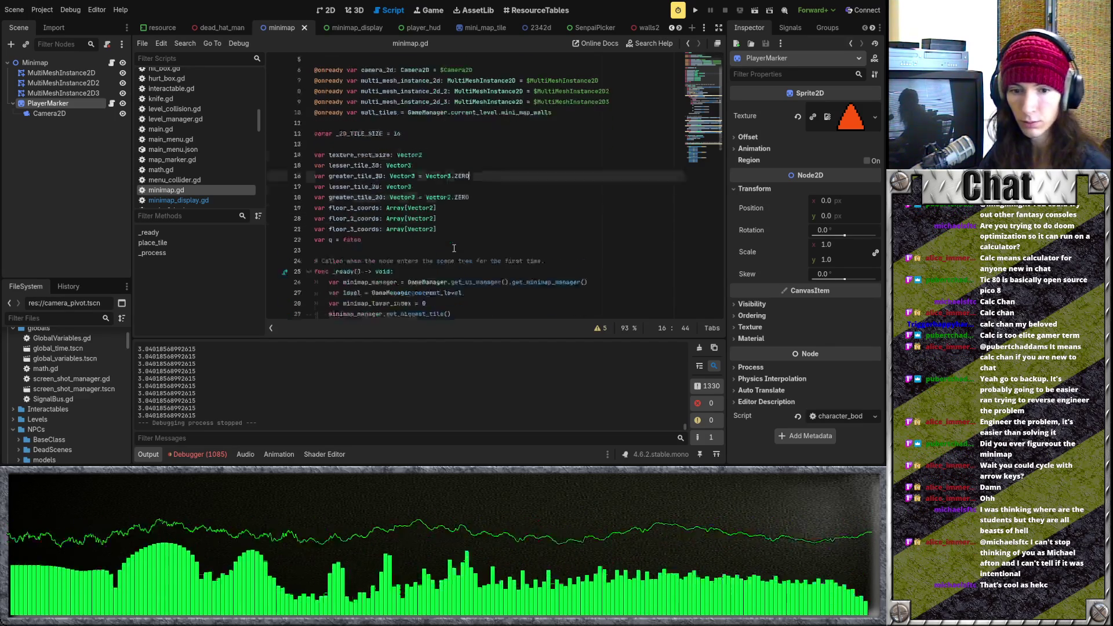
pyautogui.scroll(2, 454, 248)
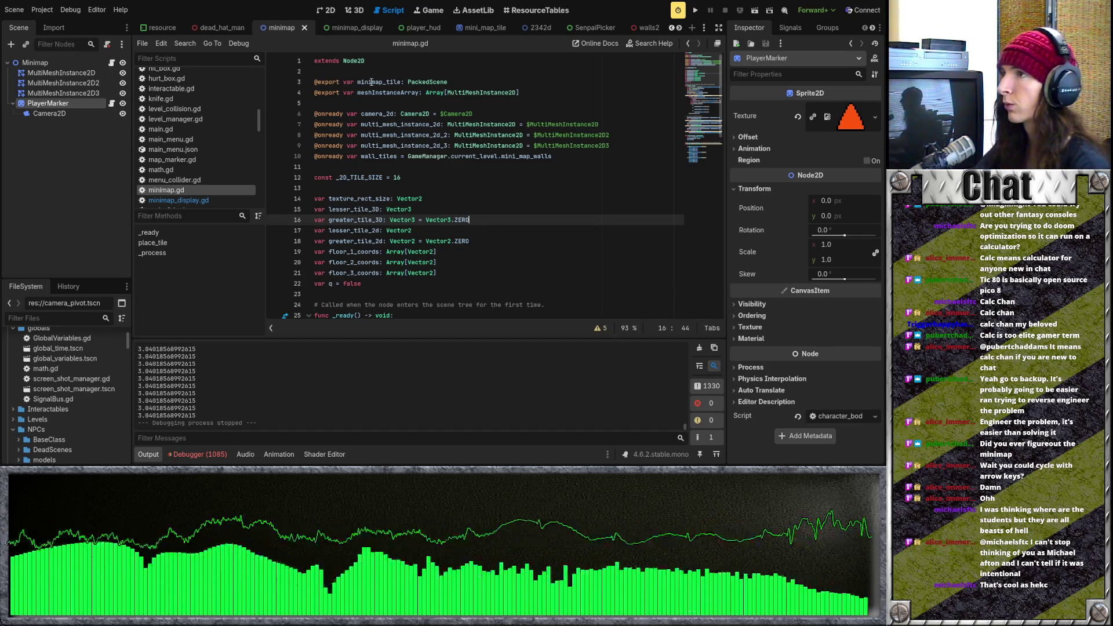
pyautogui.scroll(6, 394, 31)
pyautogui.scroll(2, 395, 30)
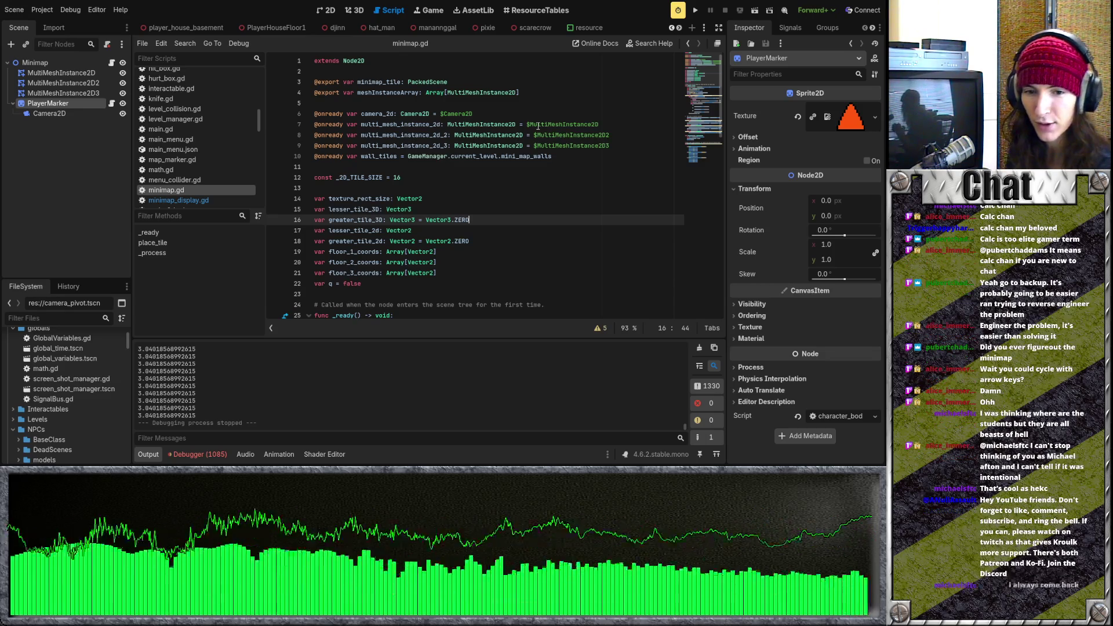
pyautogui.click(429, 134)
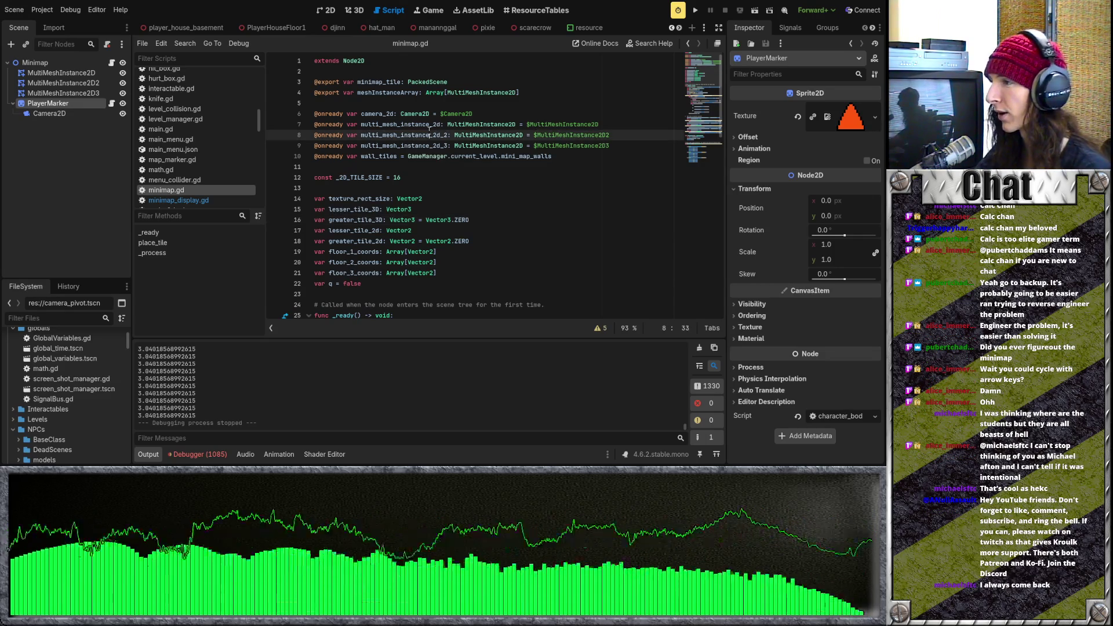
pyautogui.click(467, 156)
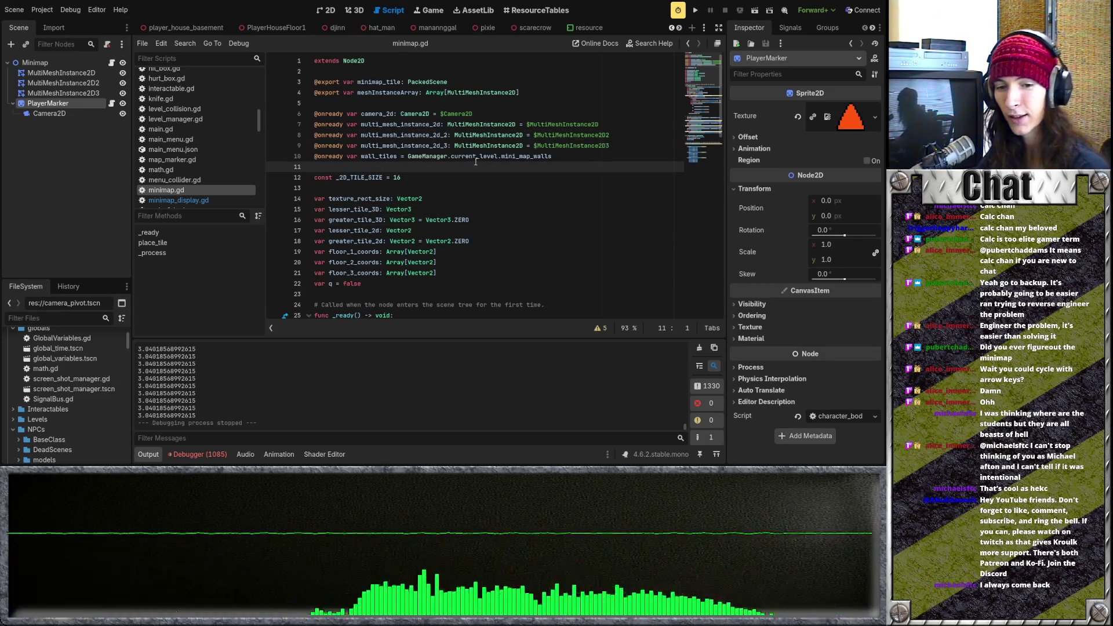
pyautogui.click(388, 188)
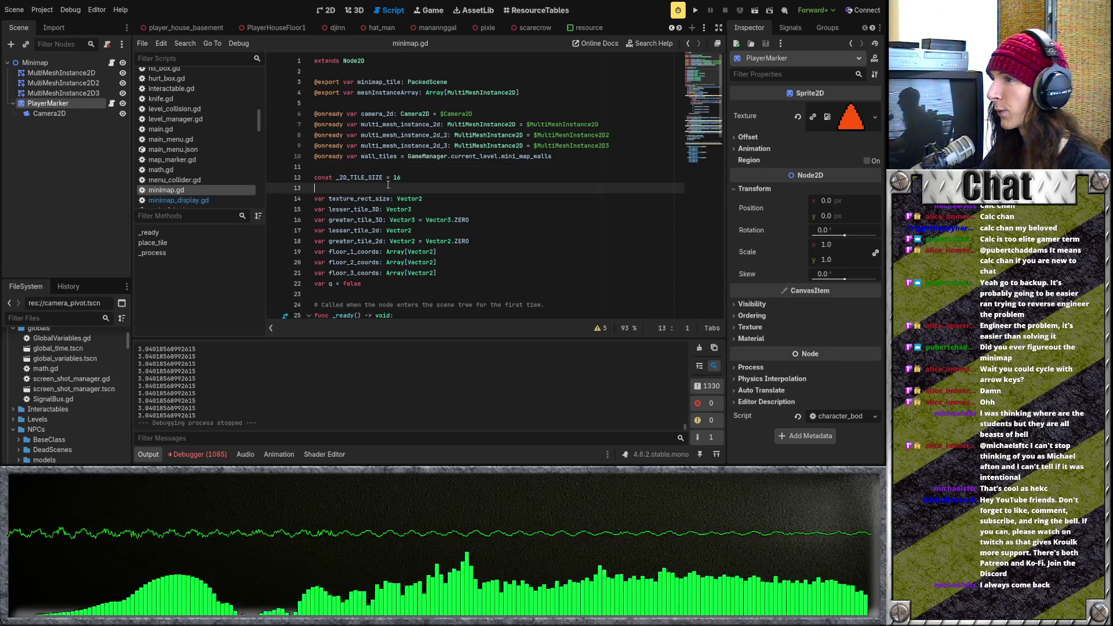
pyautogui.scroll(-4, 422, 200)
pyautogui.scroll(-12, 422, 200)
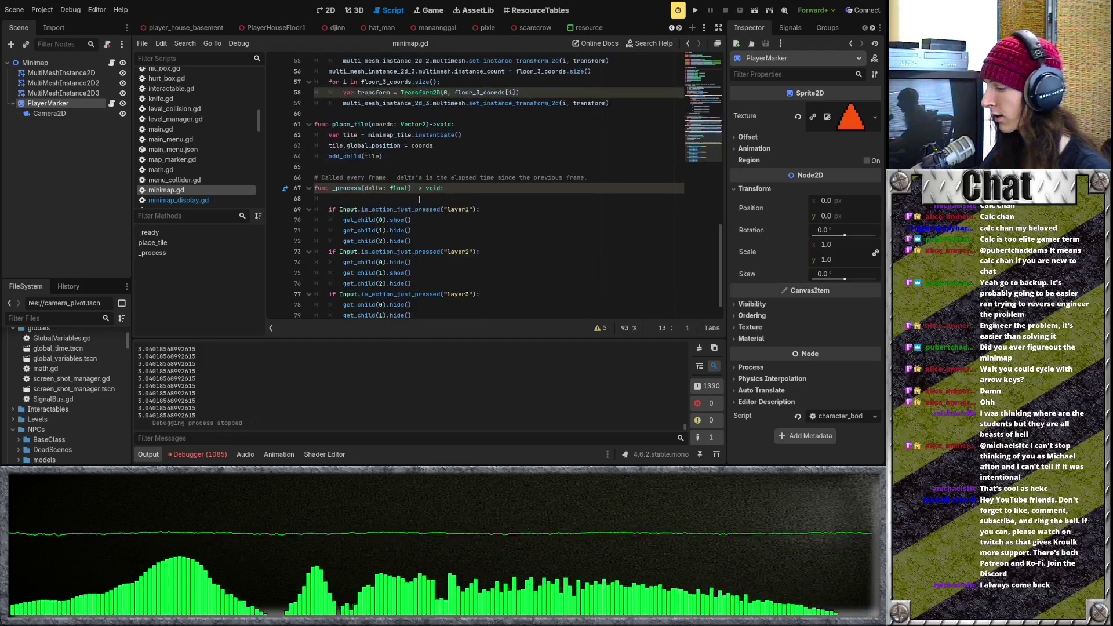
pyautogui.scroll(7, 433, 191)
pyautogui.click(439, 198)
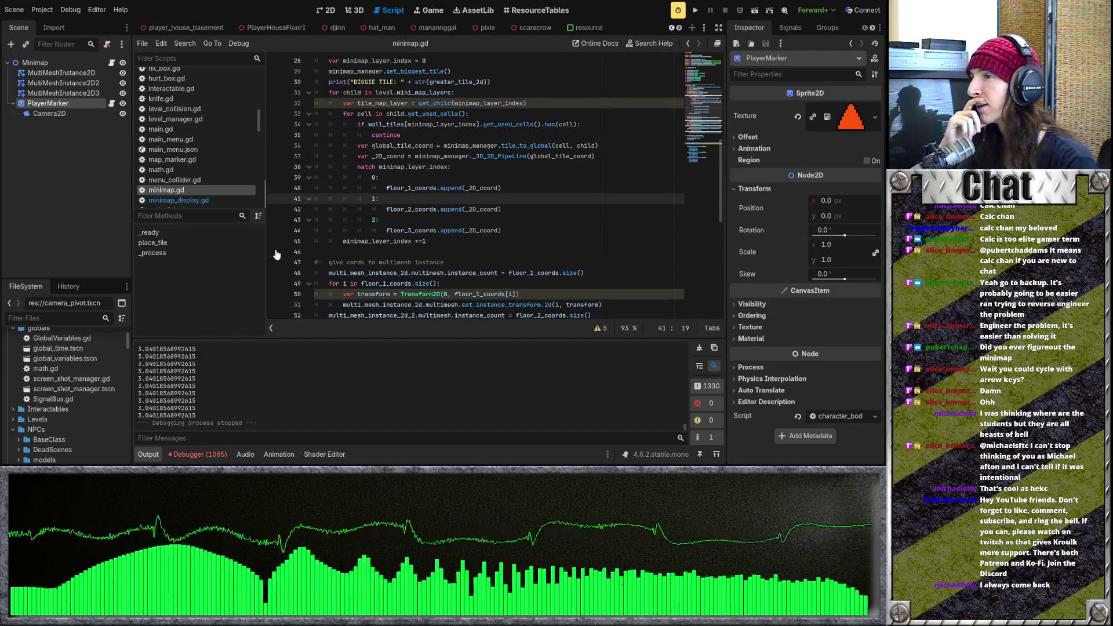
pyautogui.scroll(4, 452, 185)
pyautogui.scroll(2, 452, 184)
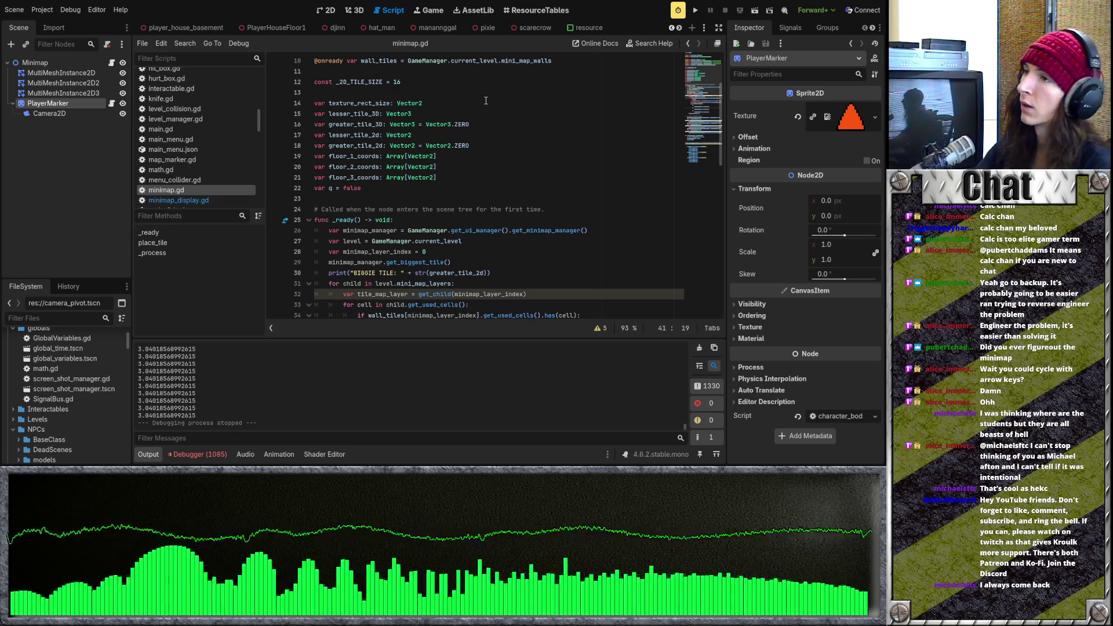
pyautogui.scroll(-5, 439, 30)
pyautogui.scroll(-5, 439, 31)
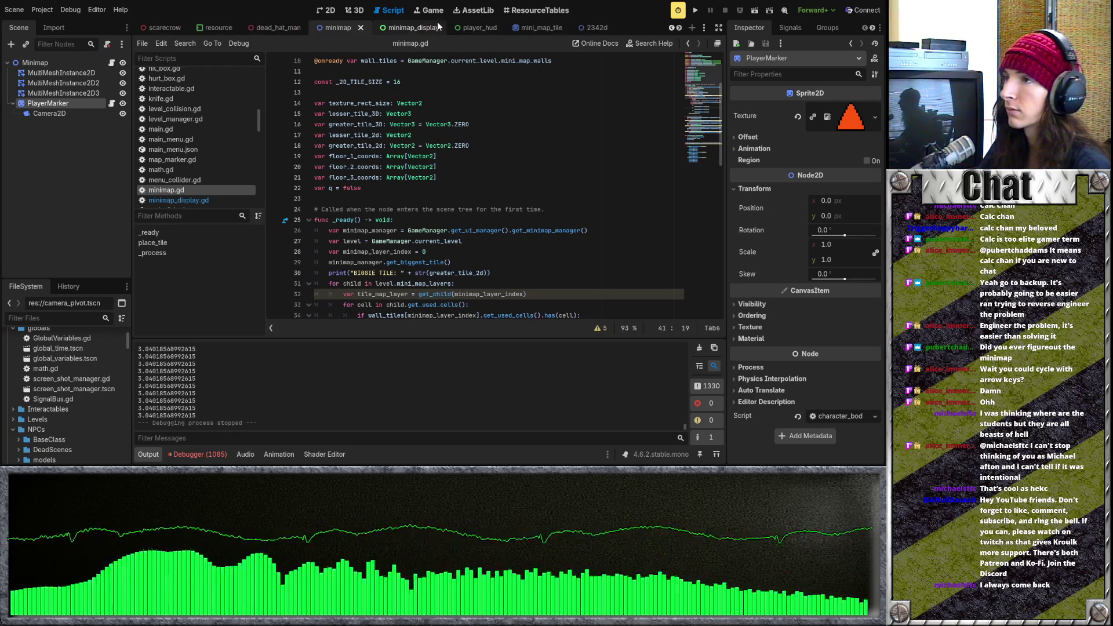
# Filter the FileSystem for 'settings' and open settings_menu.gd and the settings_menu.tscn scene
pyautogui.write('settings')
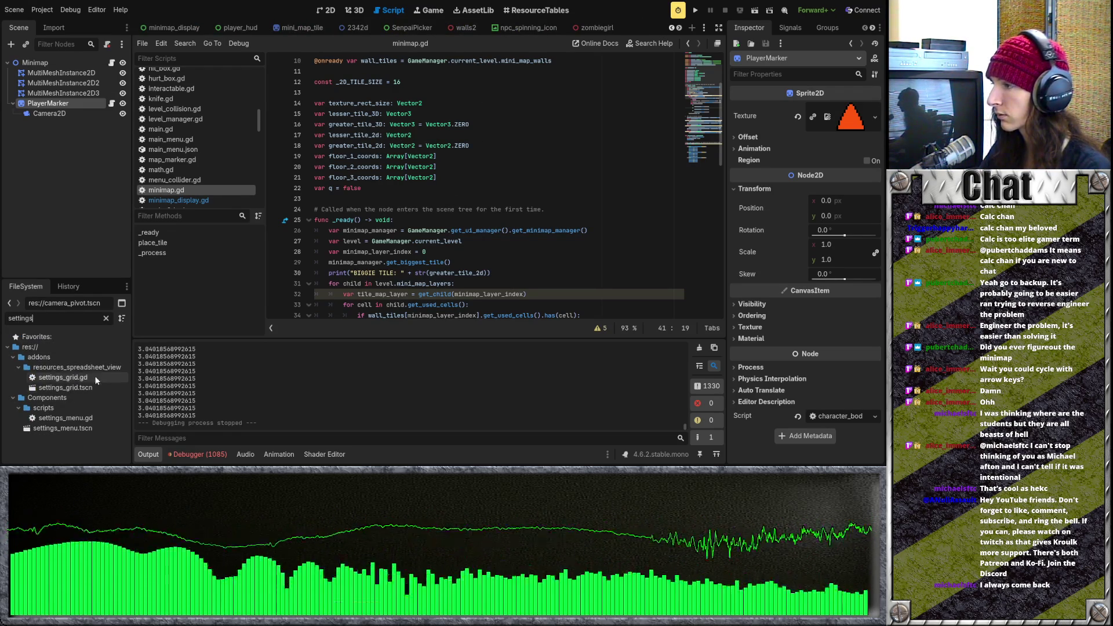
pyautogui.doubleClick(89, 419)
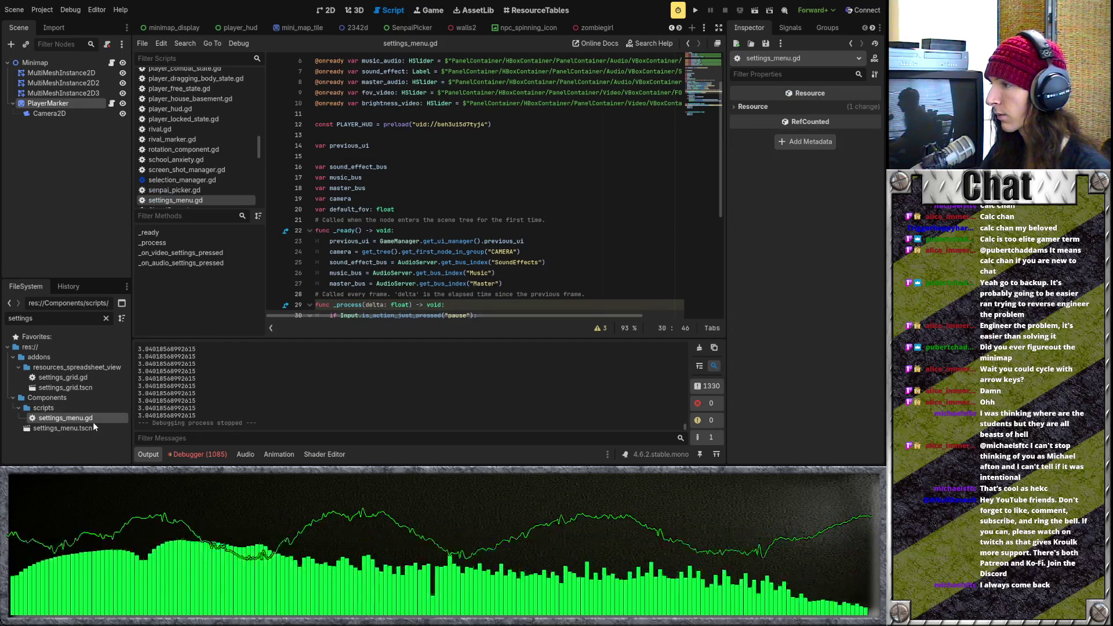
pyautogui.click(90, 425)
pyautogui.doubleClick(91, 425)
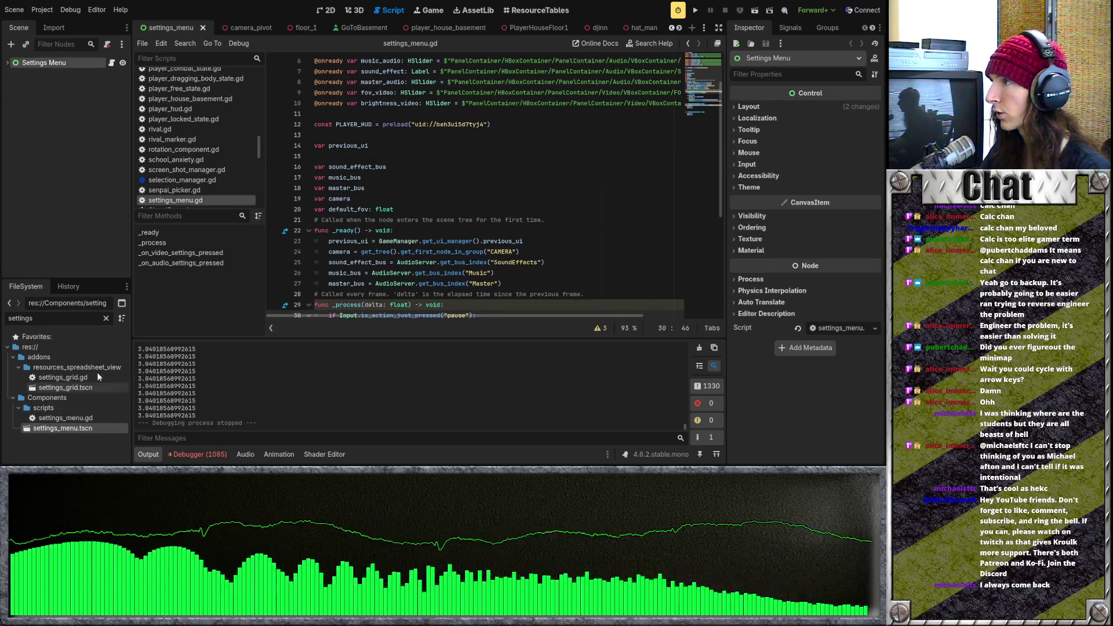
# Add a Control node as a child of the second PanelContainer
pyautogui.click(7, 63)
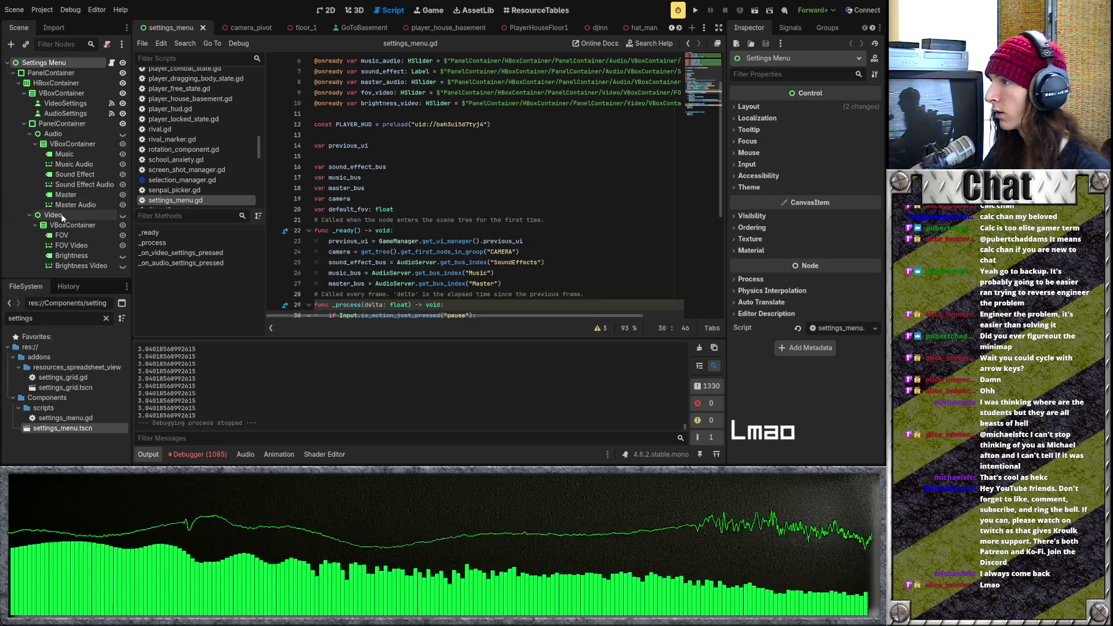
pyautogui.click(62, 218)
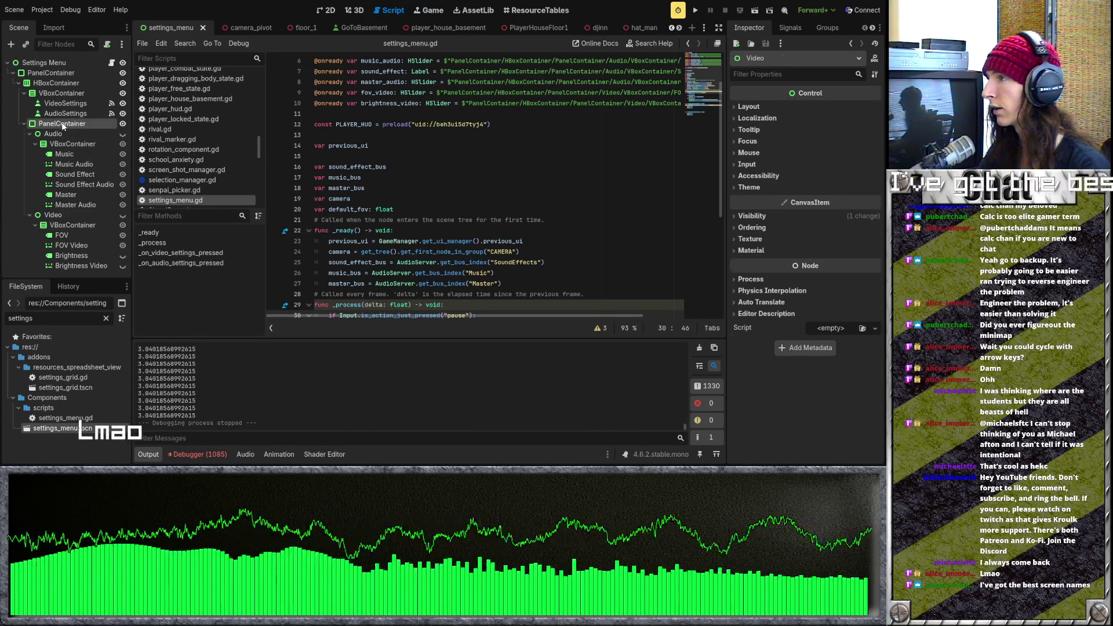
pyautogui.click(62, 124)
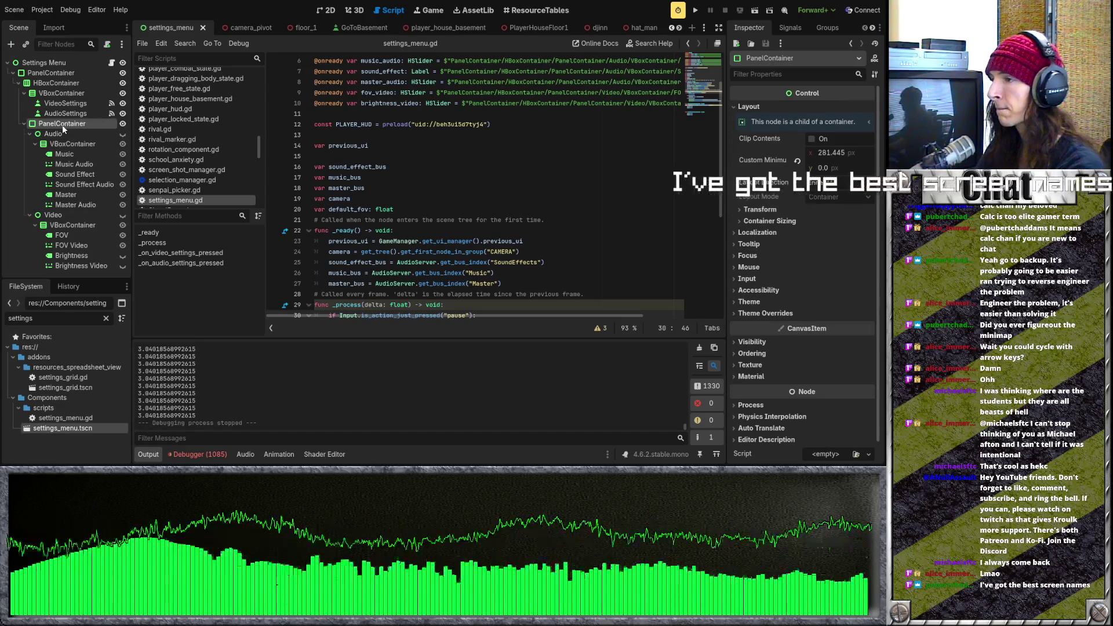
pyautogui.hotkey('ctrl', 'a')
pyautogui.press('Return')
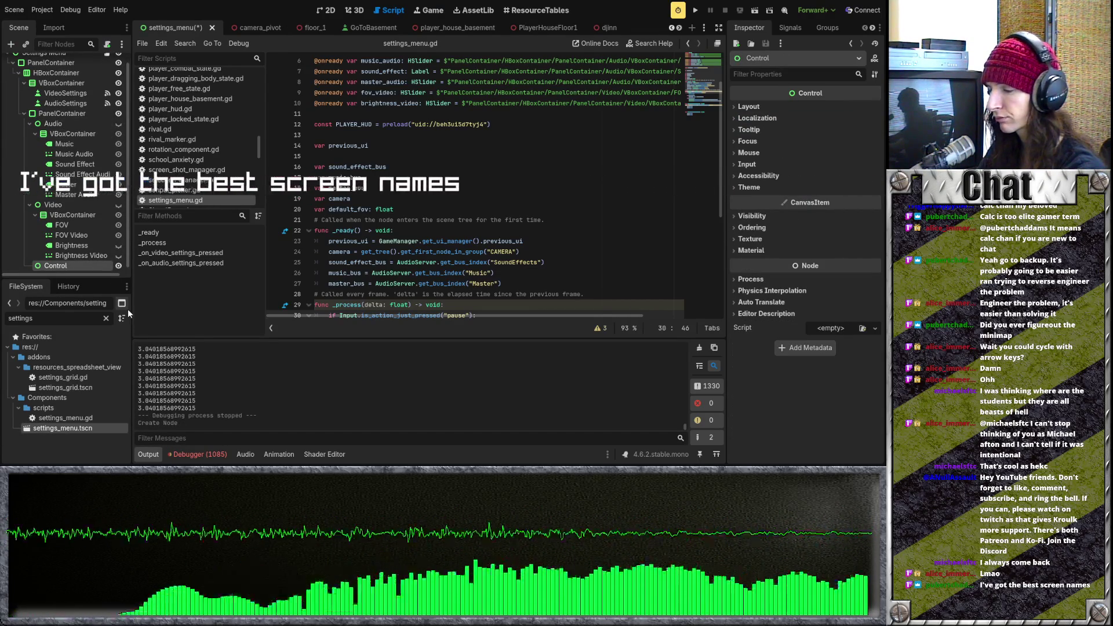
# Rename the new Control node to Gui
pyautogui.press('F2')
pyautogui.write('Gui')
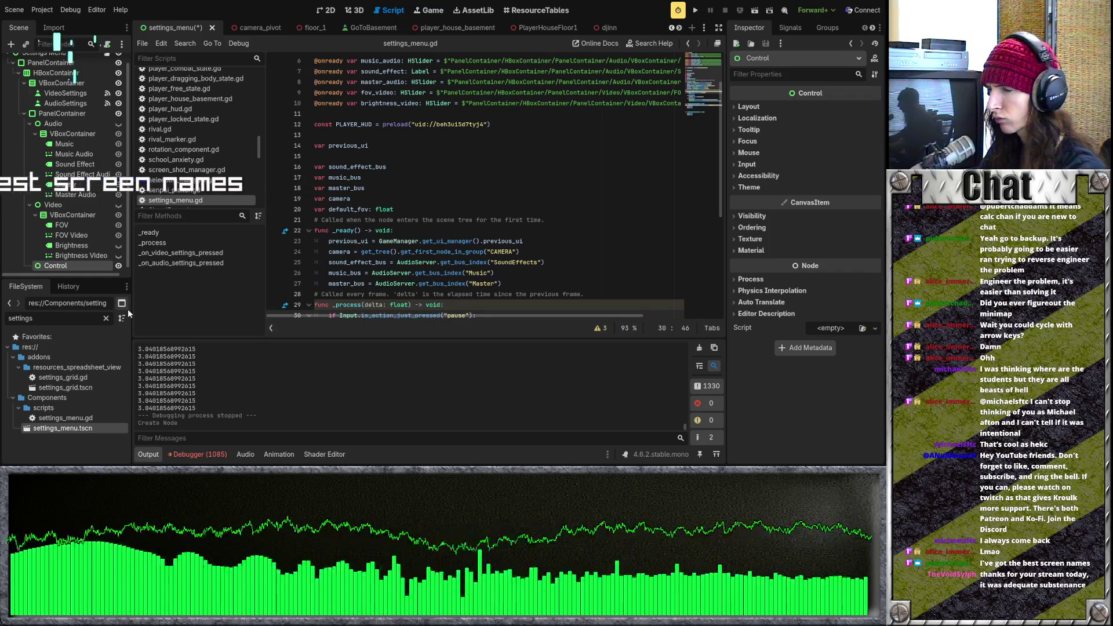
pyautogui.press('Return')
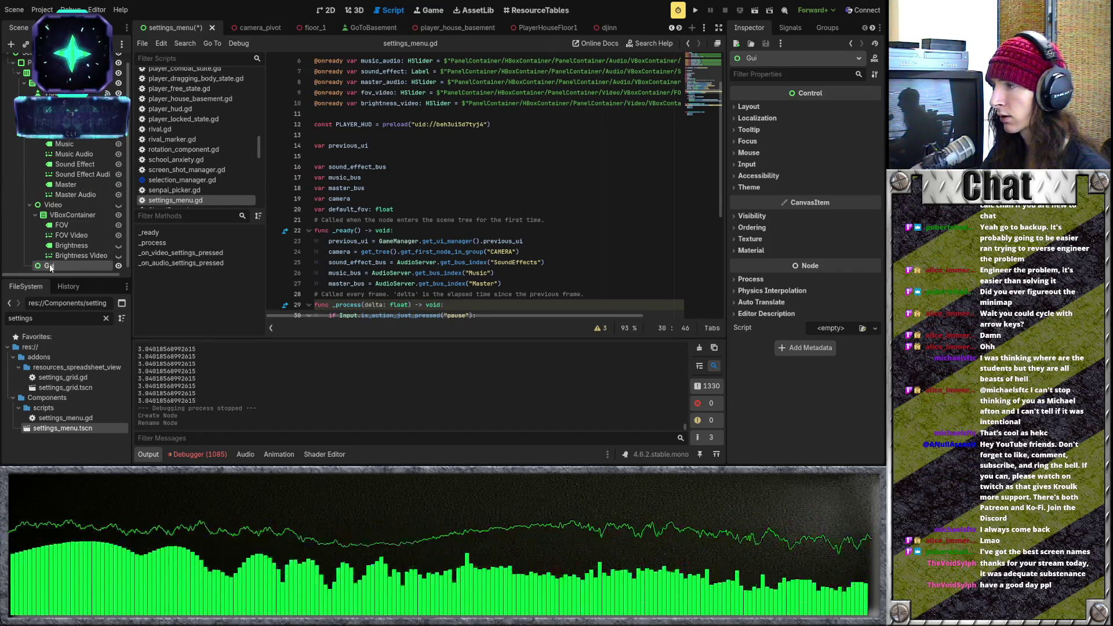
# Add a VBoxContainer as a child of Gui
pyautogui.scroll(-1, 53, 249)
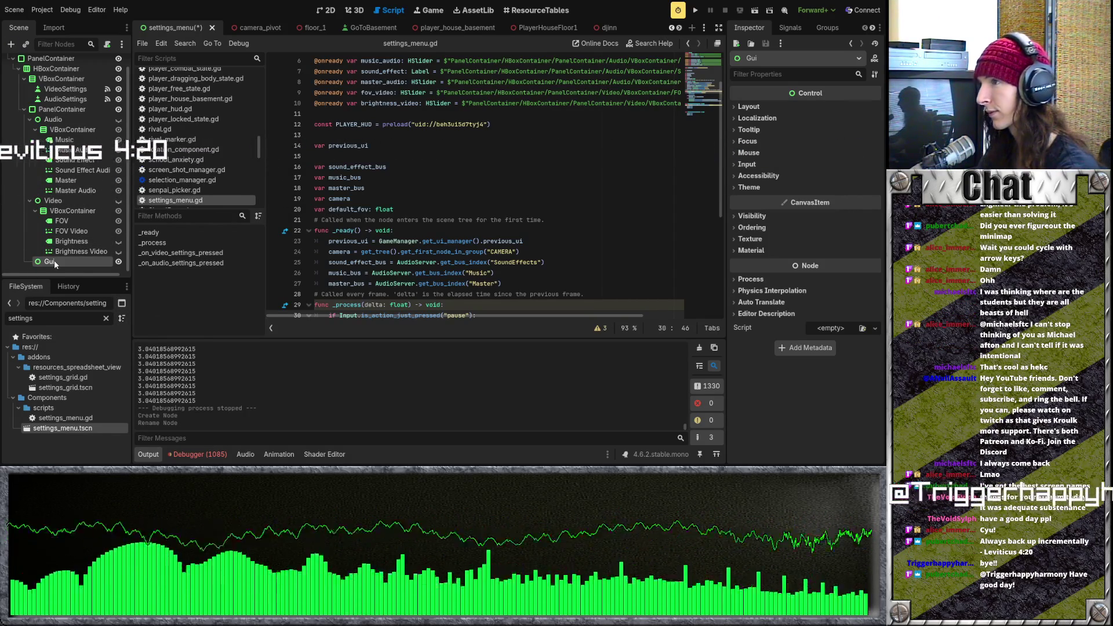
pyautogui.hotkey('ctrl', 'a')
pyautogui.press('Return')
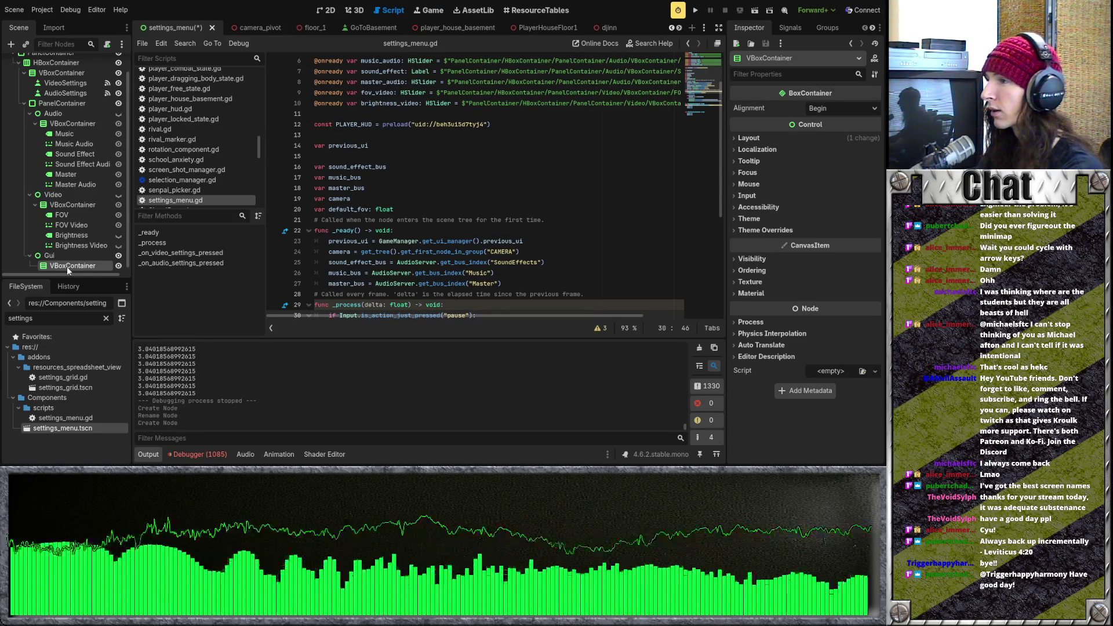
# Add a Label with text MiniMapMode inside Gui's VBoxContainer, then select the VBoxContainer again
pyautogui.press('Return')
pyautogui.click(794, 141)
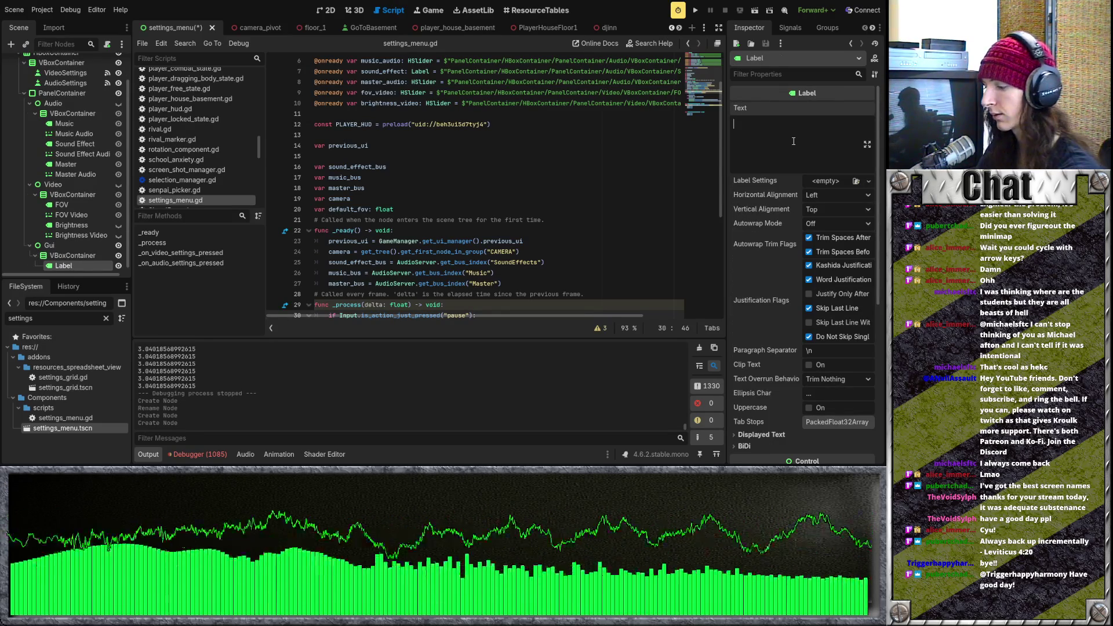
pyautogui.write('MiniMapMode')
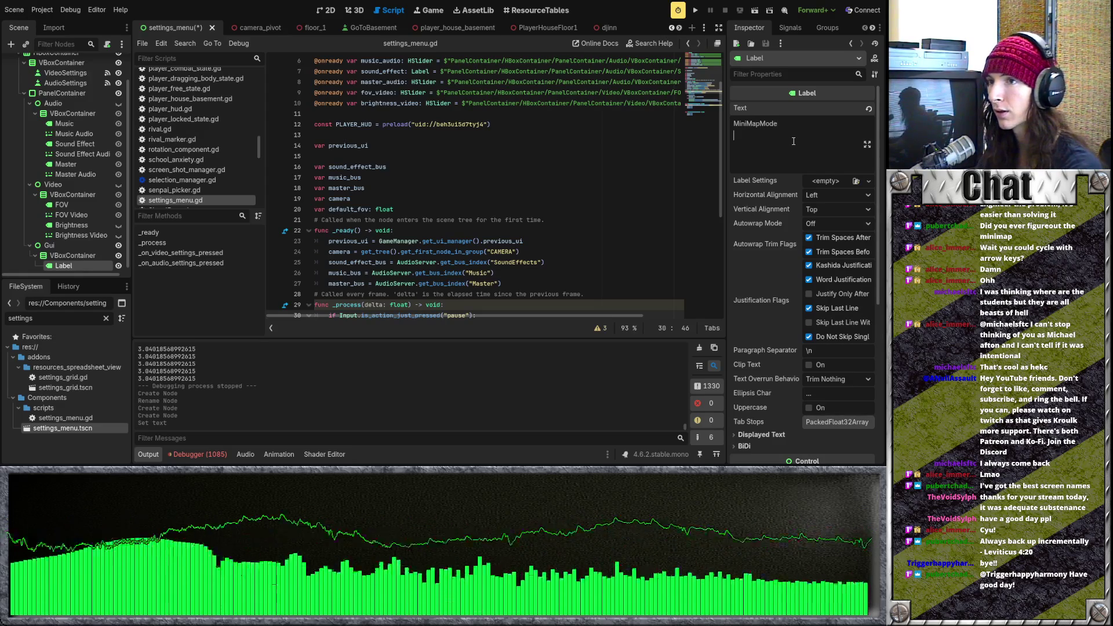
pyautogui.click(72, 225)
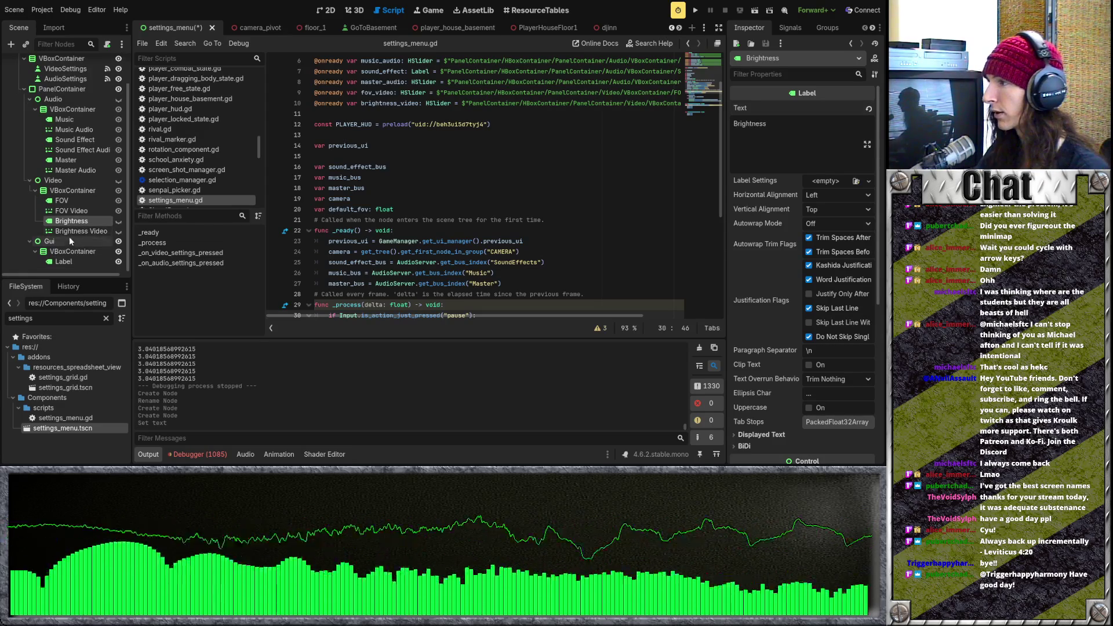
pyautogui.click(72, 251)
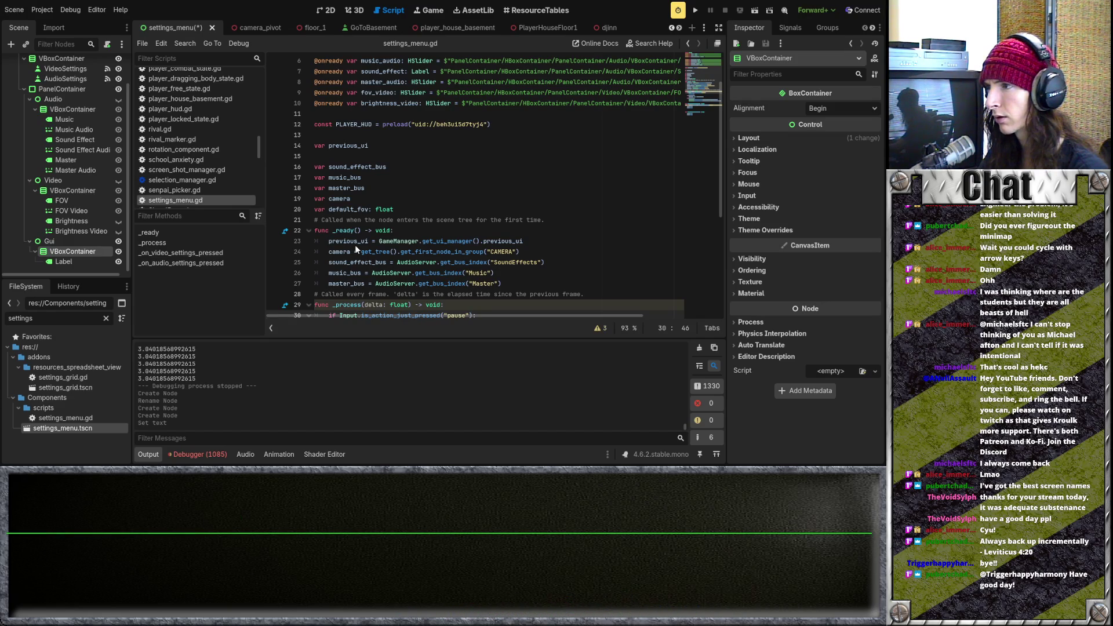
# Add a CheckBox to Gui's VBoxContainer
pyautogui.click(327, 10)
pyautogui.scroll(5, 383, 216)
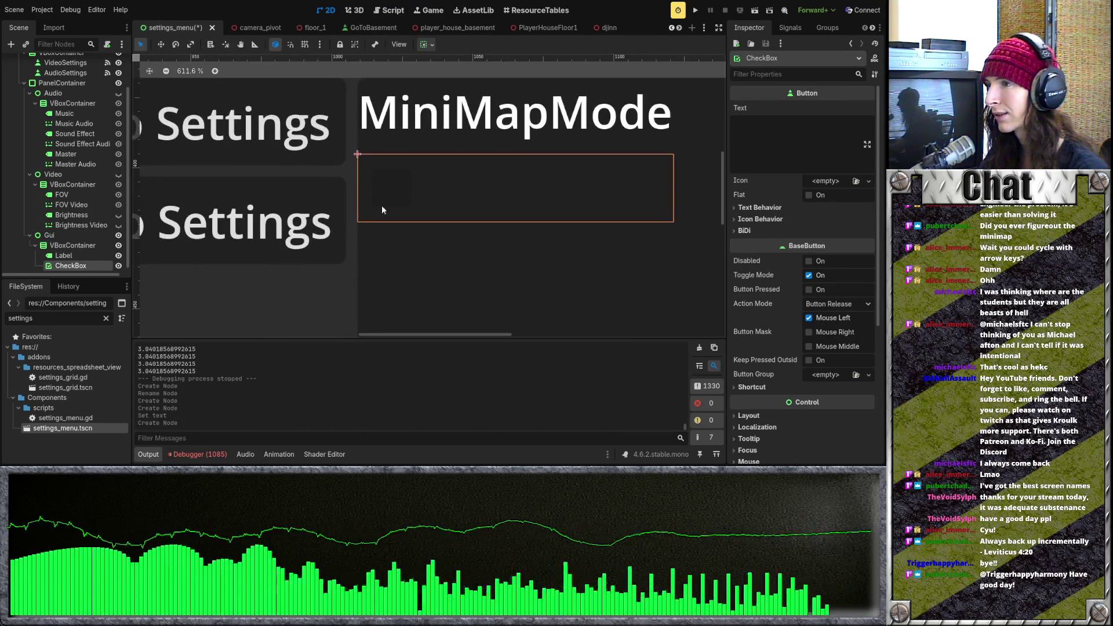
pyautogui.scroll(-1, 91, 252)
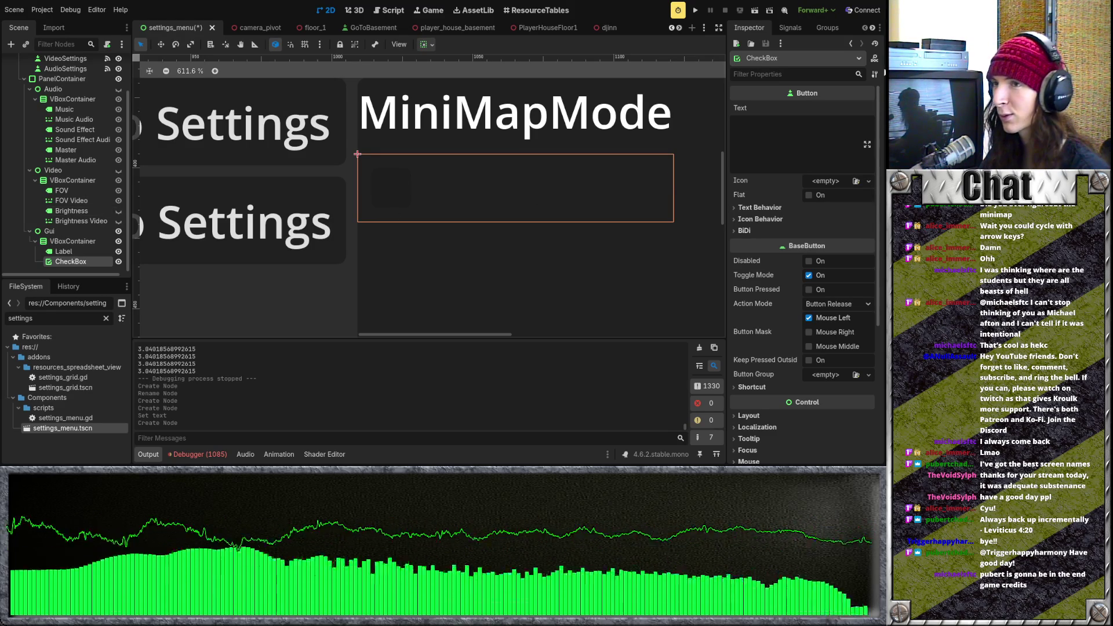
# Connect the CheckBox's toggled signal to a new _on_check_box_toggled handler
pyautogui.click(790, 27)
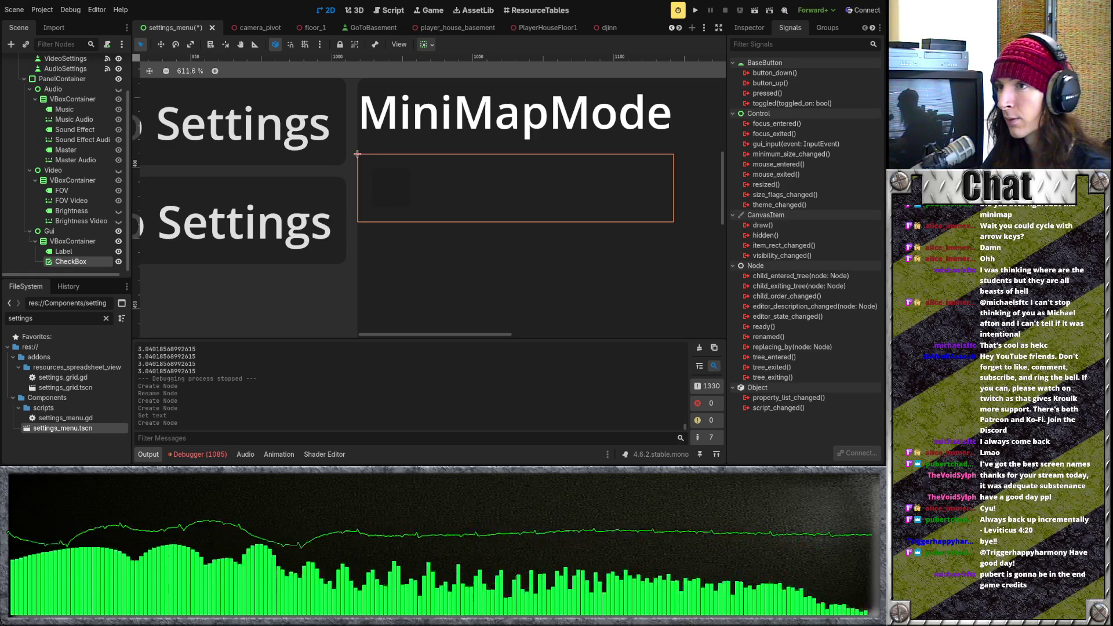
pyautogui.click(804, 102)
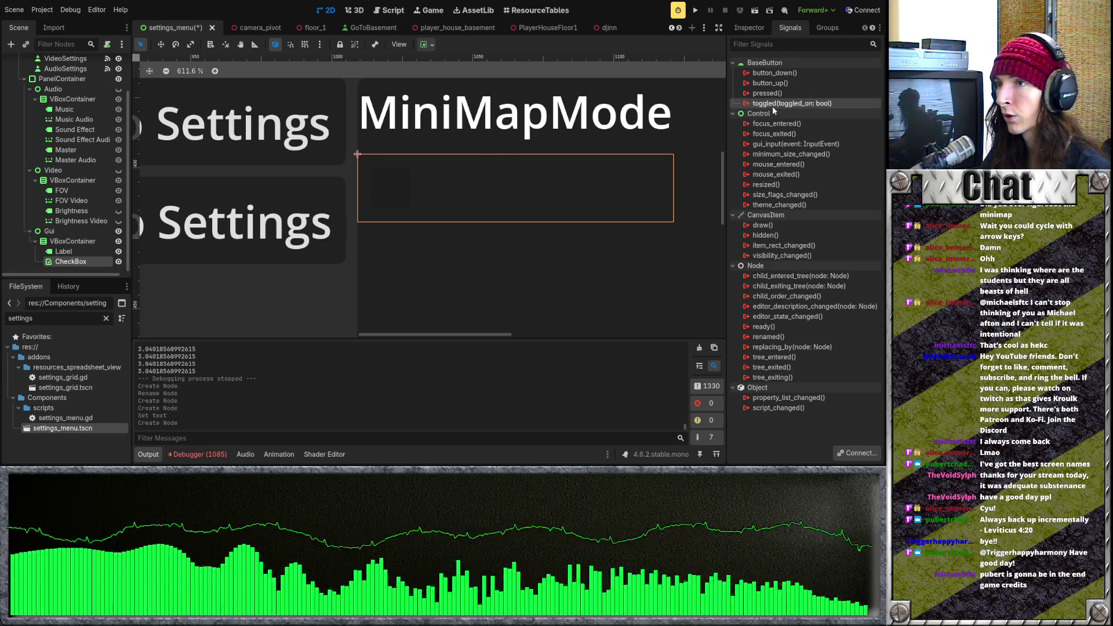
pyautogui.click(408, 341)
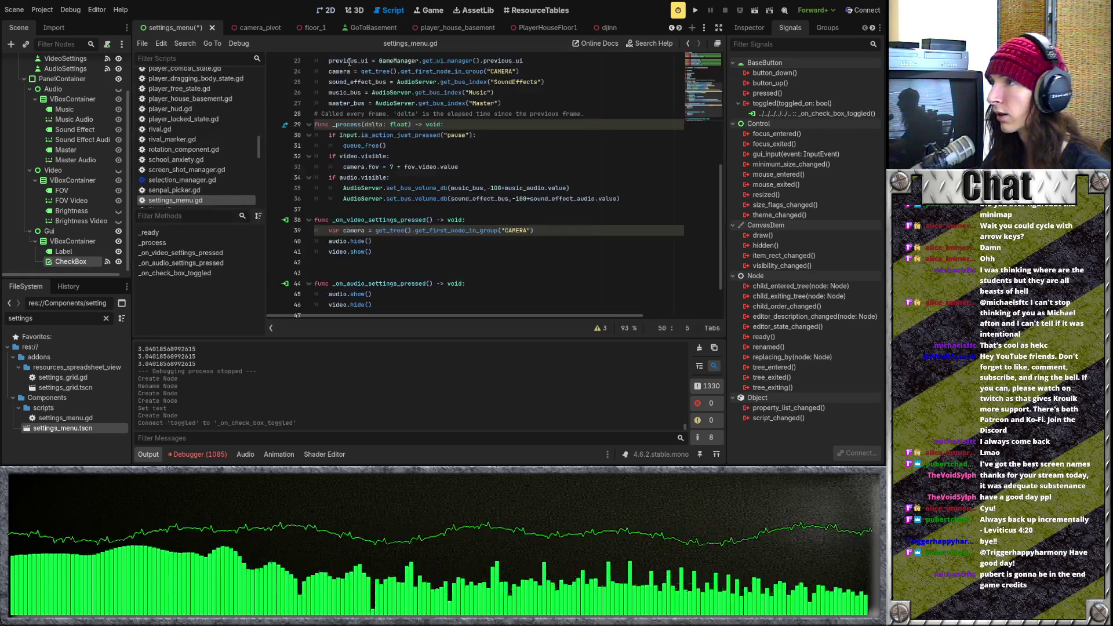
# Open SignalBus.gd, declare signal MiniMapMode(bool) on line 14, and save
pyautogui.moveTo(470, 297); pyautogui.dragTo(342, 298)
pyautogui.click(462, 293)
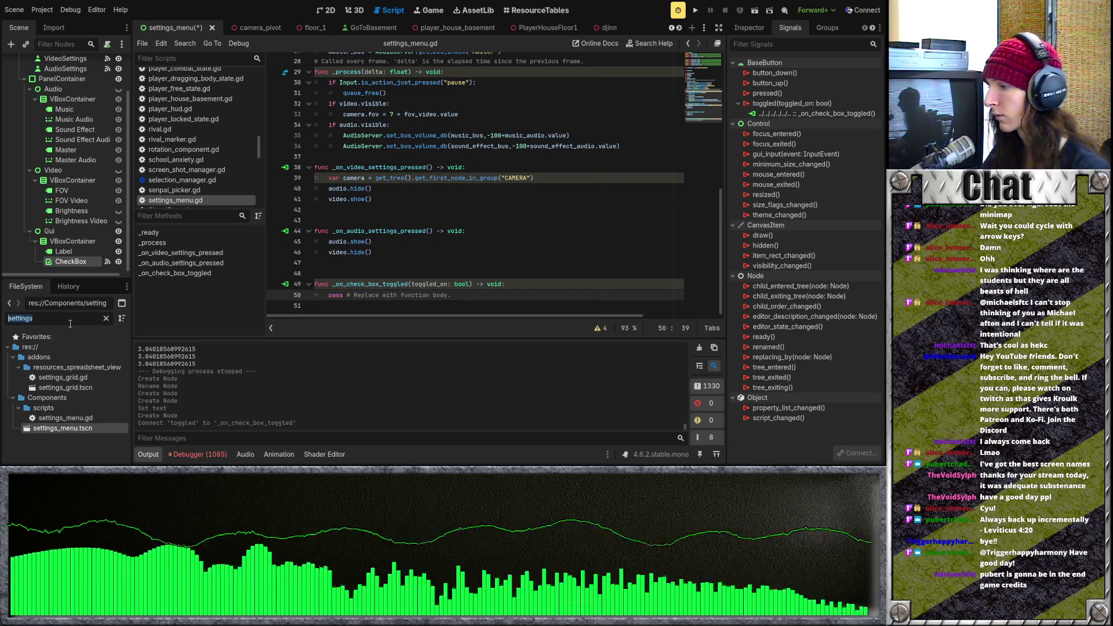
pyautogui.write('signal')
pyautogui.click(81, 367)
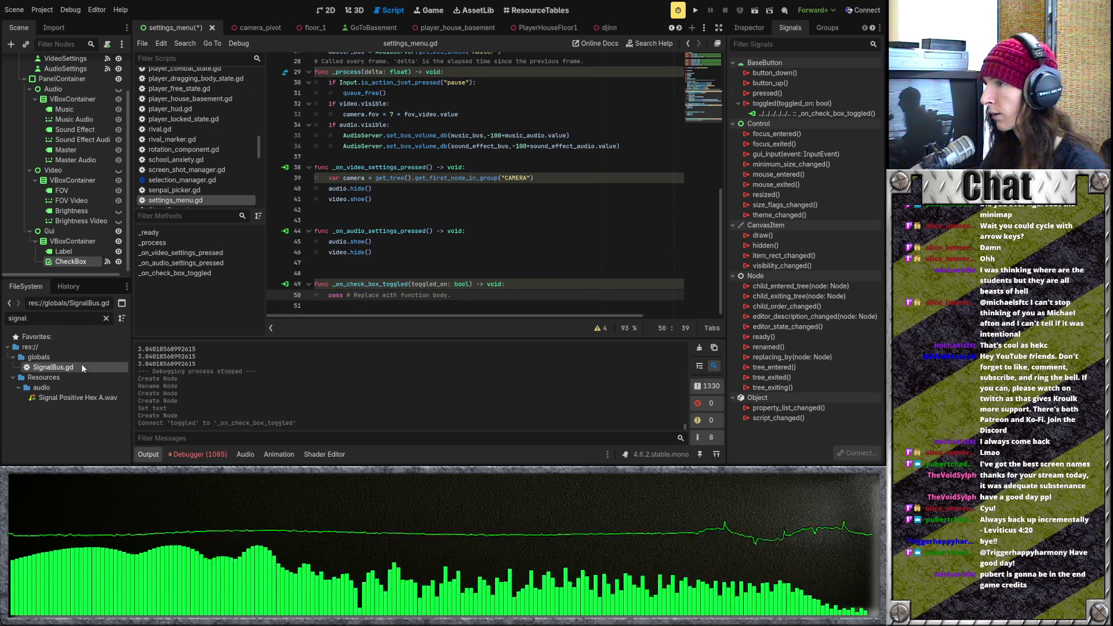
pyautogui.doubleClick(82, 365)
pyautogui.write('signal MiniMapMode(')
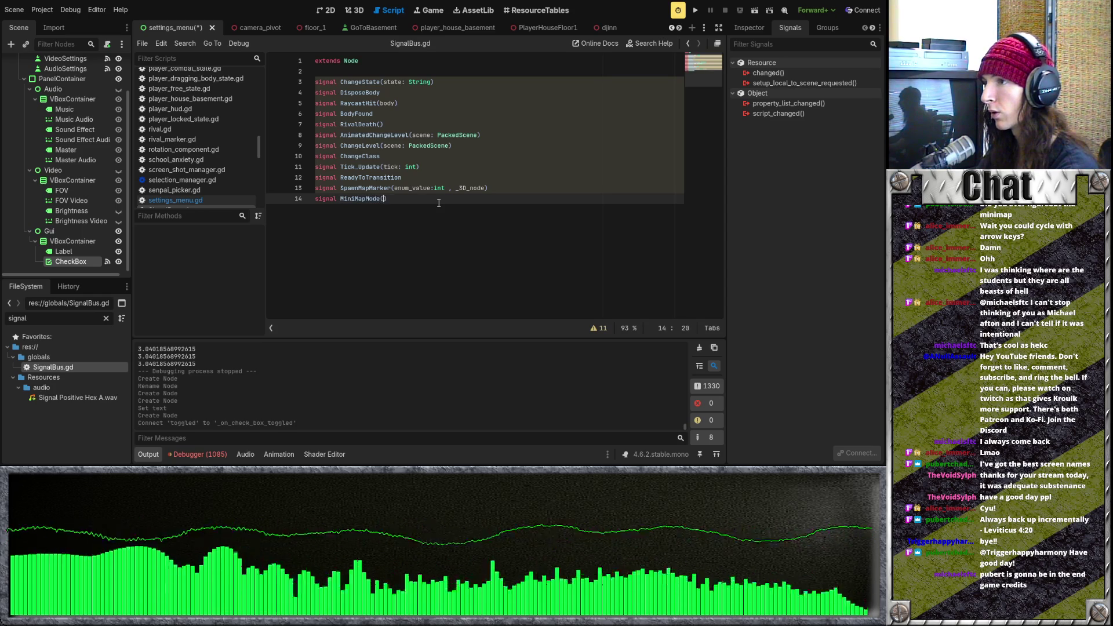
pyautogui.write('ol')
pyautogui.hotkey('ctrl', 's')
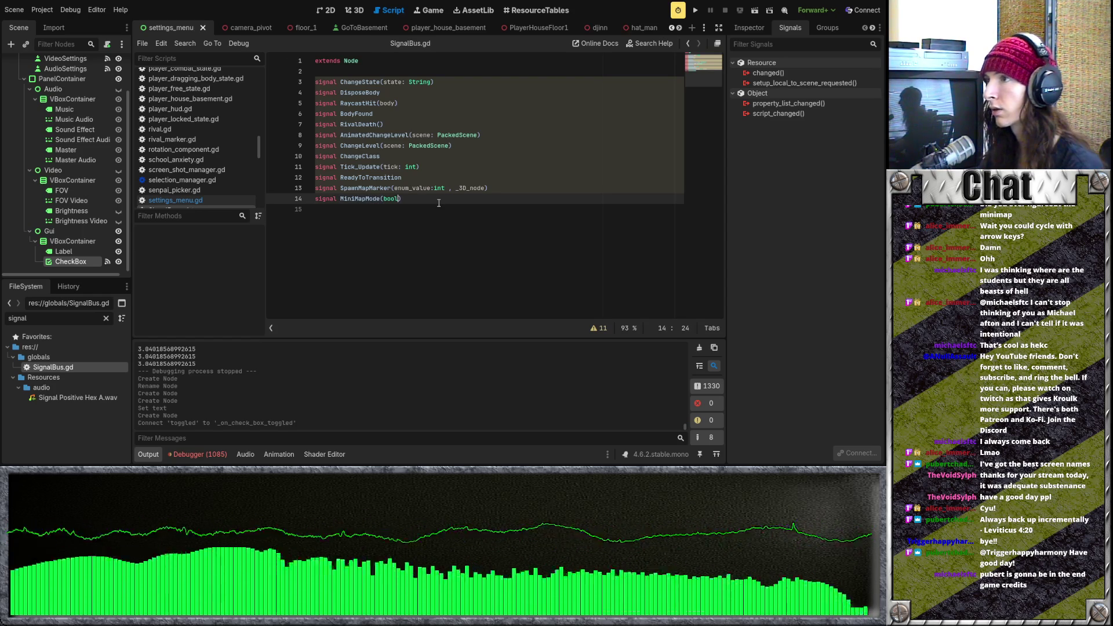
pyautogui.scroll(1, 97, 144)
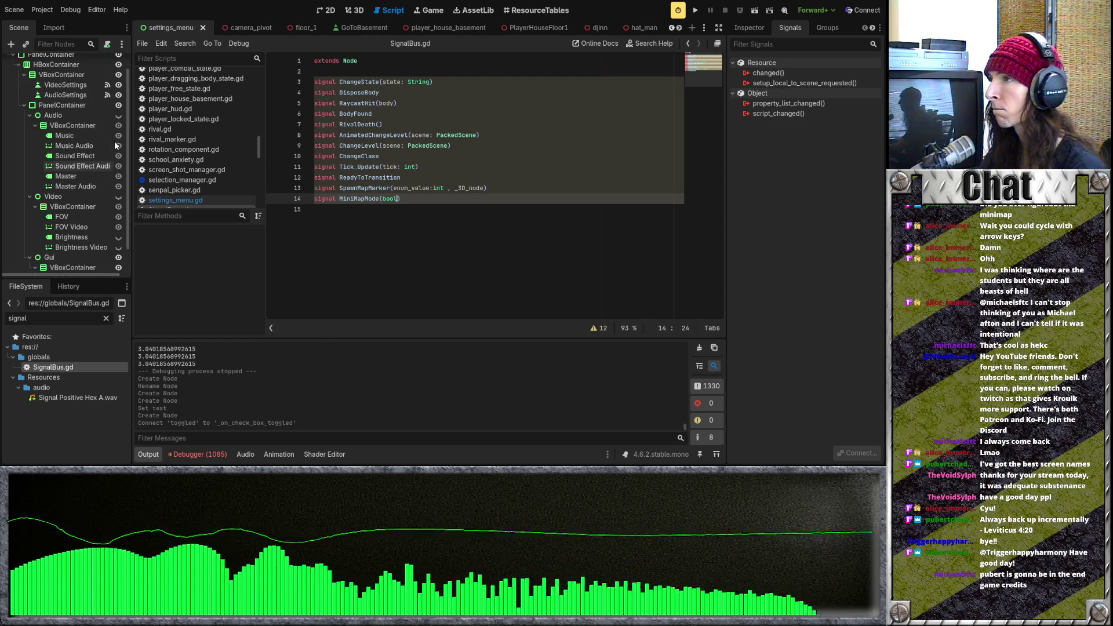
pyautogui.scroll(-10, 532, 26)
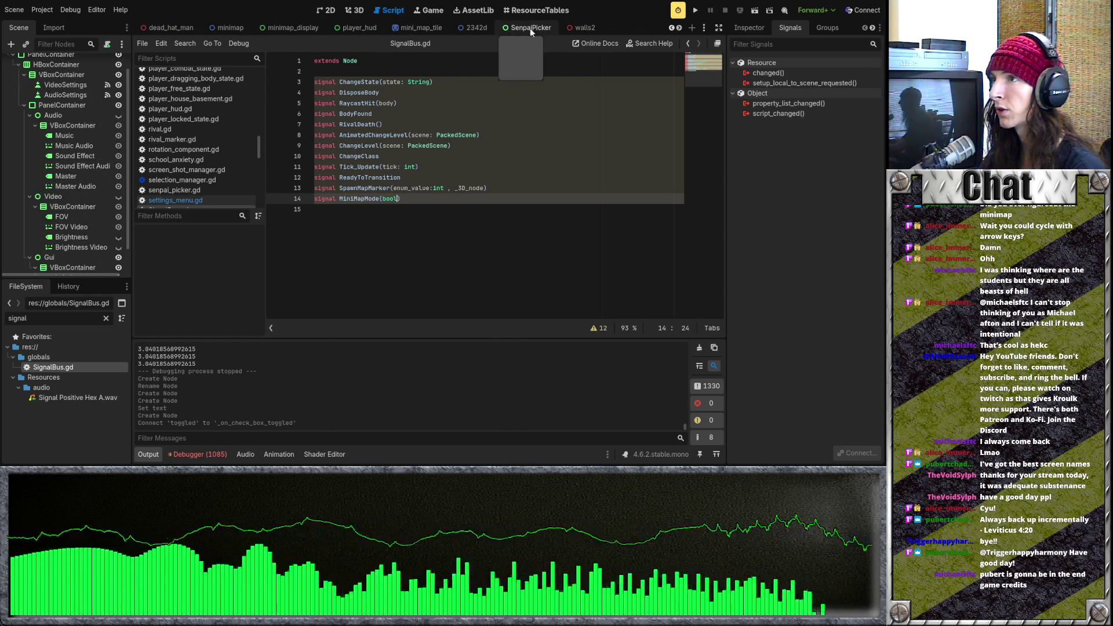
# Switch to the minimap_display scene and its minimap_display.gd script
pyautogui.click(313, 29)
pyautogui.click(112, 63)
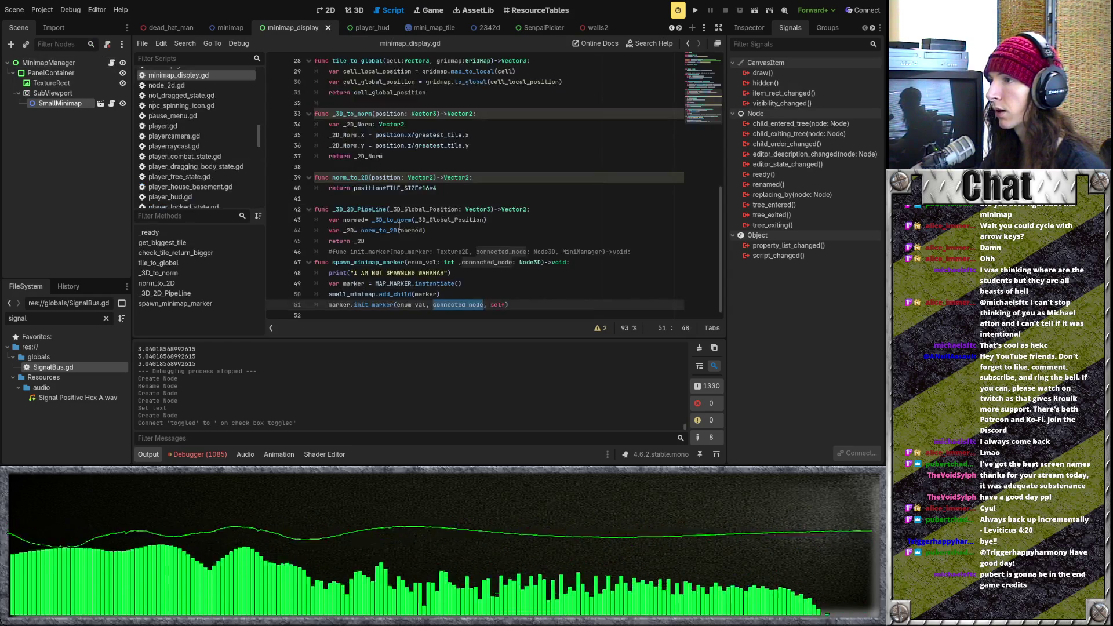
pyautogui.scroll(5, 415, 208)
# In _ready, add SignalBus.MiniMapMode.connect(change_mini_map_mode) using autocomplete
pyautogui.click(419, 189)
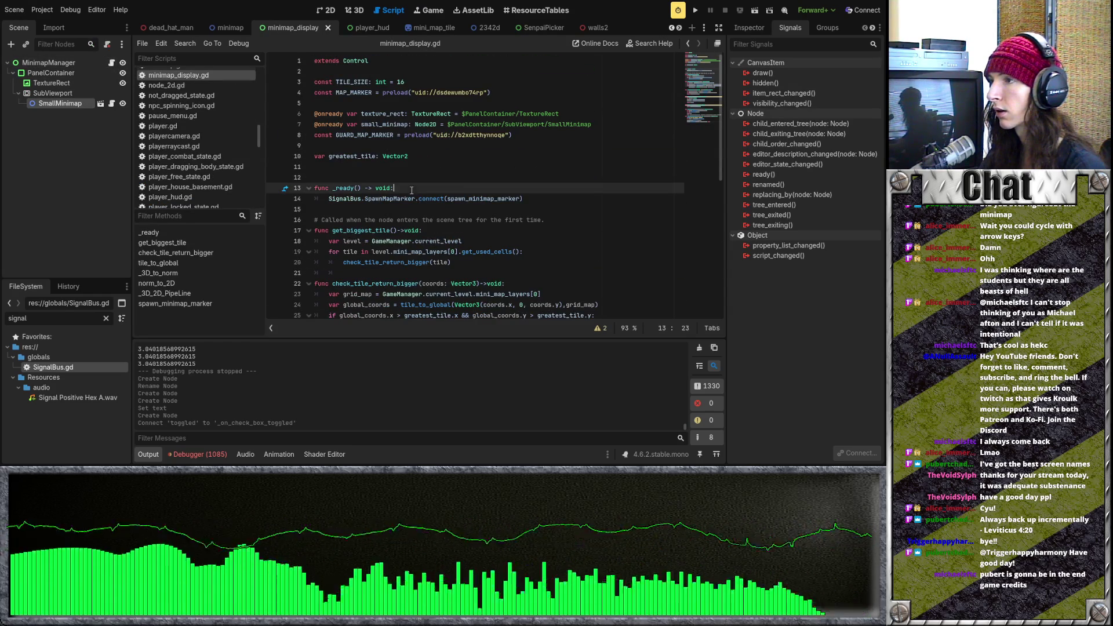
pyautogui.press('Return')
pyautogui.write('i')
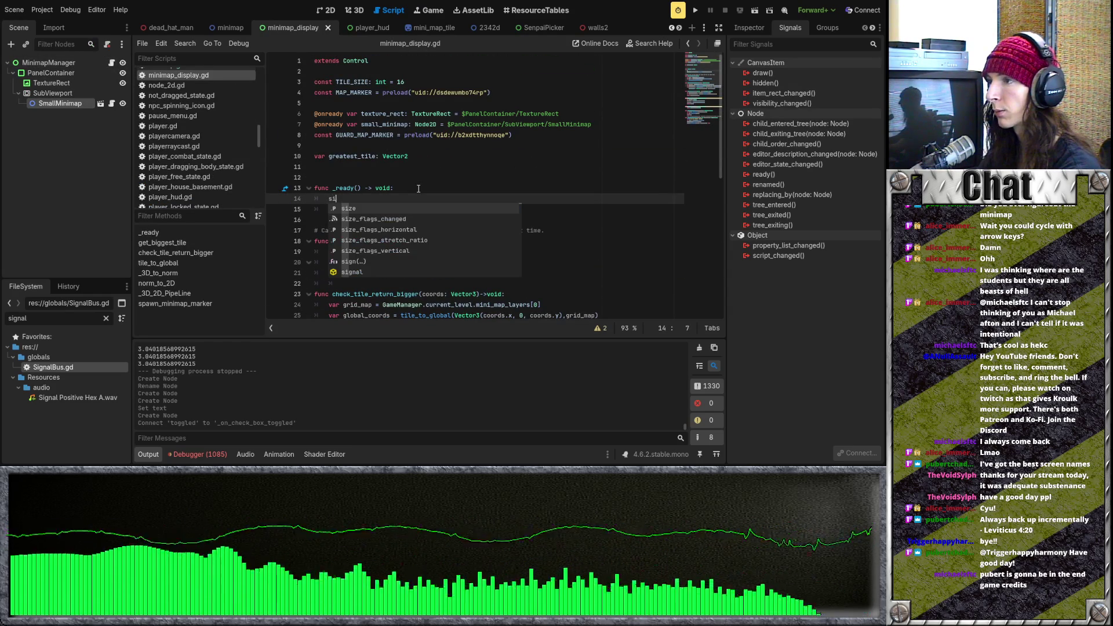
pyautogui.press('BackSpace')
pyautogui.press('BackSpace')
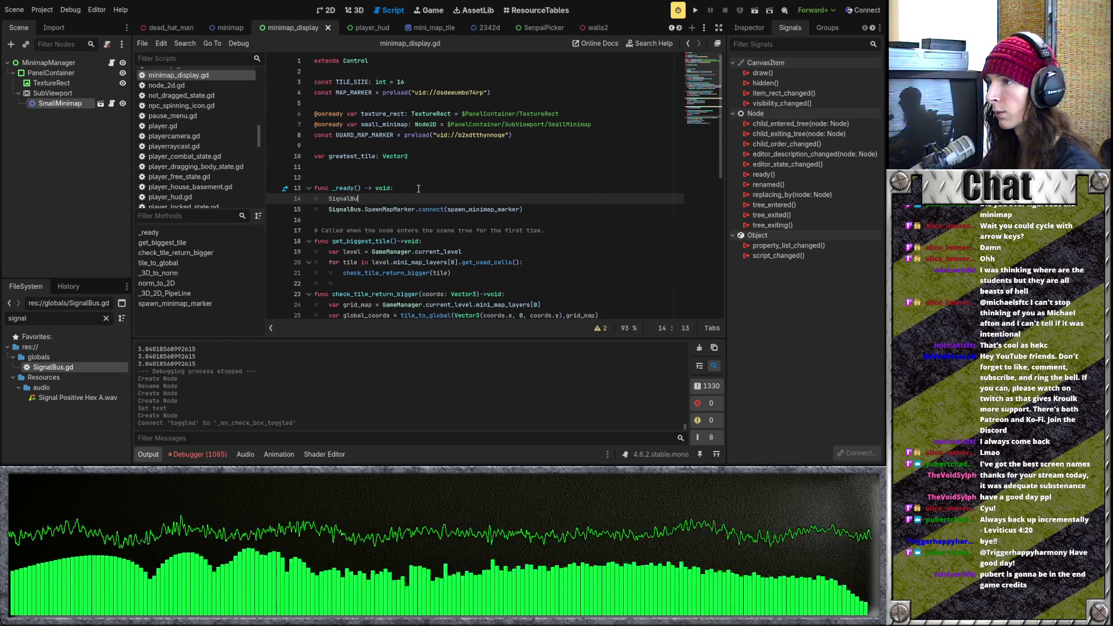
pyautogui.write('m')
pyautogui.write(']')
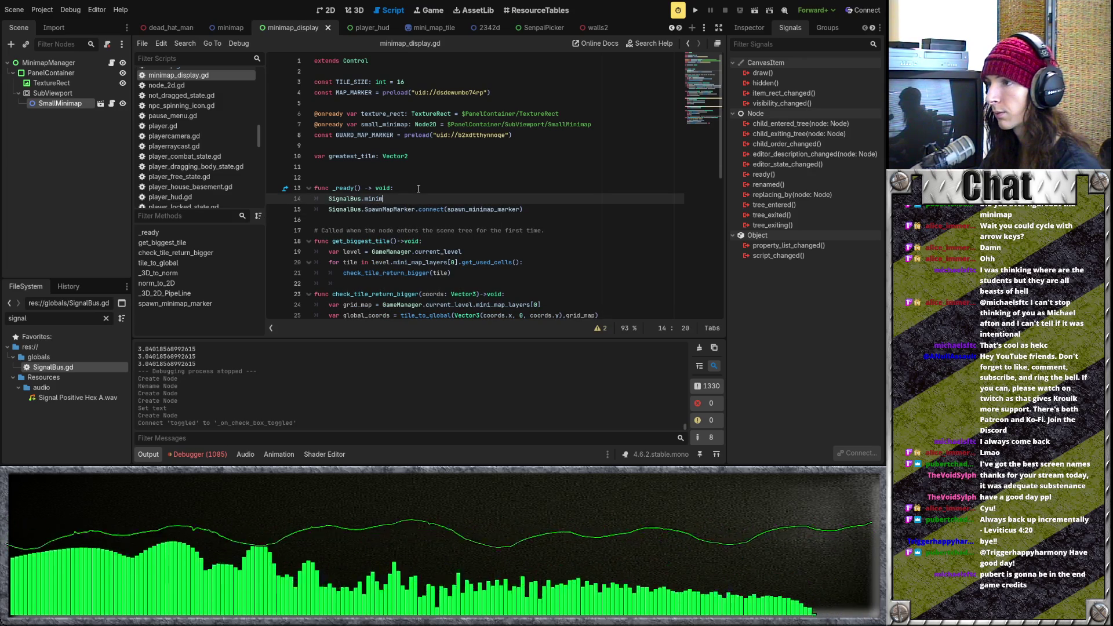
pyautogui.press('Return')
pyautogui.write('.conne')
pyautogui.write('ct(')
pyautogui.write('change_m')
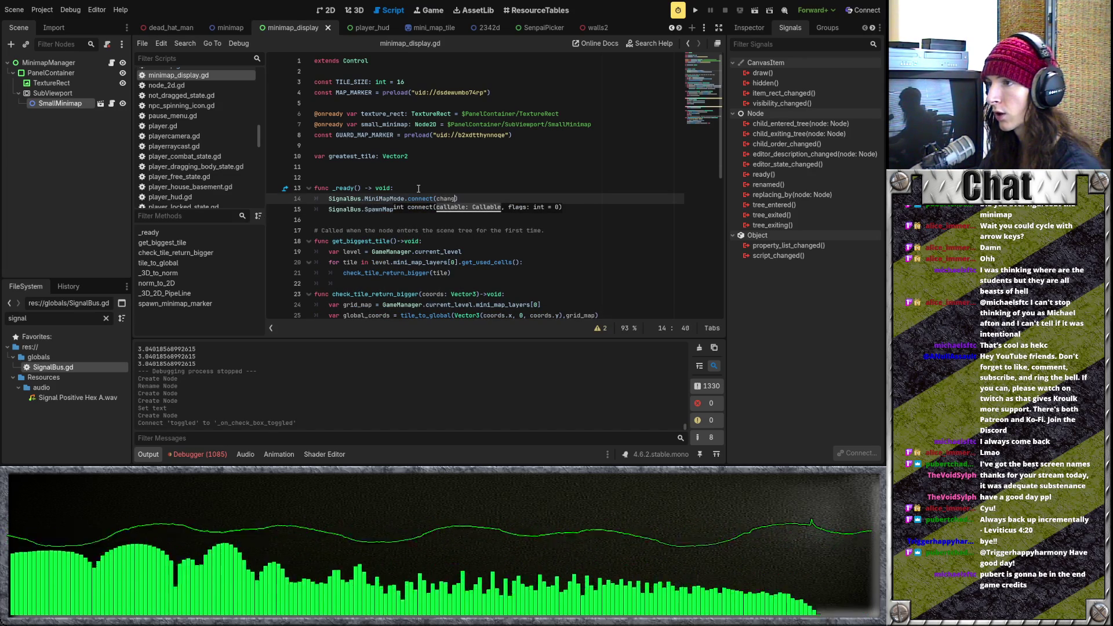
pyautogui.write('ini_map_mode')
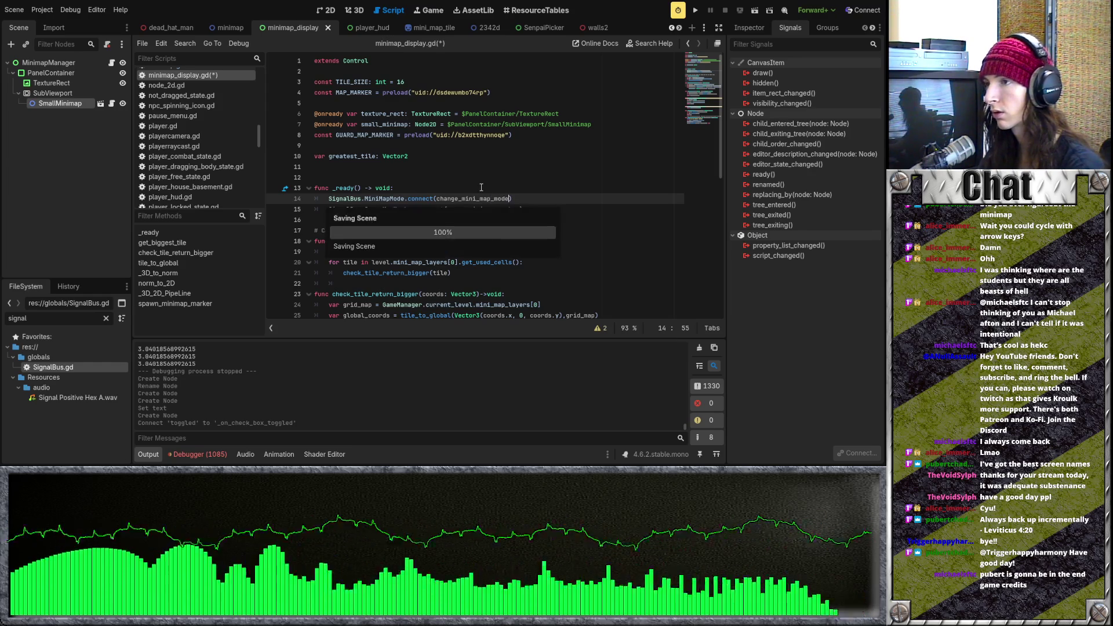
pyautogui.scroll(-10, 452, 244)
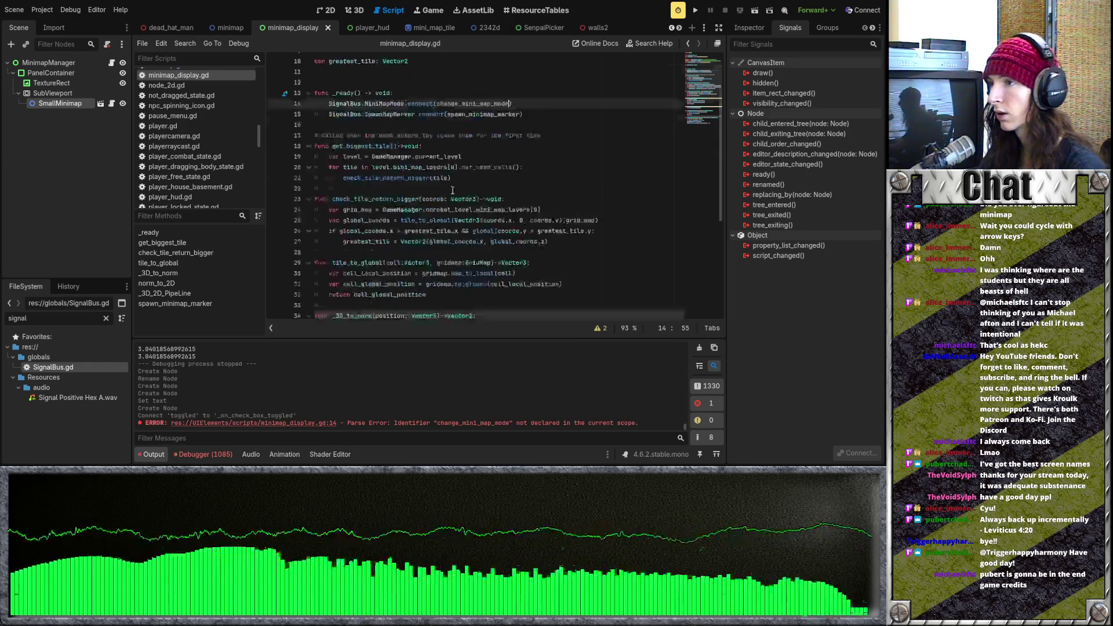
pyautogui.click(498, 309)
# Add a func change_mini_map_mode() -> void stub with pass and save
pyautogui.press('Return')
pyautogui.write('func c')
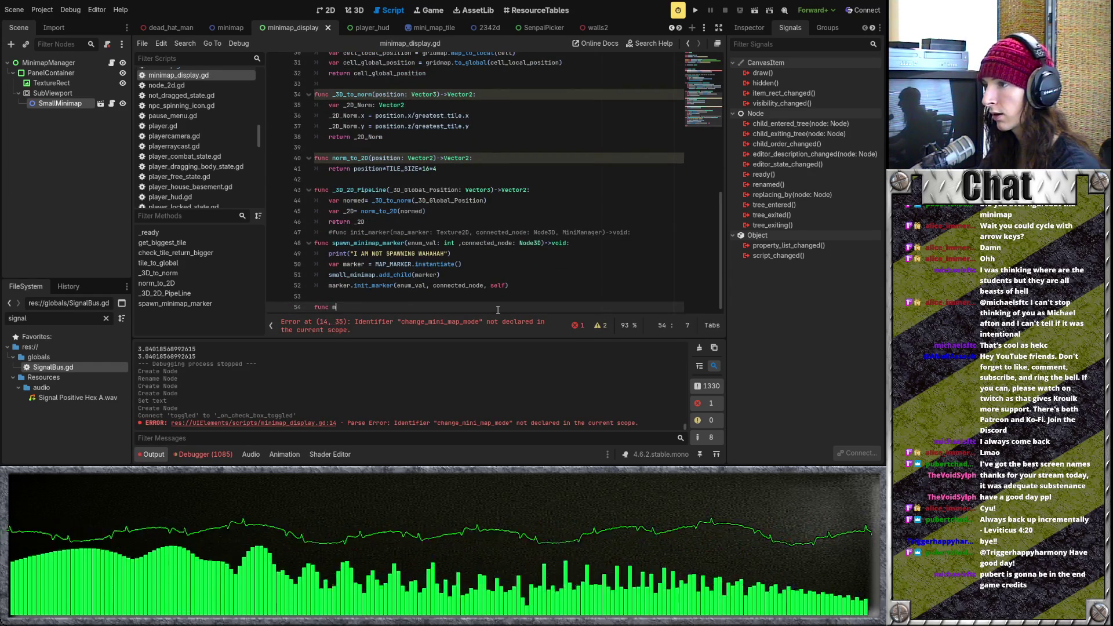
pyautogui.press('BackSpace')
pyautogui.write('change_mini_map')
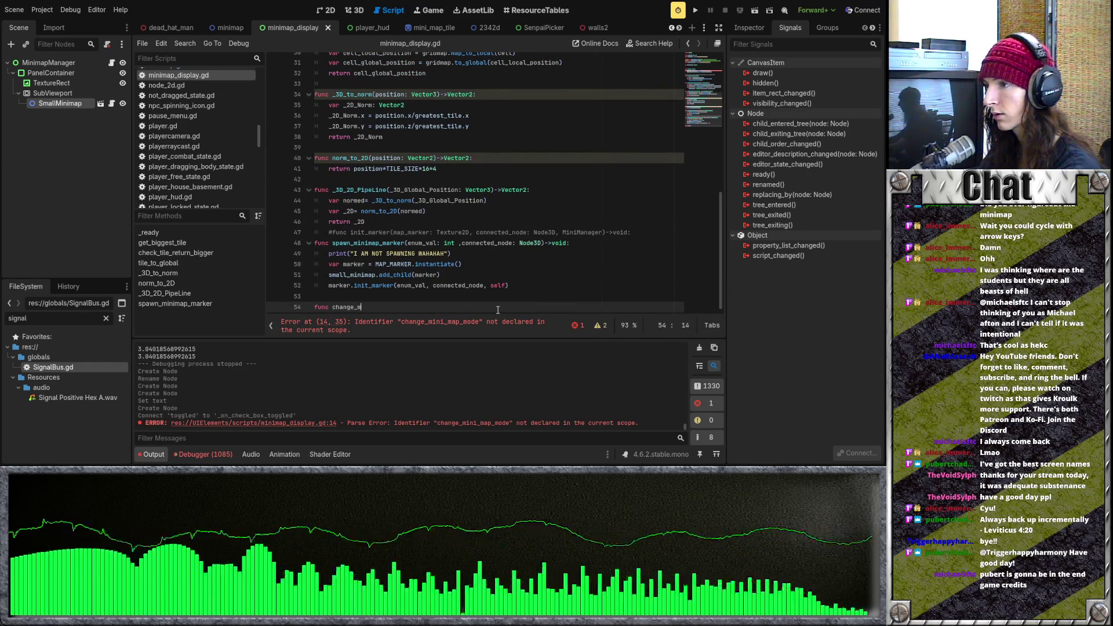
pyautogui.write('_mode()')
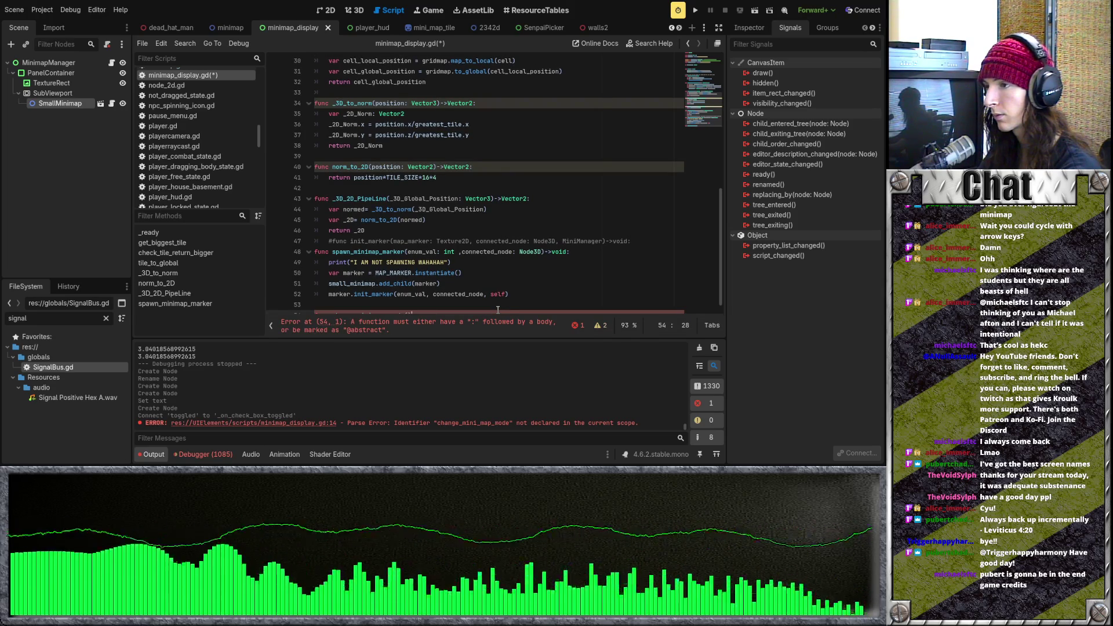
pyautogui.write('-<v')
pyautogui.press('BackSpace')
pyautogui.press('BackSpace')
pyautogui.write('>void:')
pyautogui.press('Return')
pyautogui.write('pass')
pyautogui.hotkey('ctrl', 's')
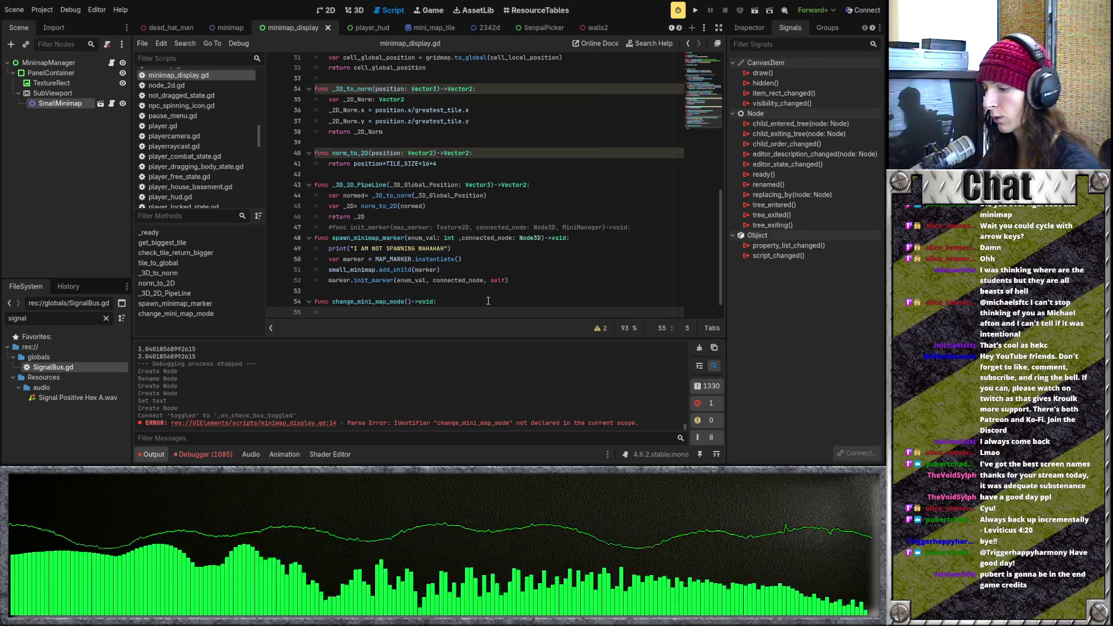
# Write the body line small_minimap.player_maker.mini_map_mode = using autocomplete
pyautogui.hotkey('ctrl', 'k')
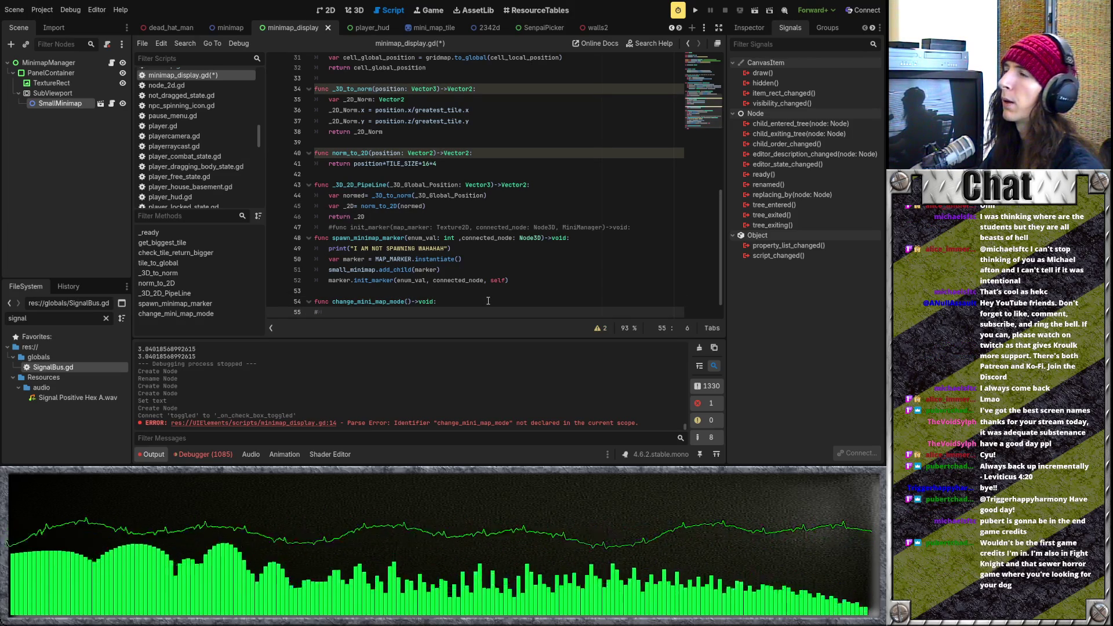
pyautogui.write('seall')
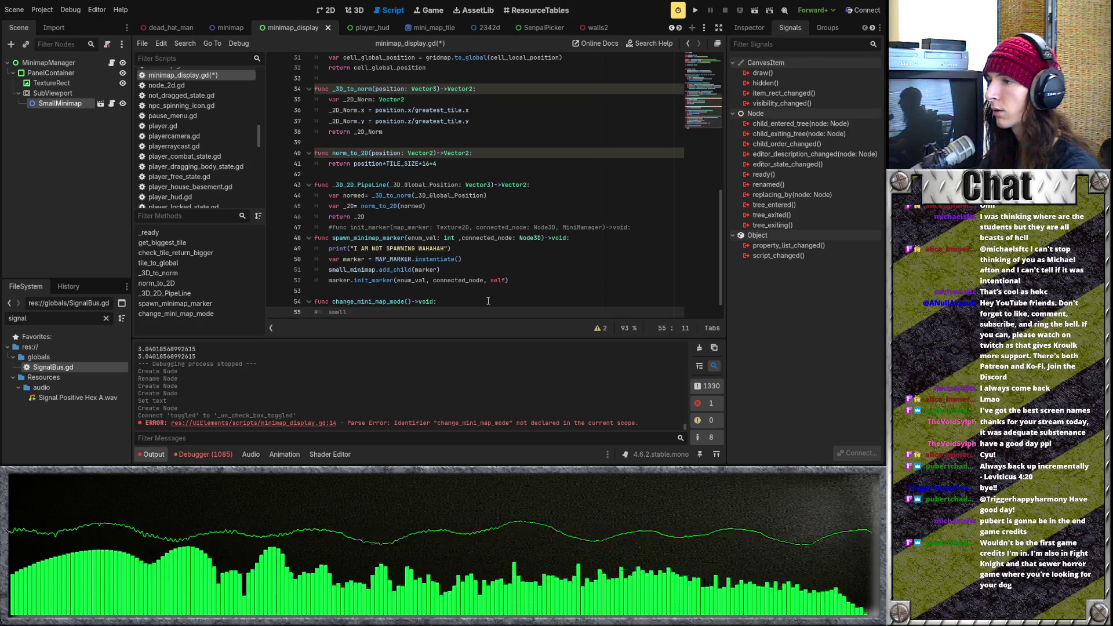
pyautogui.press('BackSpace')
pyautogui.press('BackSpace')
pyautogui.write('ma')
pyautogui.press('Return')
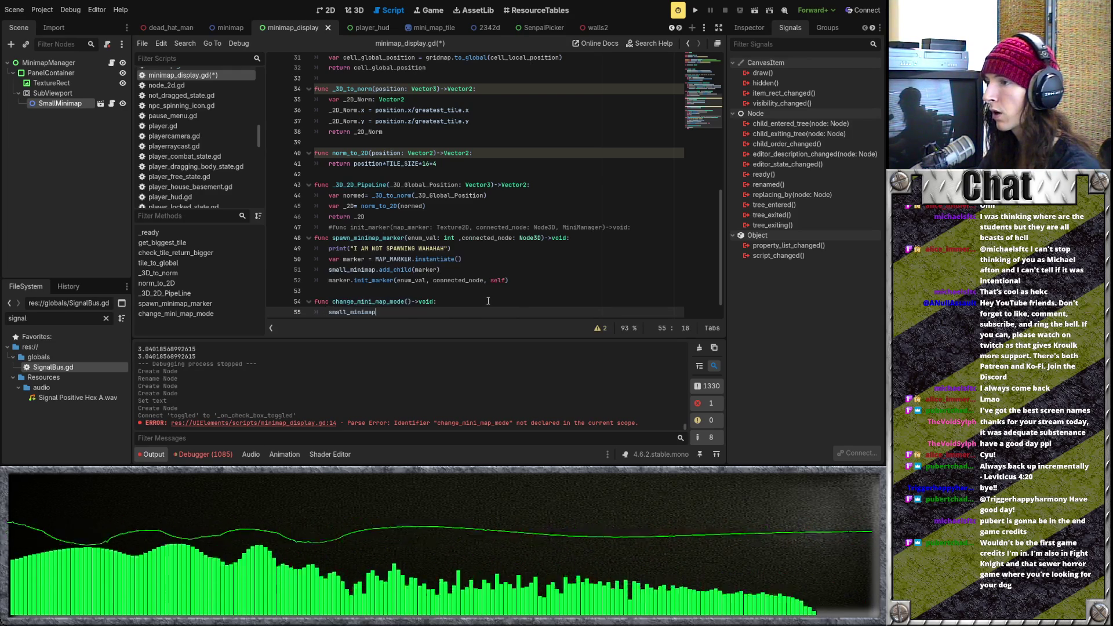
pyautogui.write('.player_')
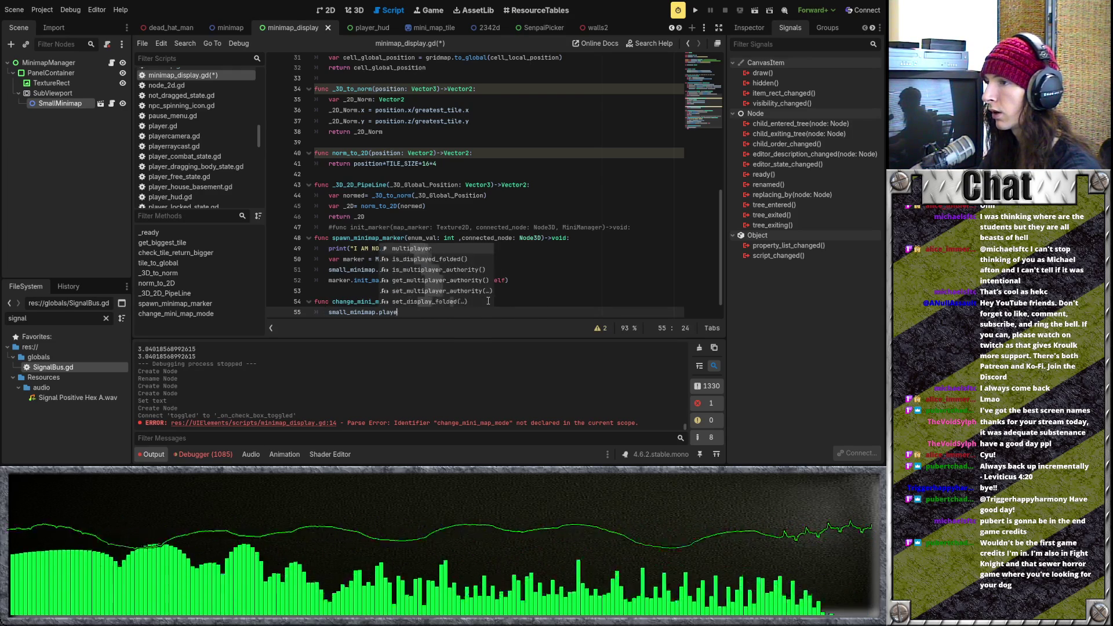
pyautogui.write('maker.')
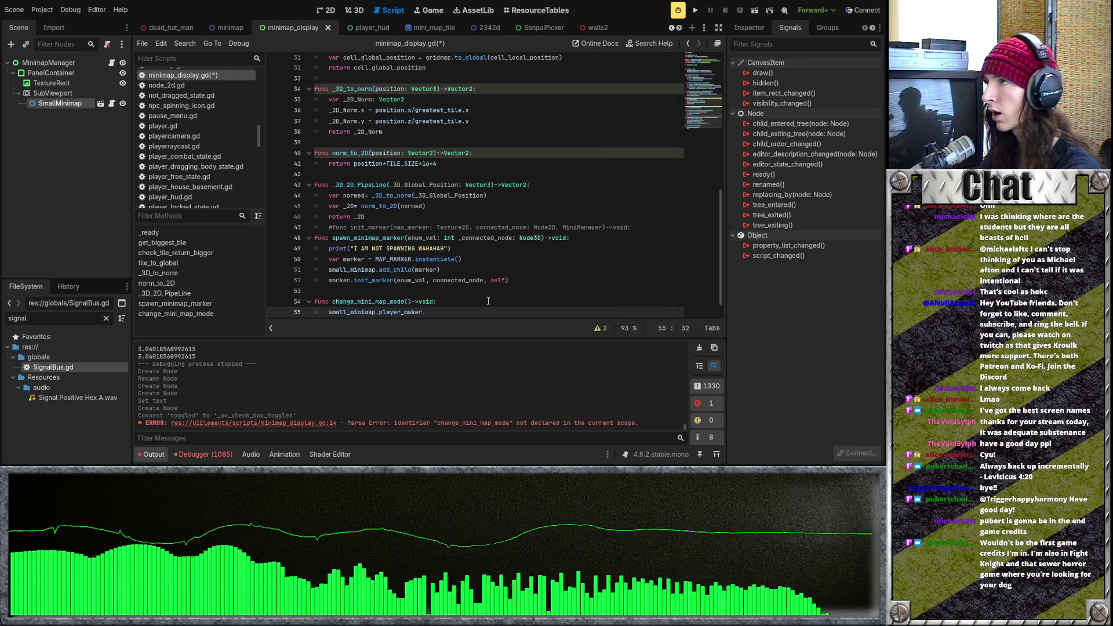
pyautogui.write('mini_map_mo')
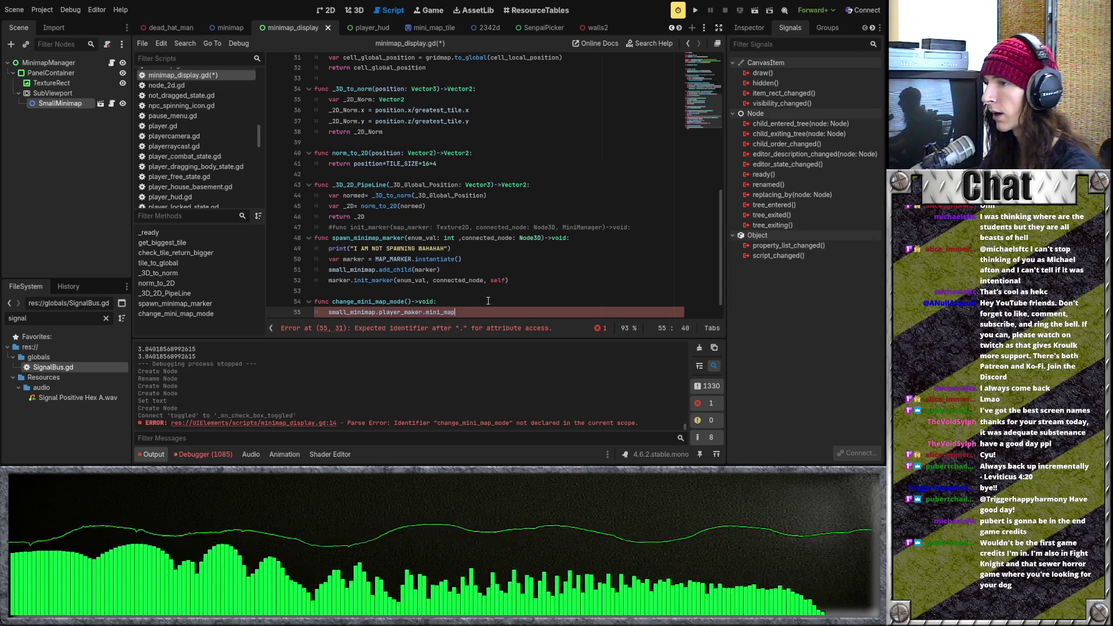
pyautogui.write('de =')
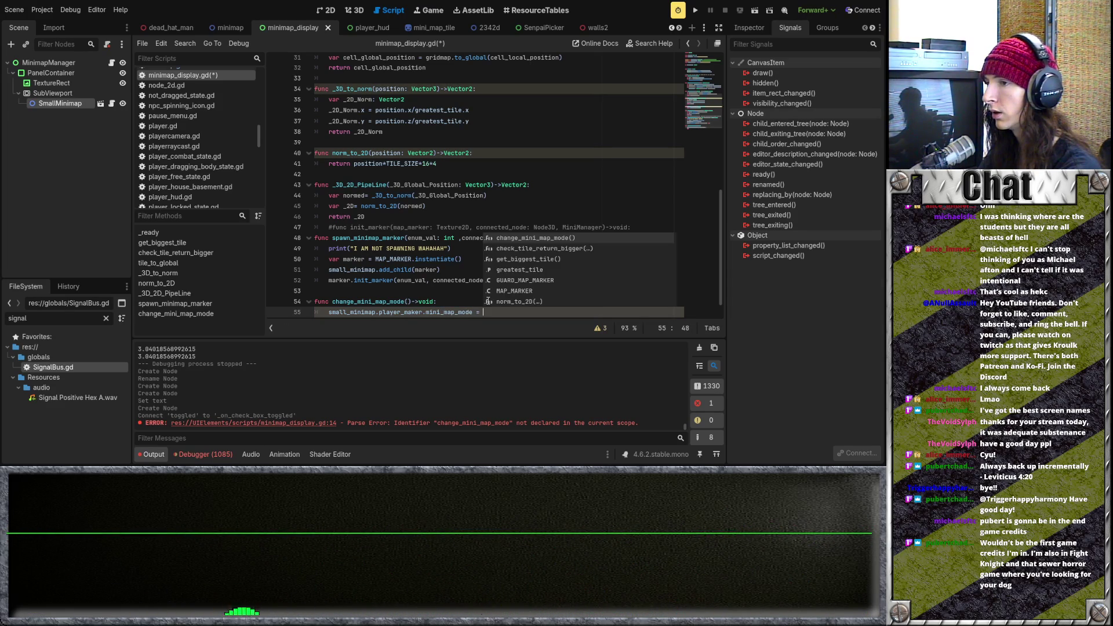
# Add the mode: bool parameter, assign mode to mini_map_mode, and save minimap_display.gd
pyautogui.click(408, 301)
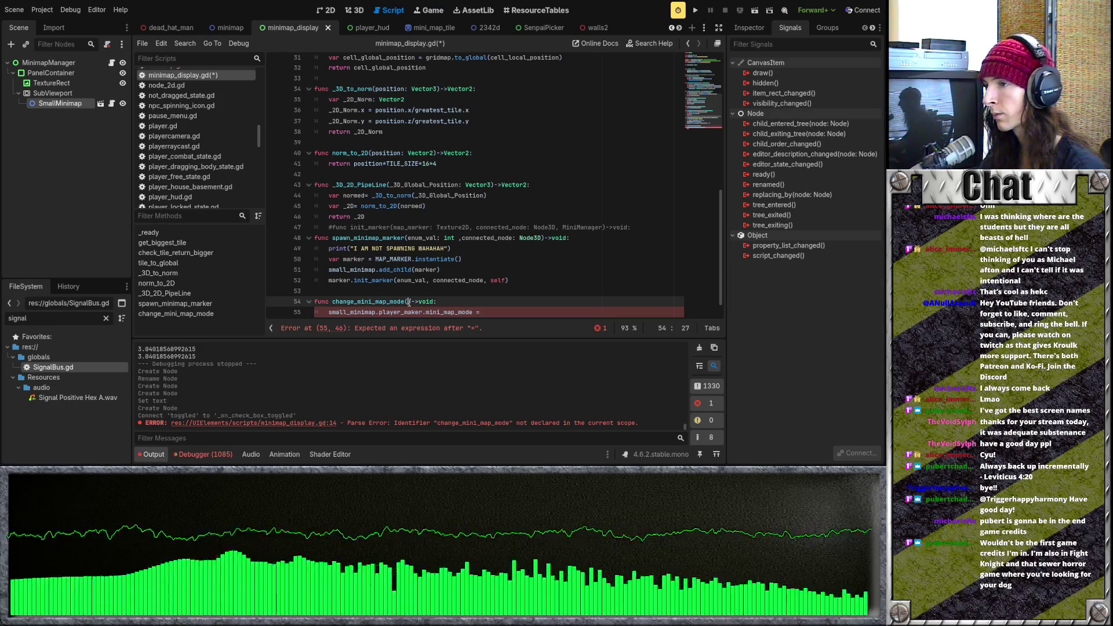
pyautogui.write('mode: boo')
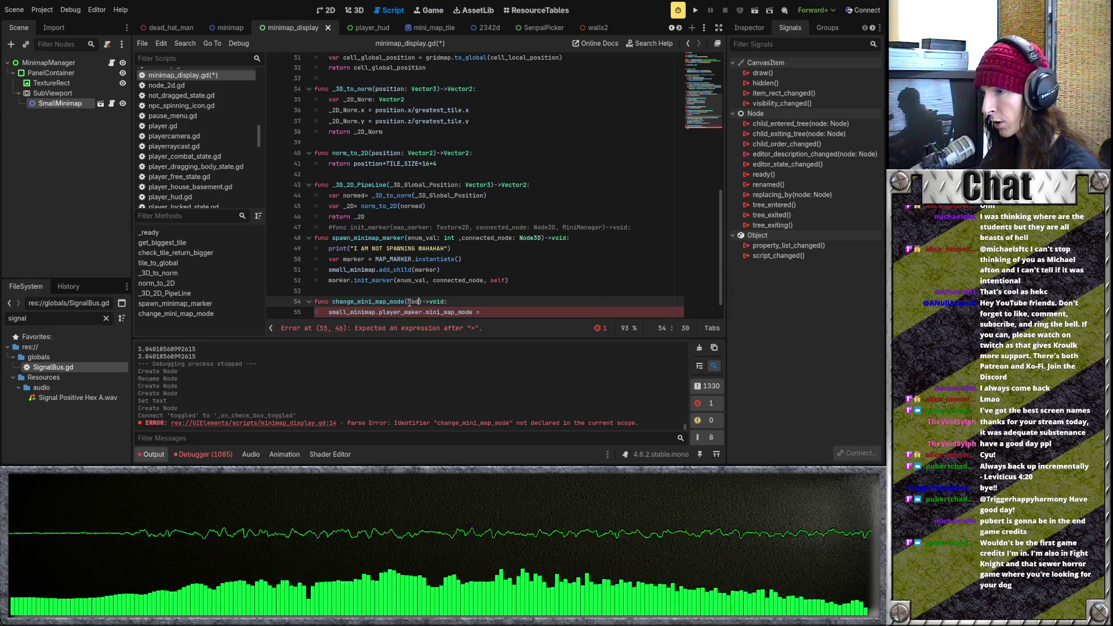
pyautogui.write('l')
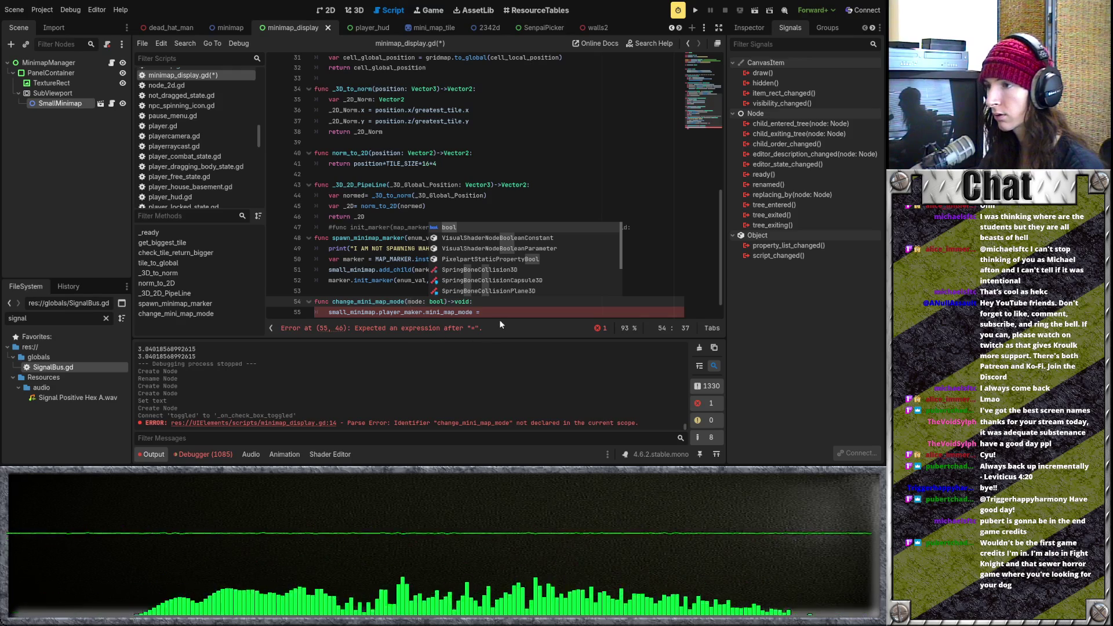
pyautogui.click(502, 319)
pyautogui.write('mode')
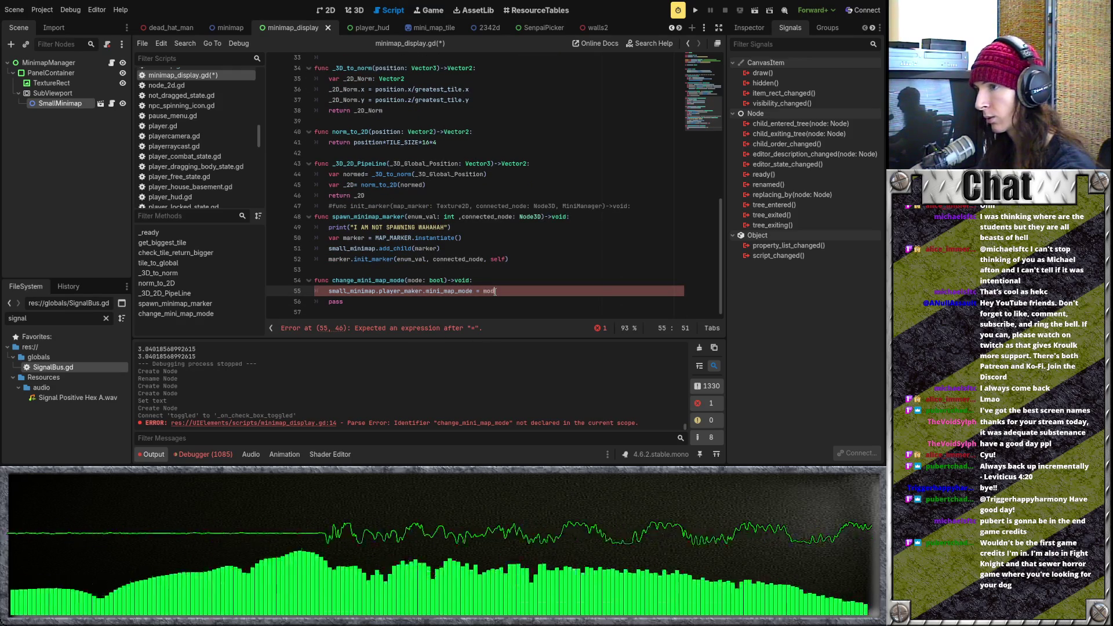
pyautogui.hotkey('ctrl', 's')
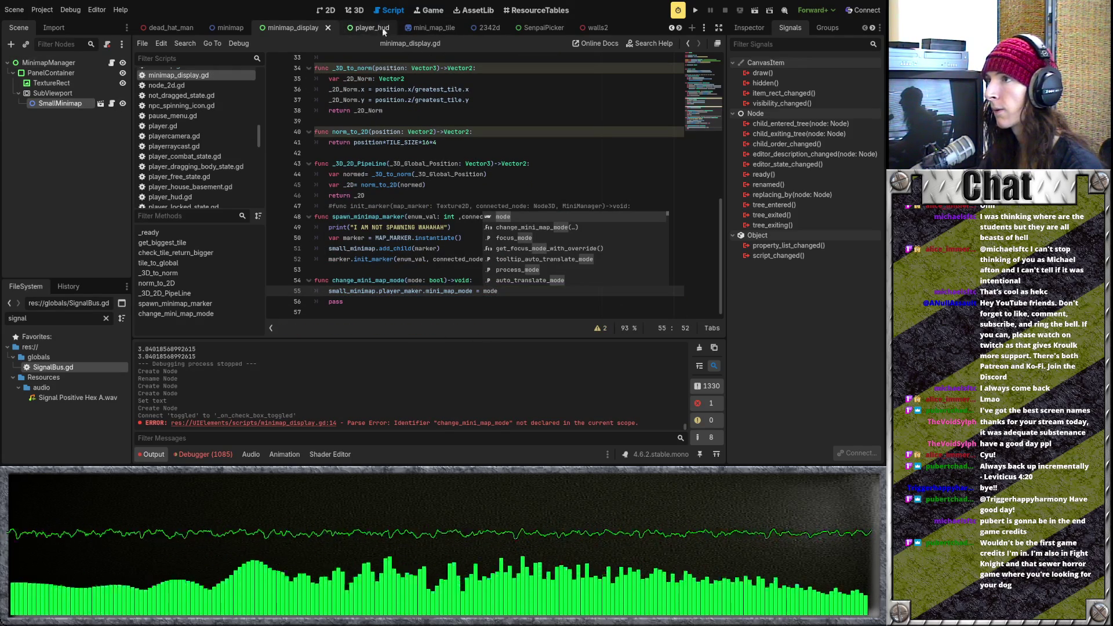
# Look through the open scene tabs, then open the minimap scene and minimap.gd
pyautogui.click(367, 28)
pyautogui.click(430, 28)
pyautogui.click(471, 28)
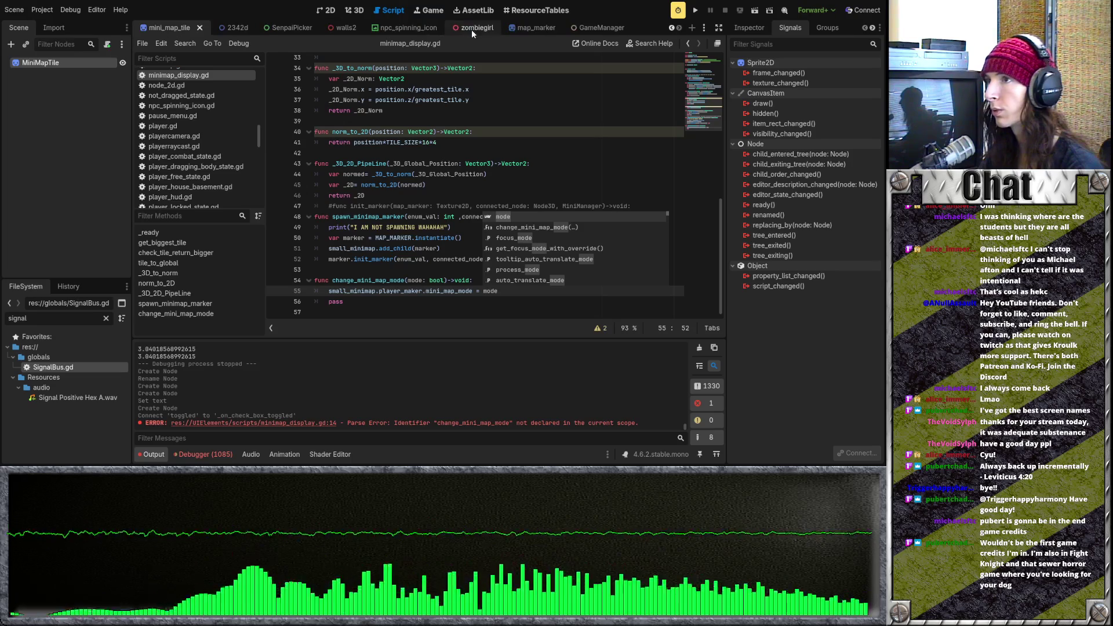
pyautogui.click(541, 29)
pyautogui.scroll(4, 411, 30)
pyautogui.click(283, 28)
pyautogui.click(230, 28)
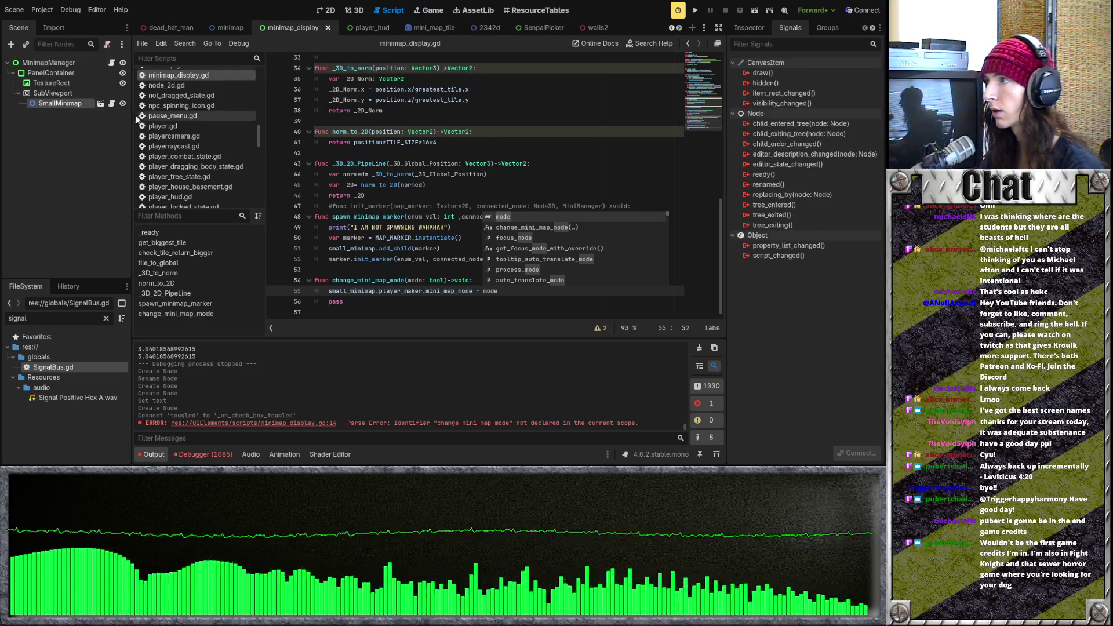
pyautogui.click(87, 105)
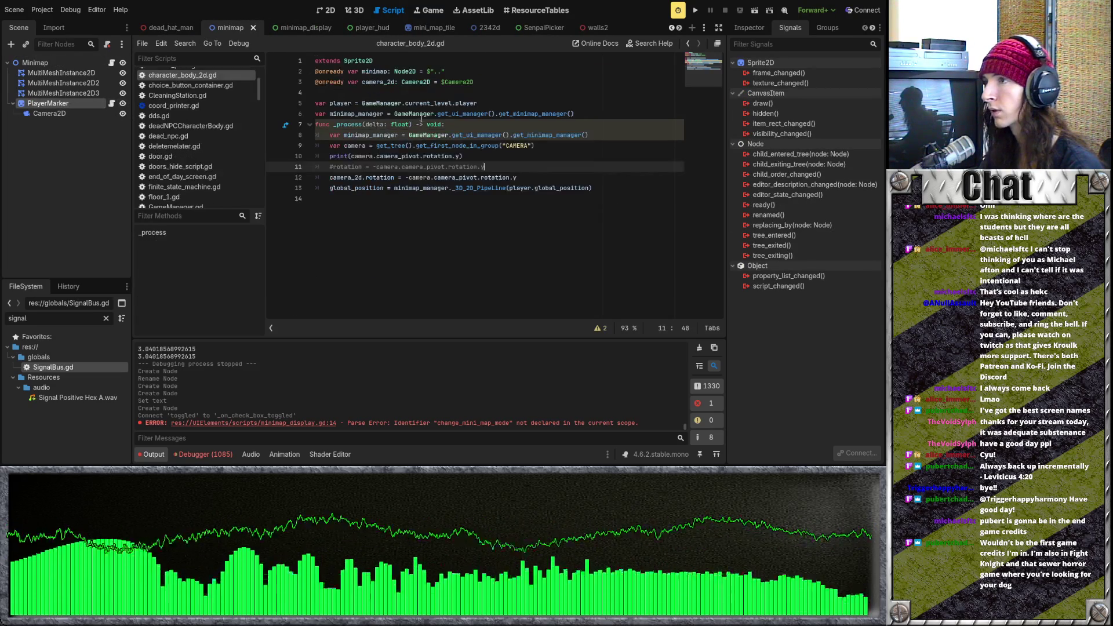
pyautogui.click(111, 63)
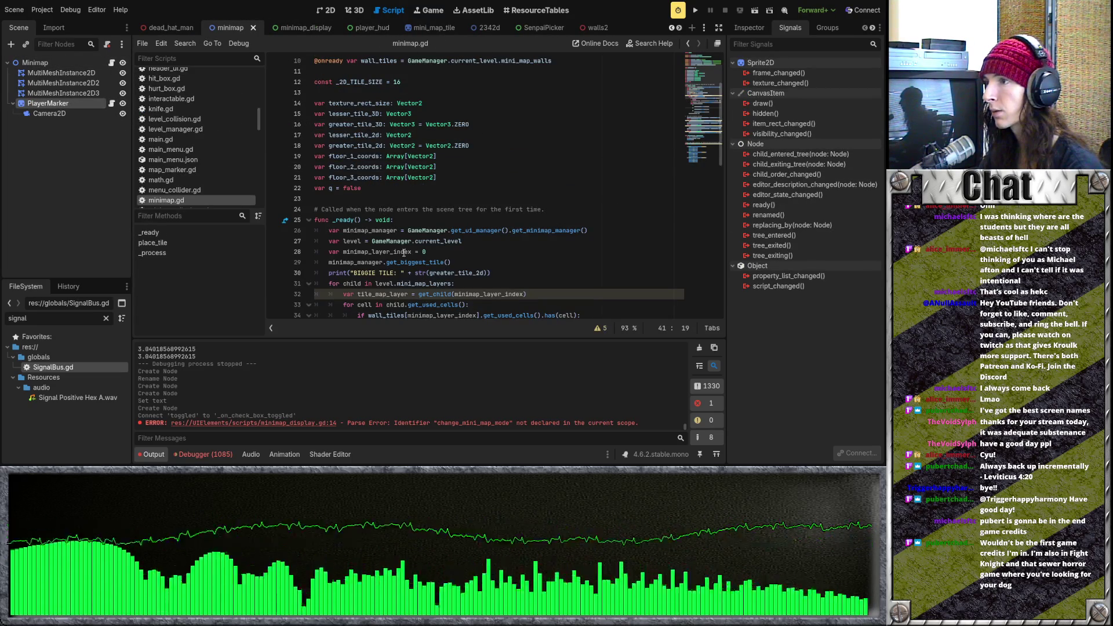
pyautogui.scroll(3, 416, 248)
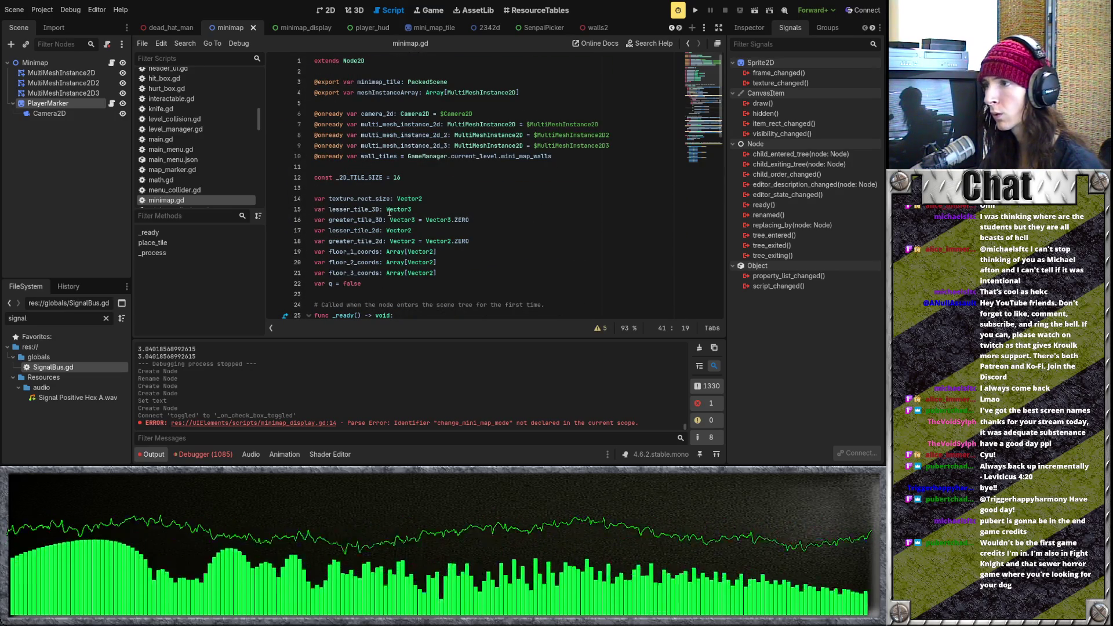
pyautogui.scroll(-3, 388, 213)
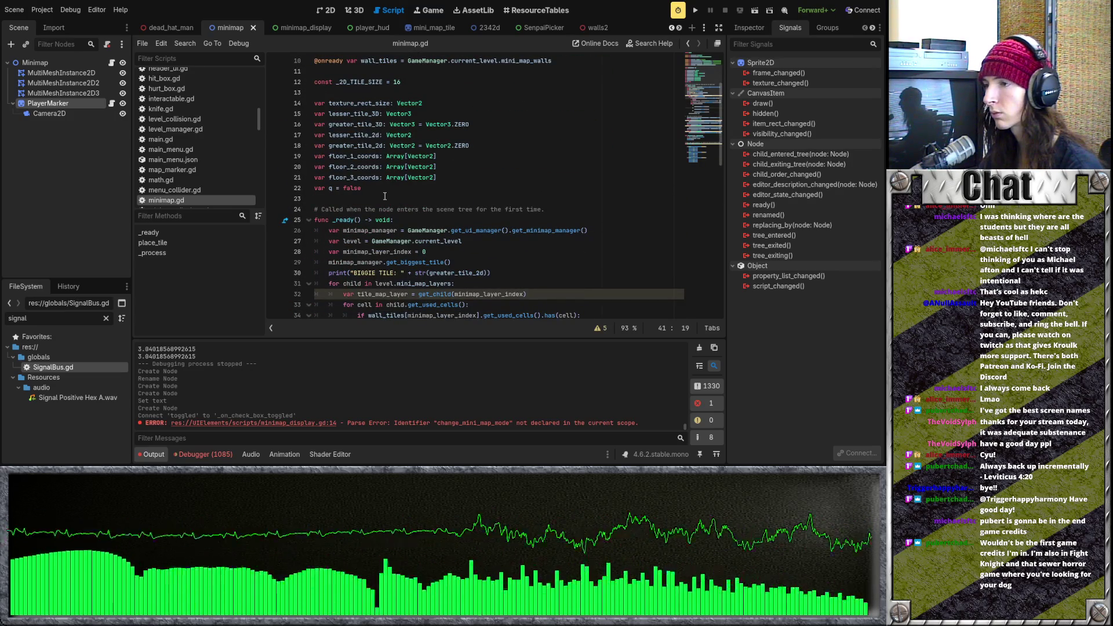
pyautogui.hotkey('ctrl', 'f')
pyautogui.write('player')
pyautogui.scroll(1, 495, 239)
pyautogui.scroll(15, 495, 239)
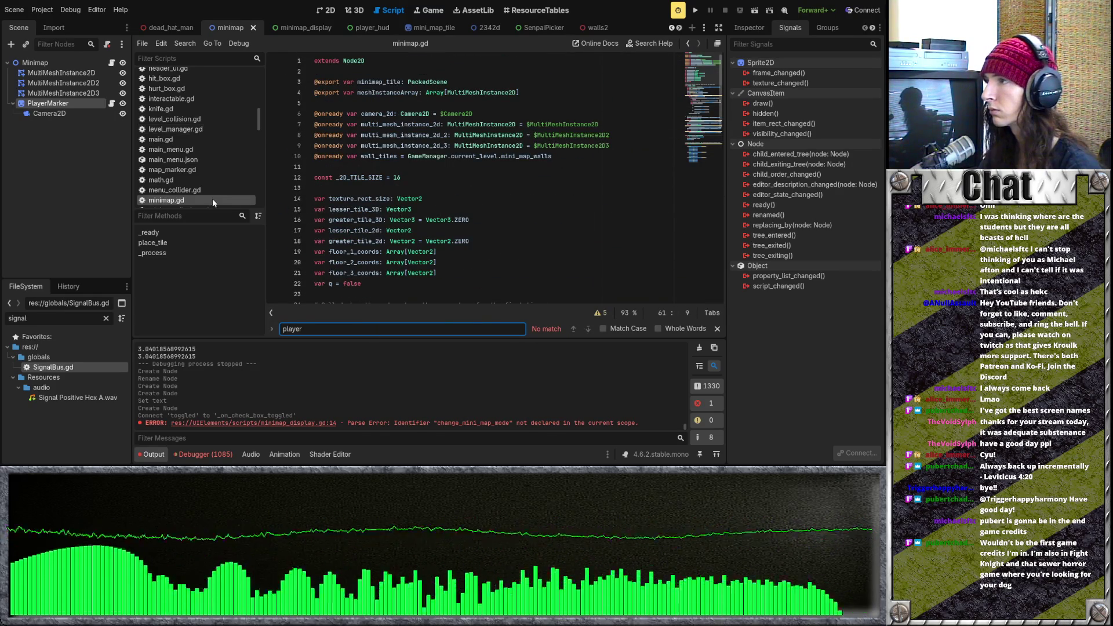
pyautogui.moveTo(50, 105); pyautogui.dragTo(371, 104)
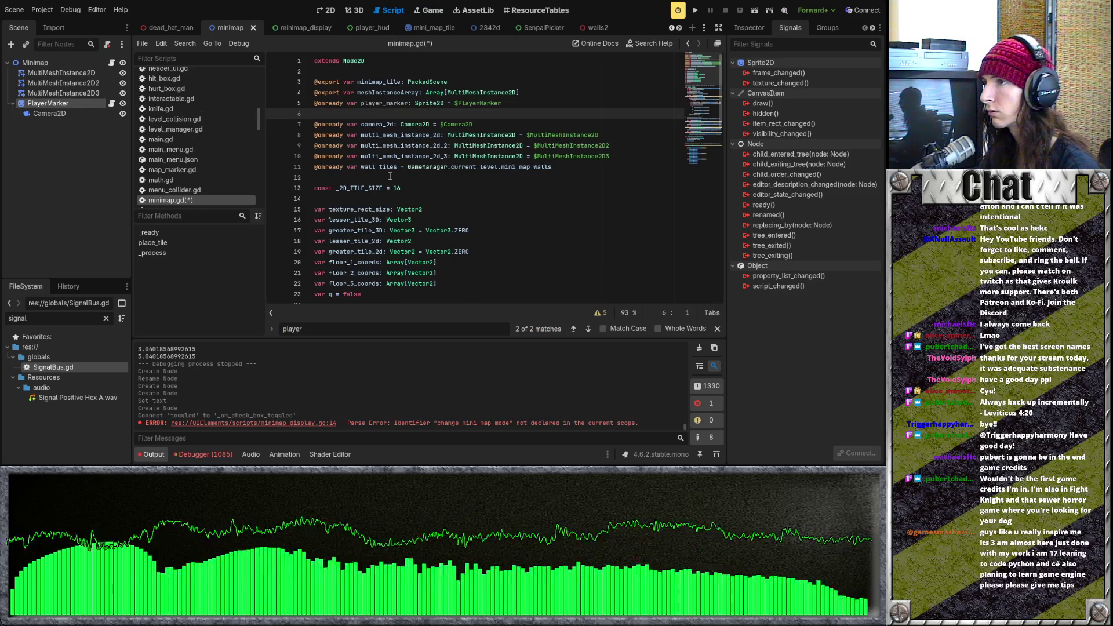
pyautogui.click(109, 102)
pyautogui.press('Up')
pyautogui.press('Up')
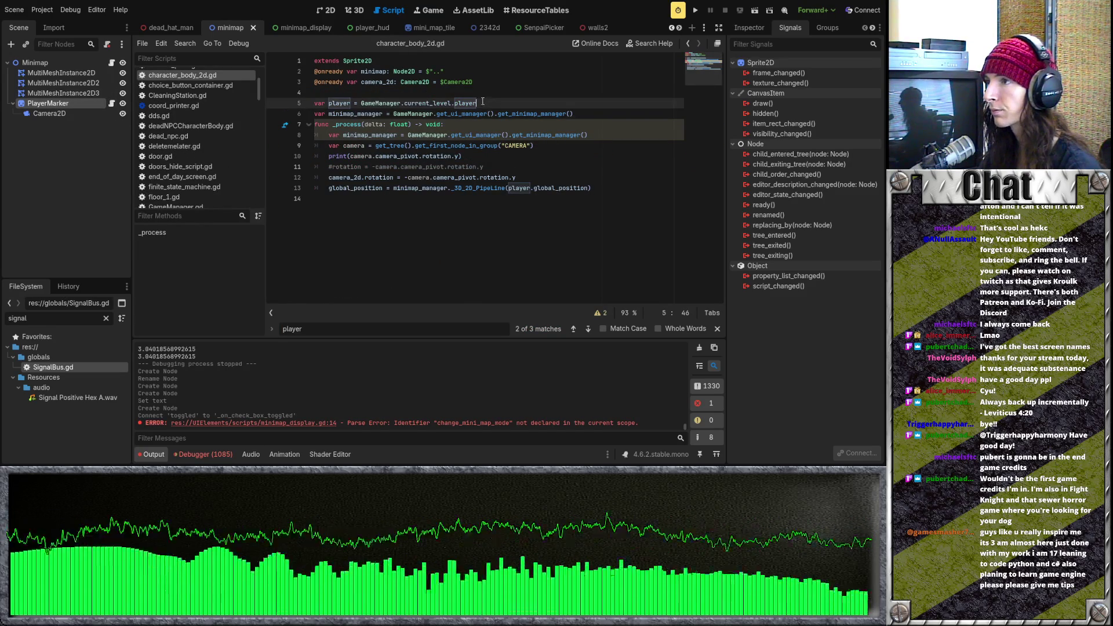
# Declare var mini_map_mode: bool = false and start an if mini_map_mode block in _process
pyautogui.write('var mini')
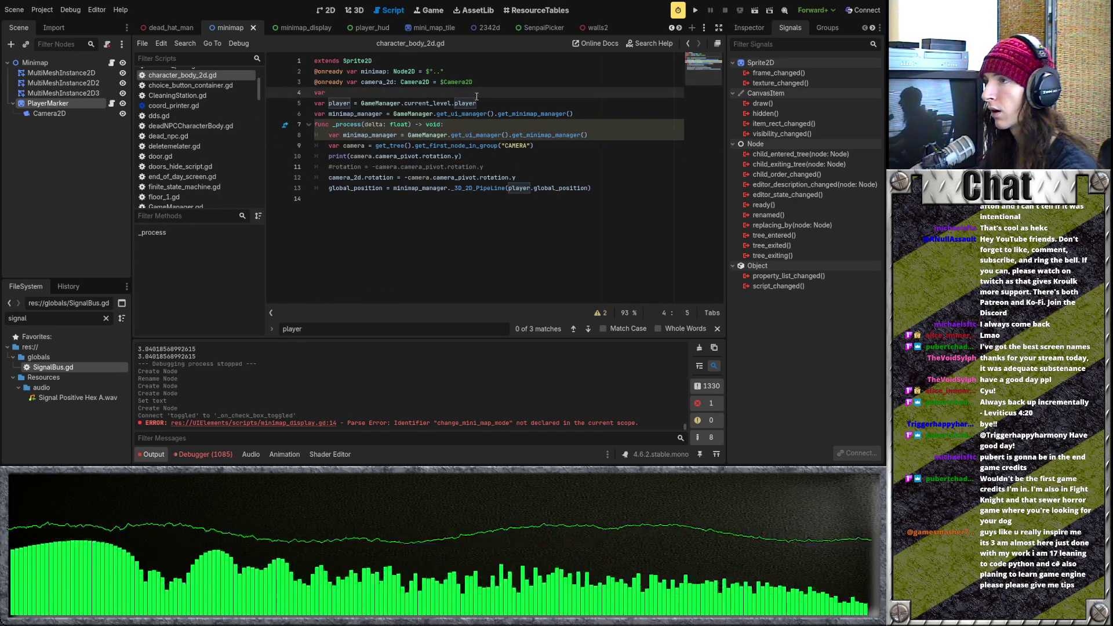
pyautogui.write('_map_mode: bool = f')
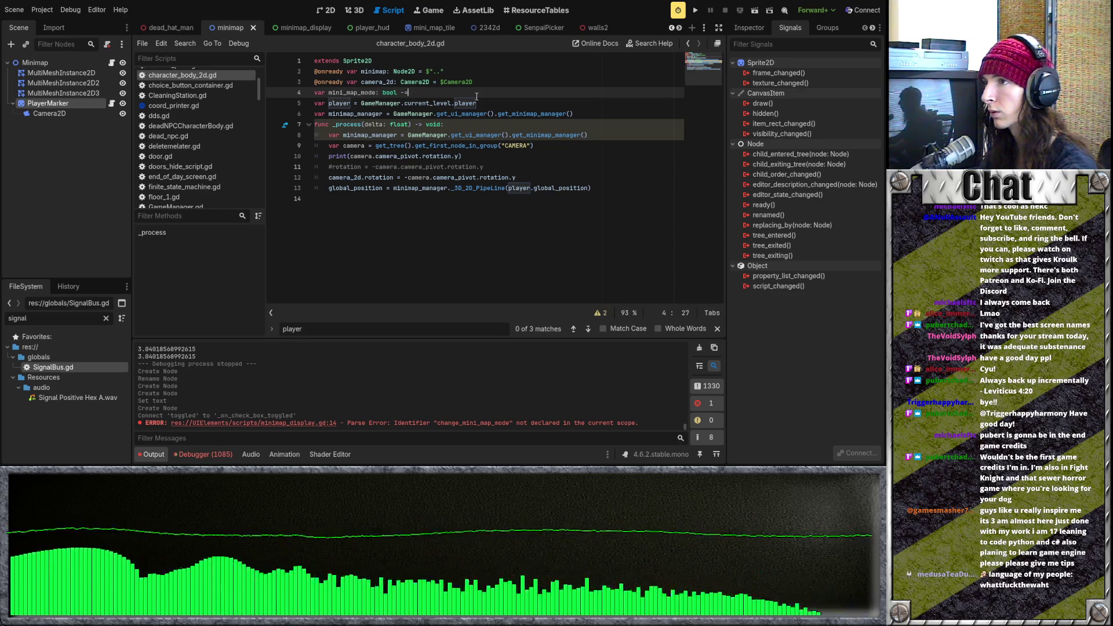
pyautogui.write('alse')
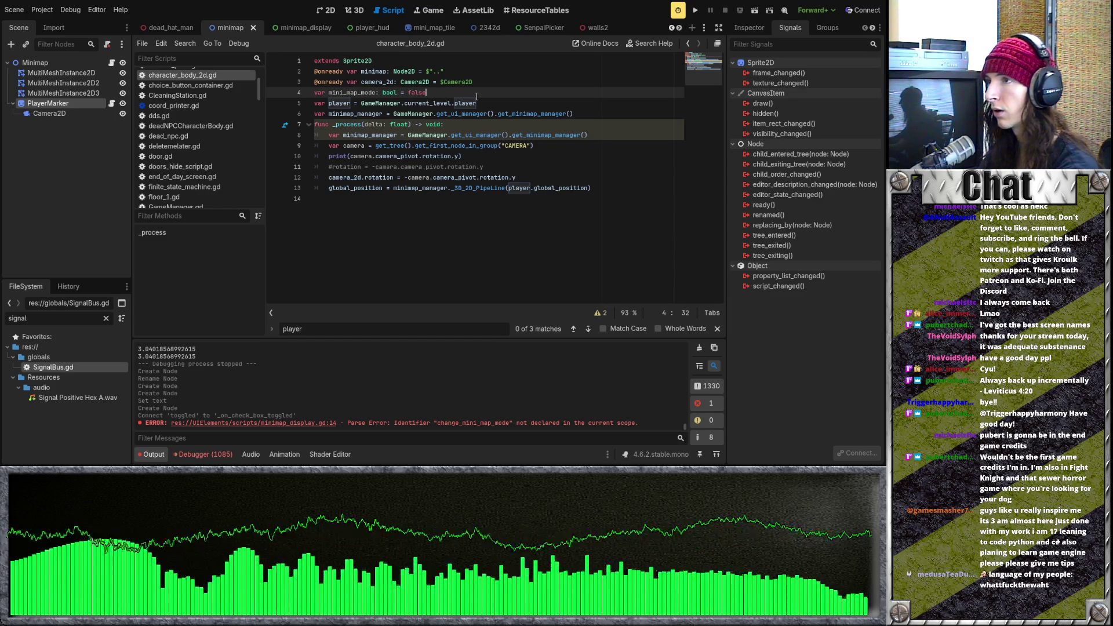
pyautogui.click(613, 190)
pyautogui.press('Return')
pyautogui.write('if mini_')
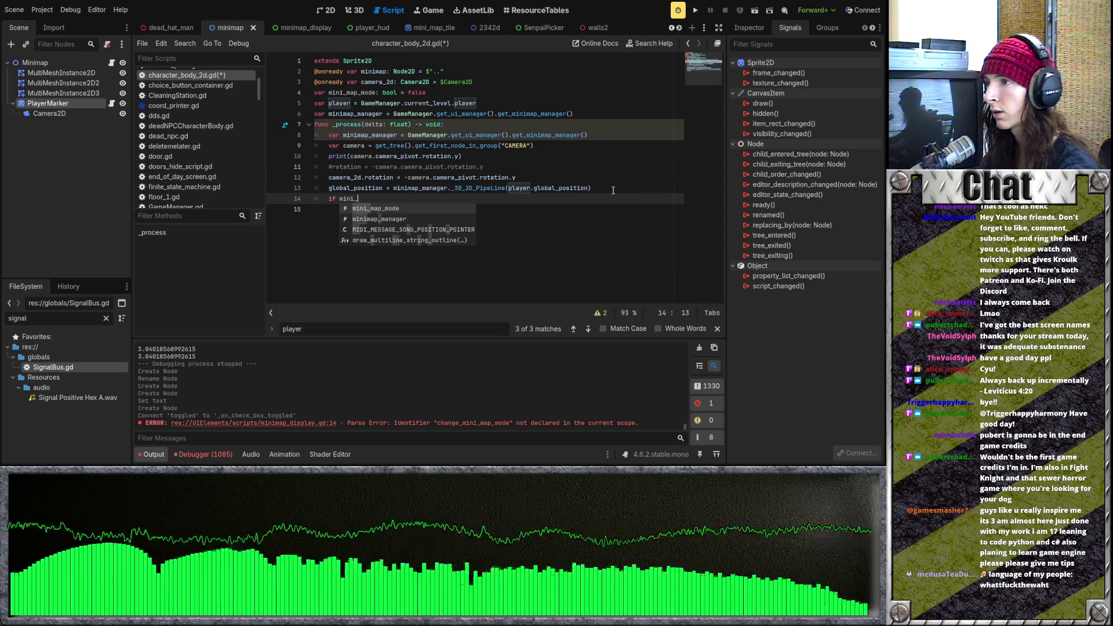
pyautogui.press('Return')
pyautogui.press('Return')
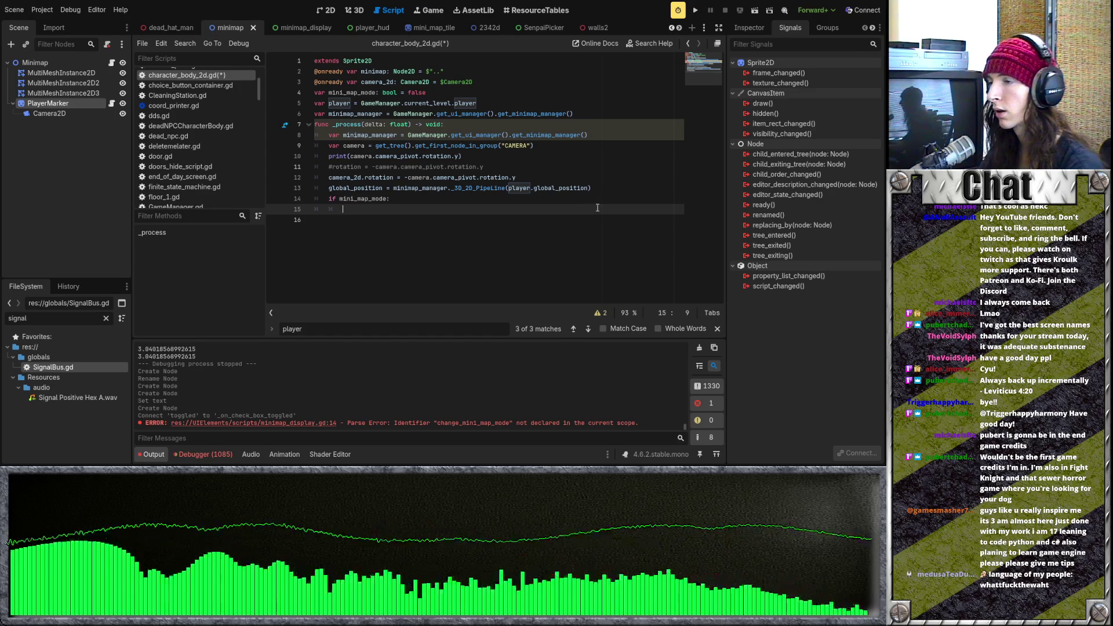
# Move the rotation assignment under the if and add an else branch
pyautogui.click(500, 167)
pyautogui.moveTo(500, 167); pyautogui.dragTo(333, 166)
pyautogui.hotkey('ctrl', 'x')
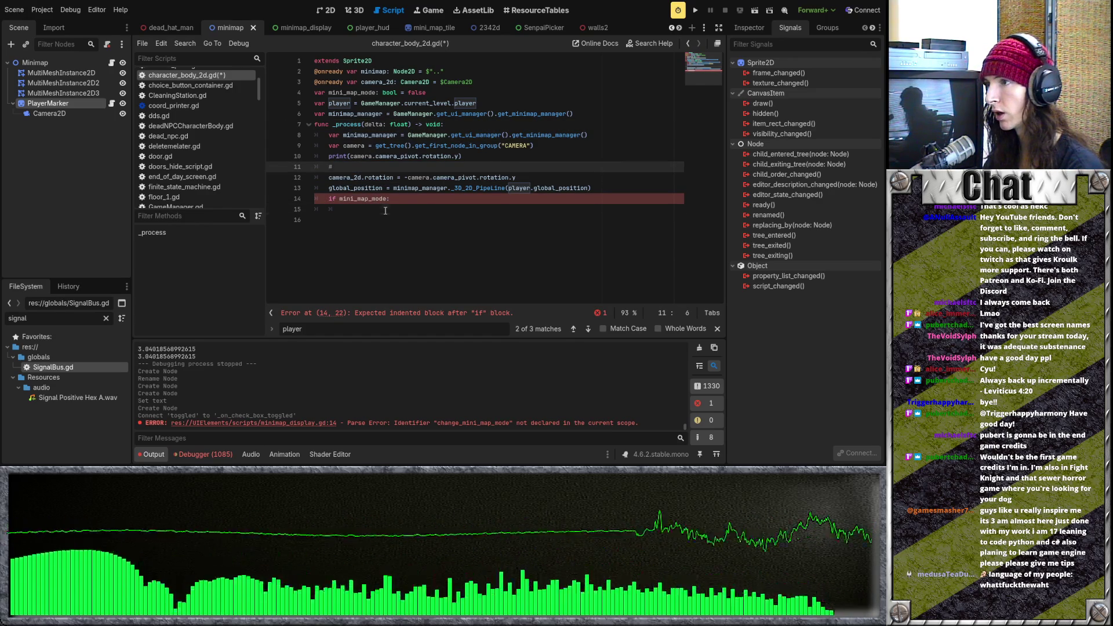
pyautogui.click(398, 210)
pyautogui.hotkey('ctrl', 'v')
pyautogui.press('Return')
pyautogui.press('BackSpace')
pyautogui.write('else:')
pyautogui.press('Return')
# Copy the camera_2d rotation assignment into the else branch
pyautogui.moveTo(328, 177); pyautogui.dragTo(516, 177)
pyautogui.hotkey('ctrl', 'c')
pyautogui.click(461, 224)
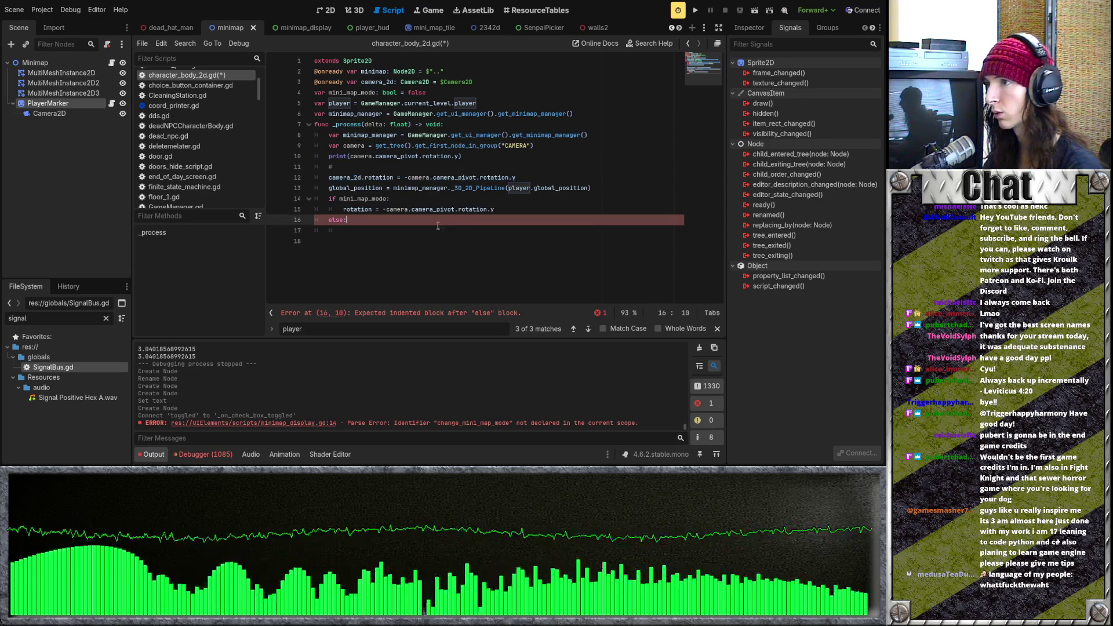
pyautogui.press('Return')
pyautogui.hotkey('ctrl', 'v')
# Add camera_2d.rotation = -rotation under the if branch and save character_body_2d.gd
pyautogui.click(450, 209)
pyautogui.click(514, 209)
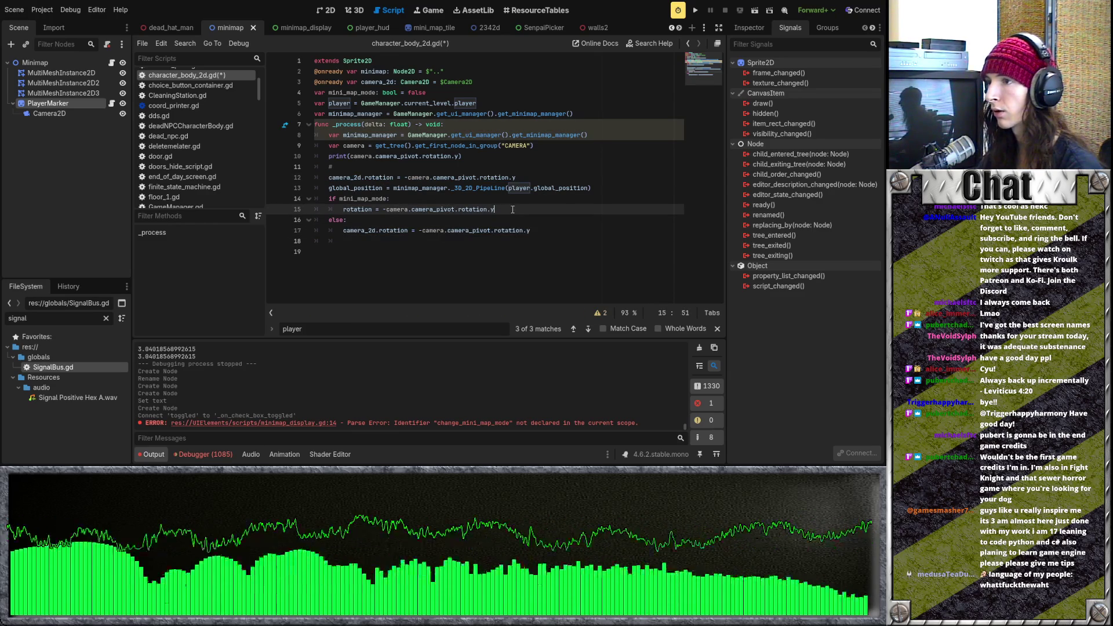
pyautogui.press('Return')
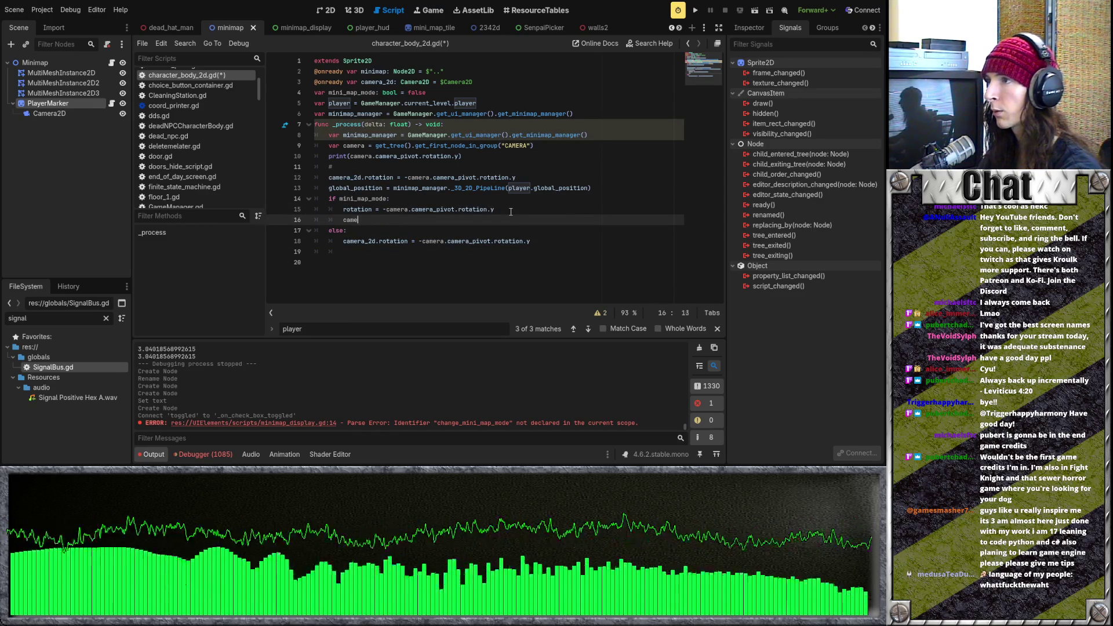
pyautogui.write('era')
pyautogui.press('Return')
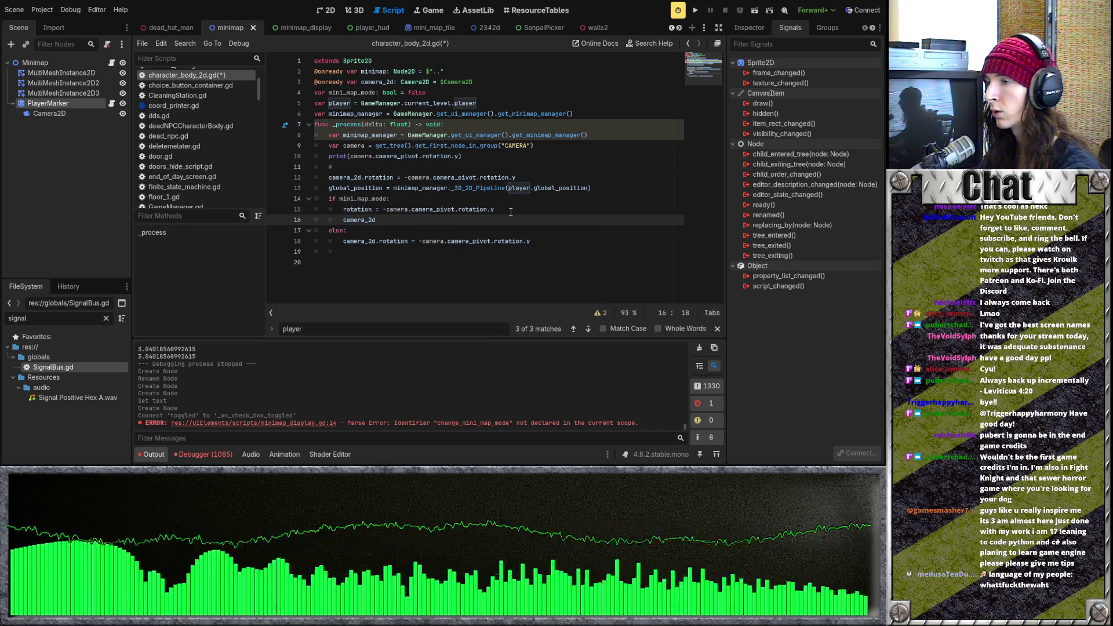
pyautogui.write('.rot')
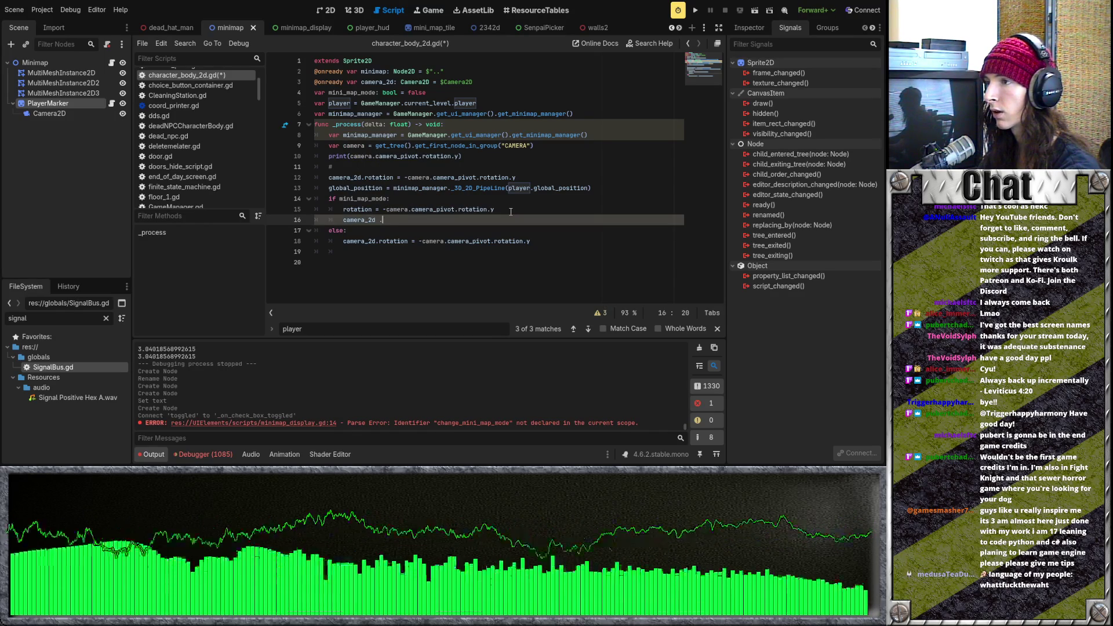
pyautogui.write('ation = ')
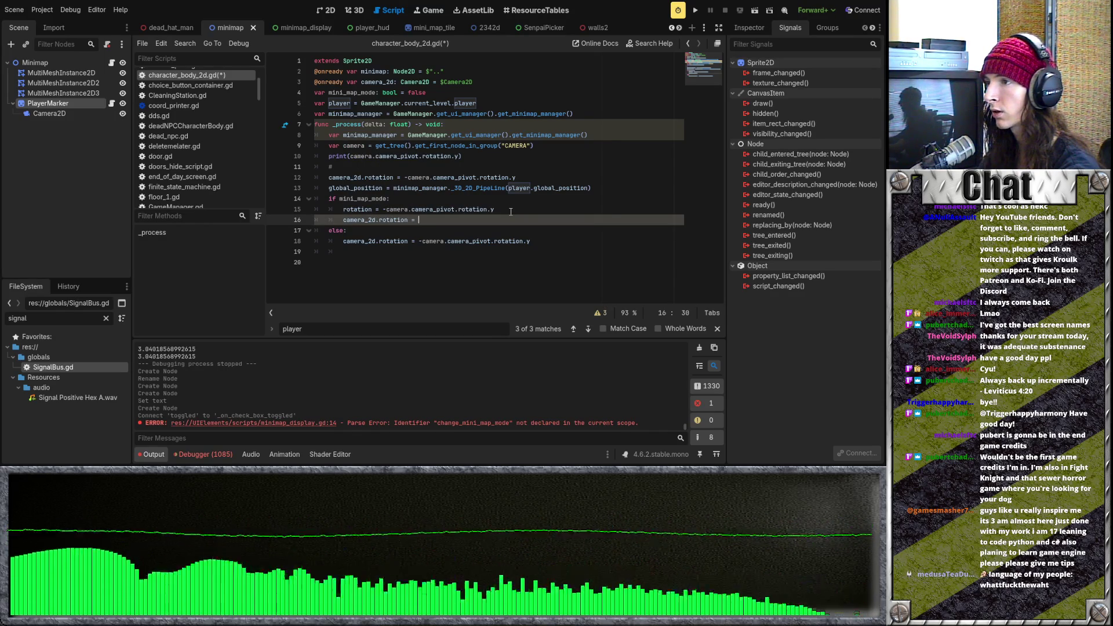
pyautogui.write('-rotation')
pyautogui.hotkey('ctrl', 's')
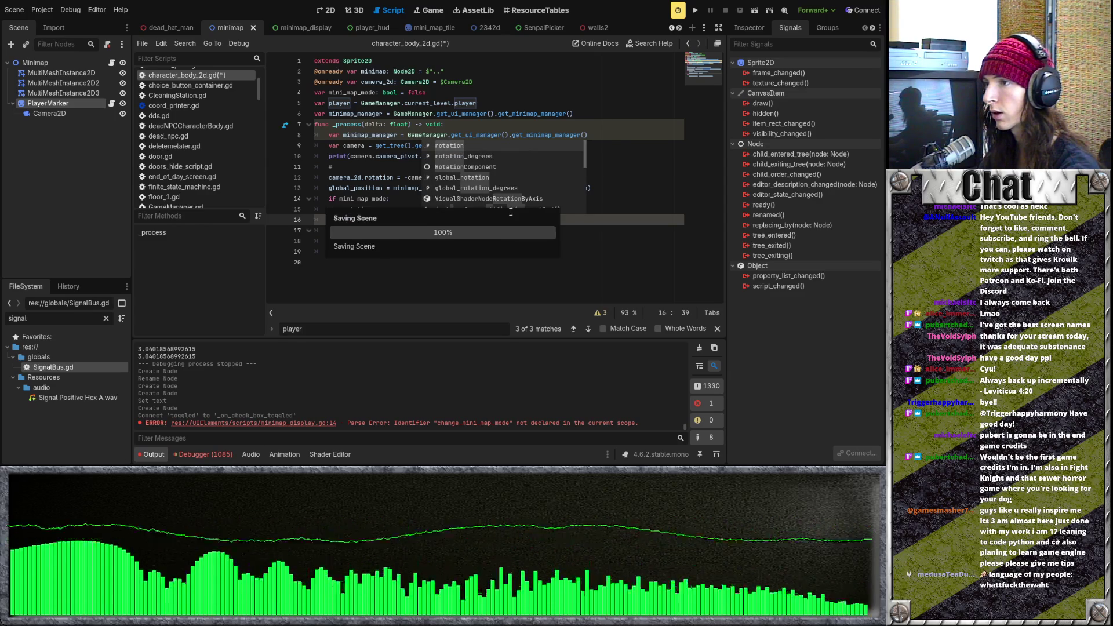
pyautogui.click(424, 221)
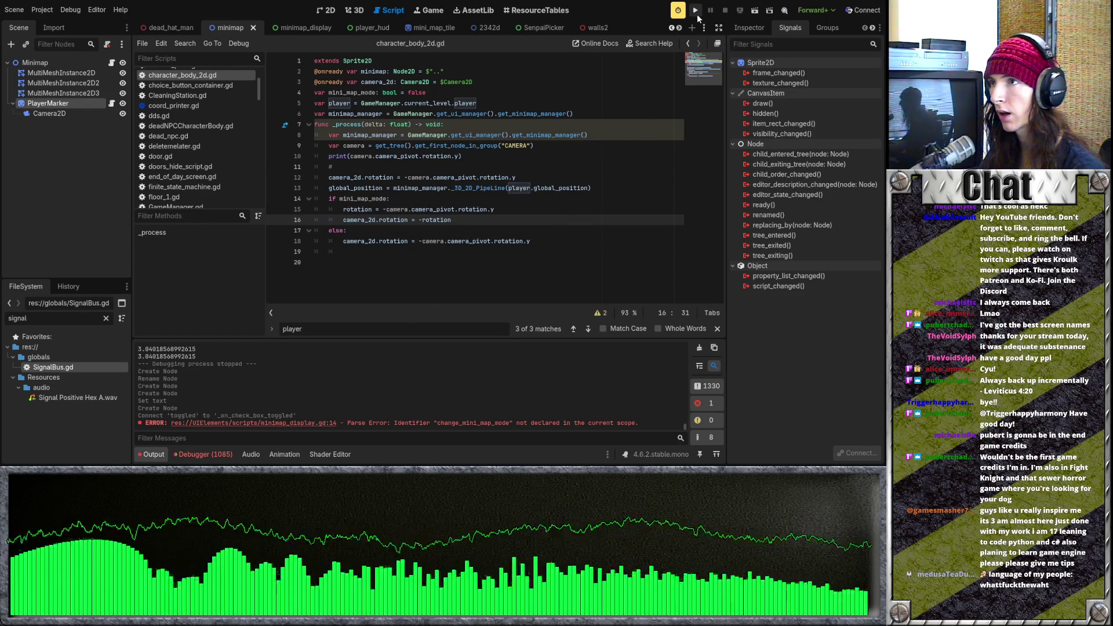
# Switch to the settings_menu scene and open settings_menu.gd at the checkbox handler
pyautogui.scroll(7, 374, 28)
pyautogui.scroll(8, 374, 28)
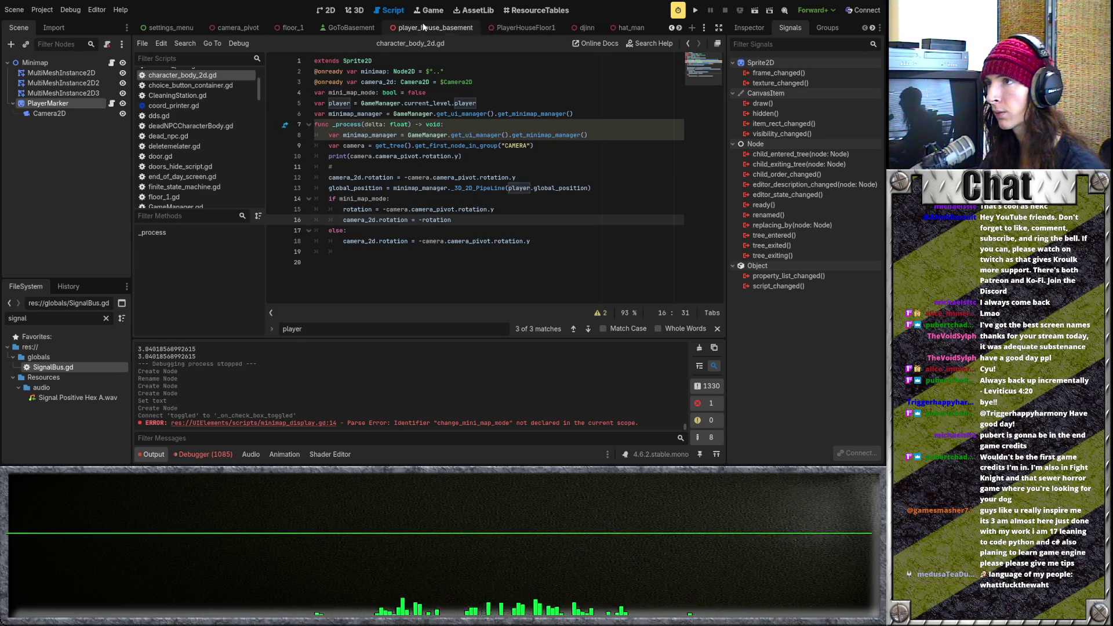
pyautogui.click(377, 27)
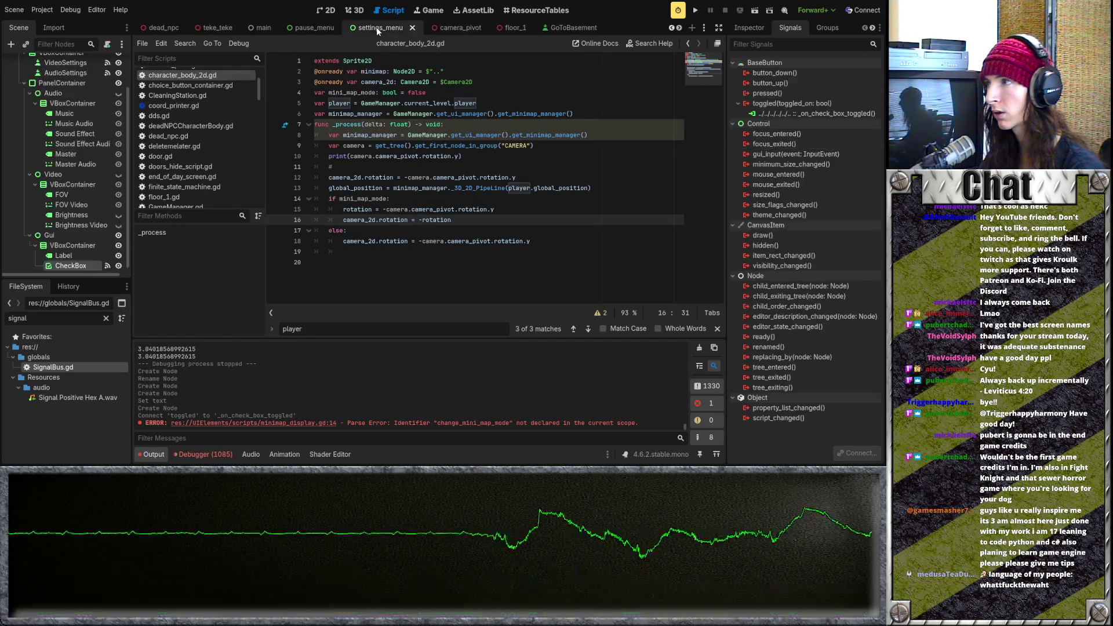
pyautogui.click(107, 63)
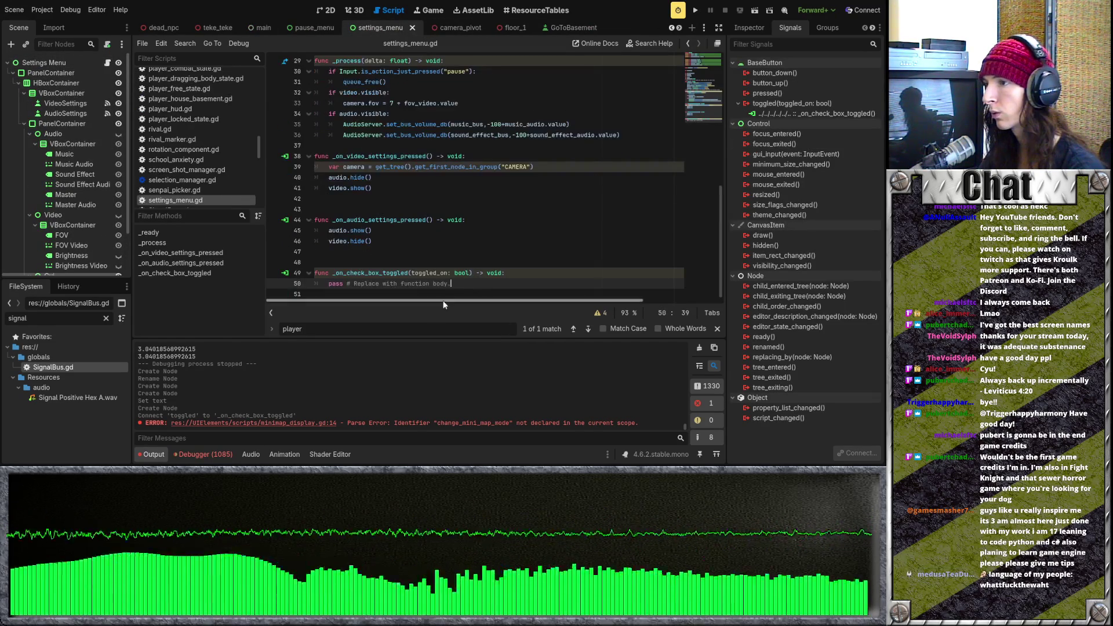
# Replace pass with SignalBus.MiniMapMode.emit(toggled_on) and run the project
pyautogui.press('BackSpace')
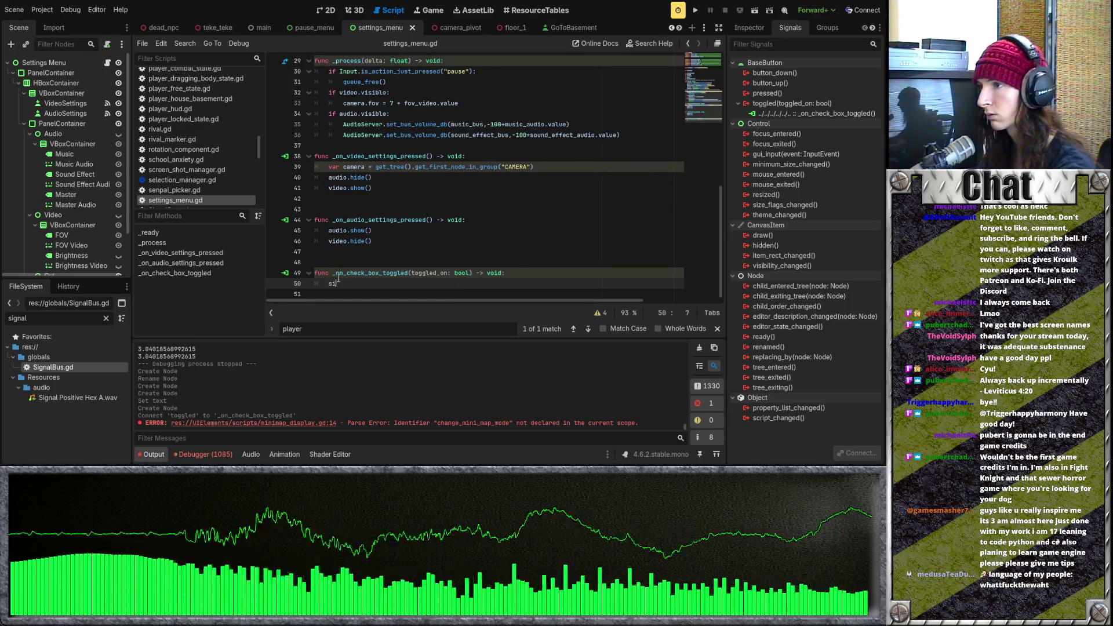
pyautogui.write('Signal')
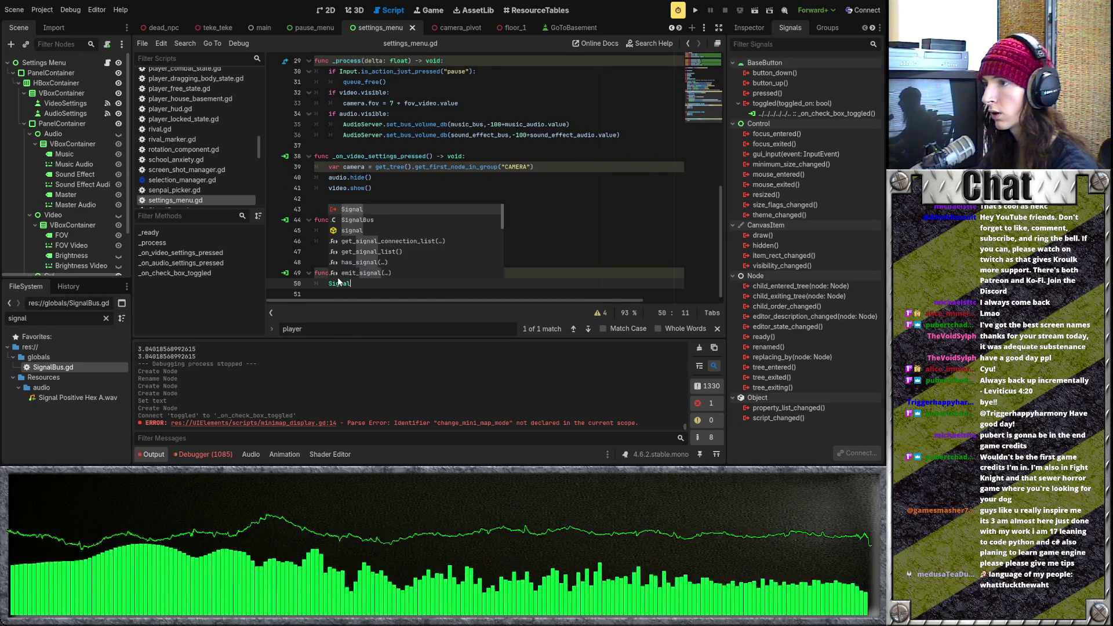
pyautogui.write('Bus.')
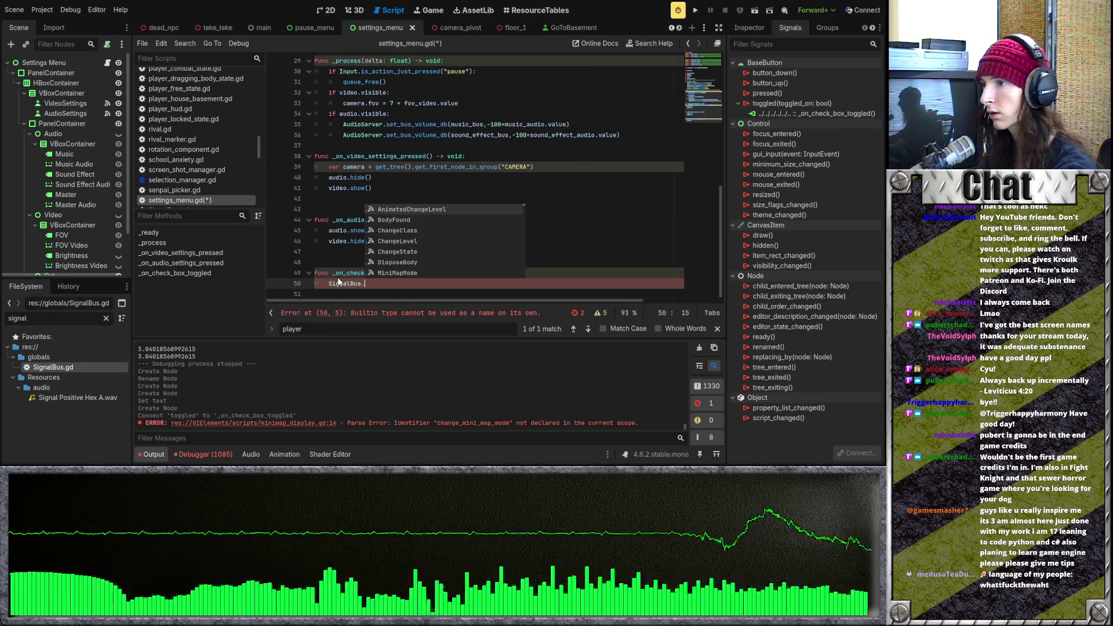
pyautogui.press('Up')
pyautogui.press('Down')
pyautogui.press('Down')
pyautogui.press('Down')
pyautogui.press('Down')
pyautogui.press('Down')
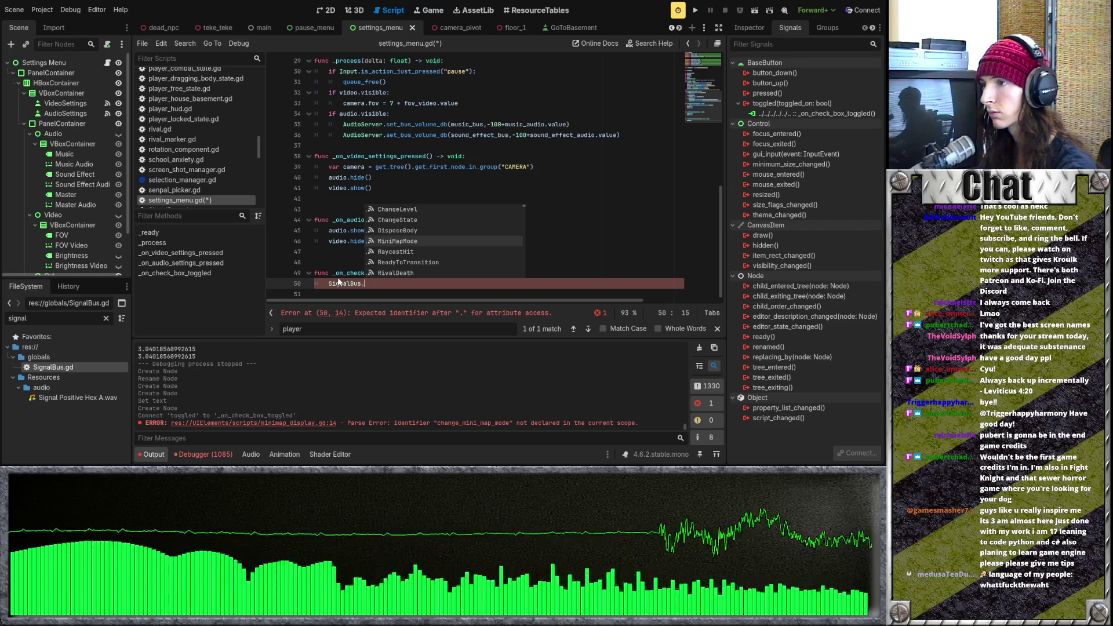
pyautogui.press('Return')
pyautogui.press('BackSpace')
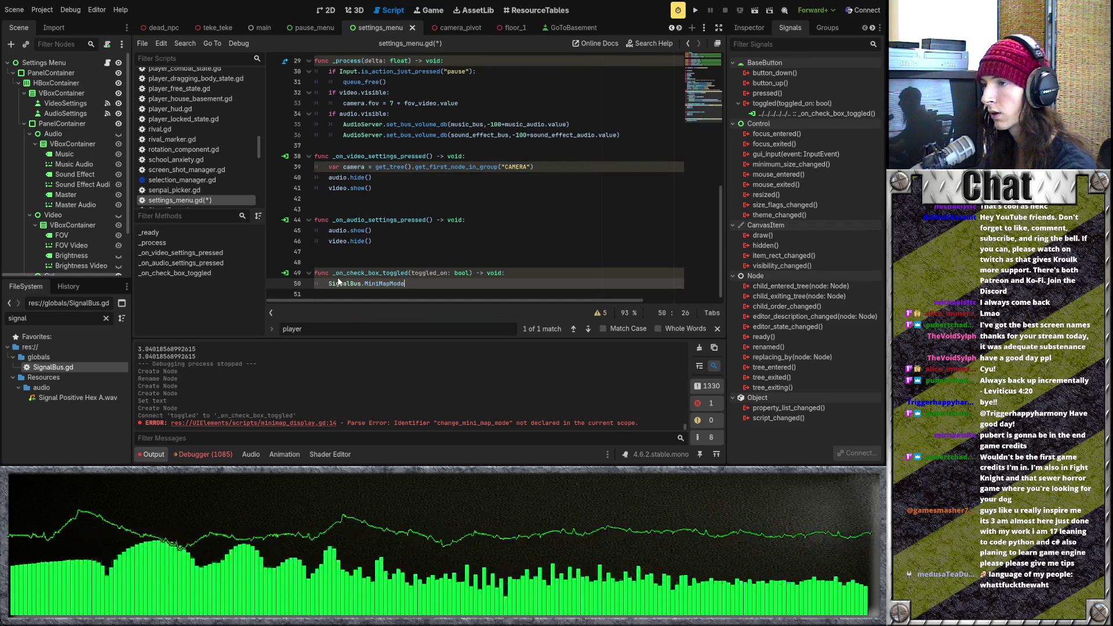
pyautogui.write('emit(toggled_on')
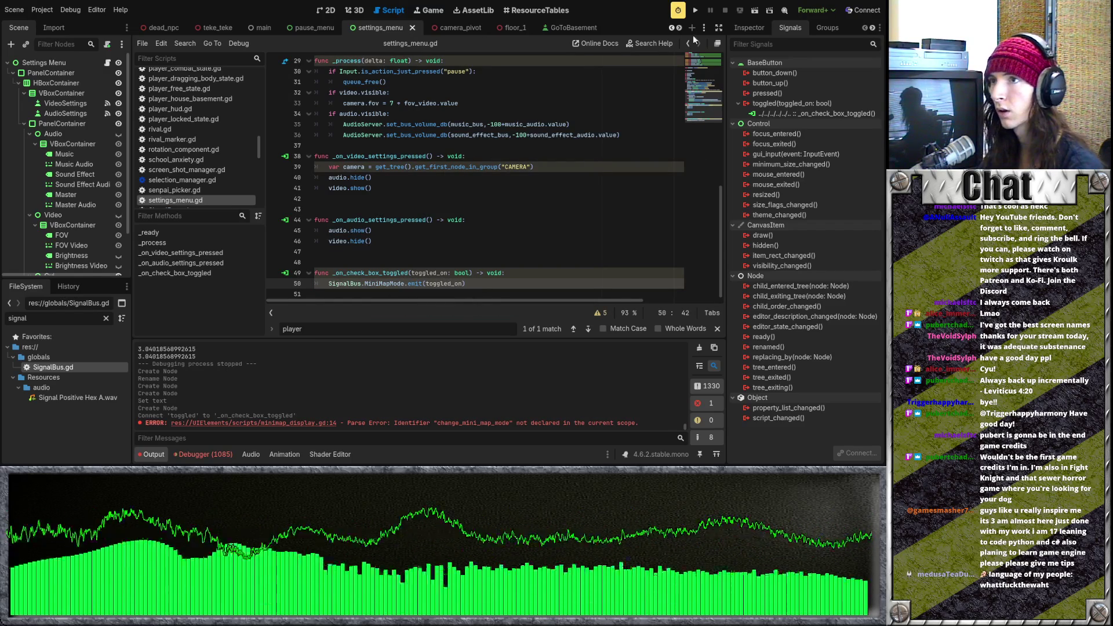
pyautogui.click(695, 9)
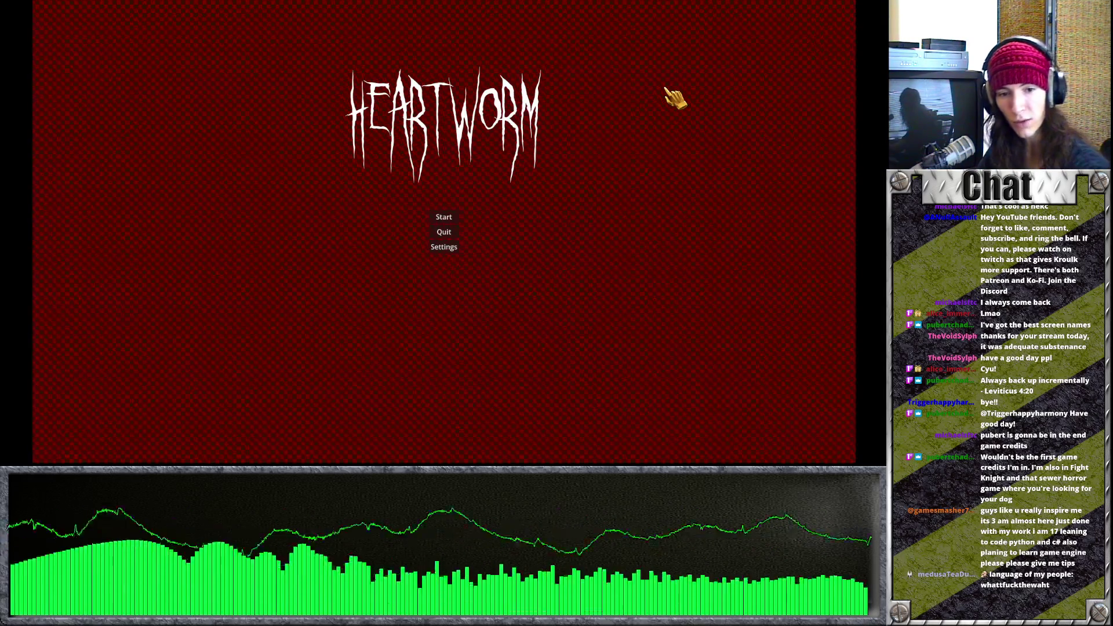
# Start a new game, enter the room, and toggle MiniMapMode in the pause menu's Settings
pyautogui.click(443, 218)
pyautogui.click(470, 318)
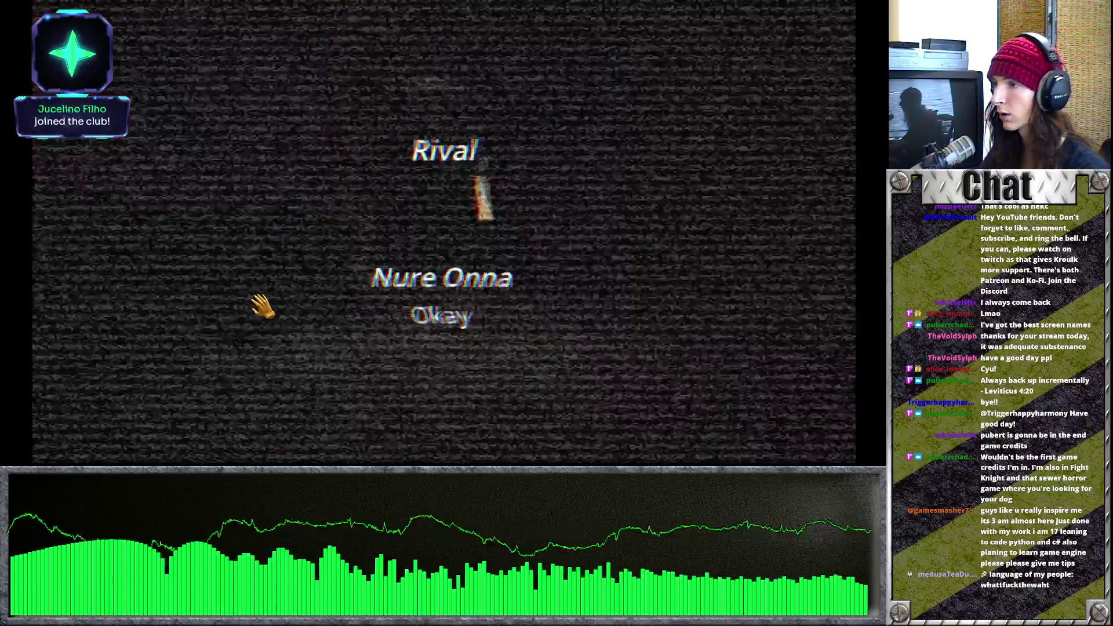
pyautogui.click(446, 317)
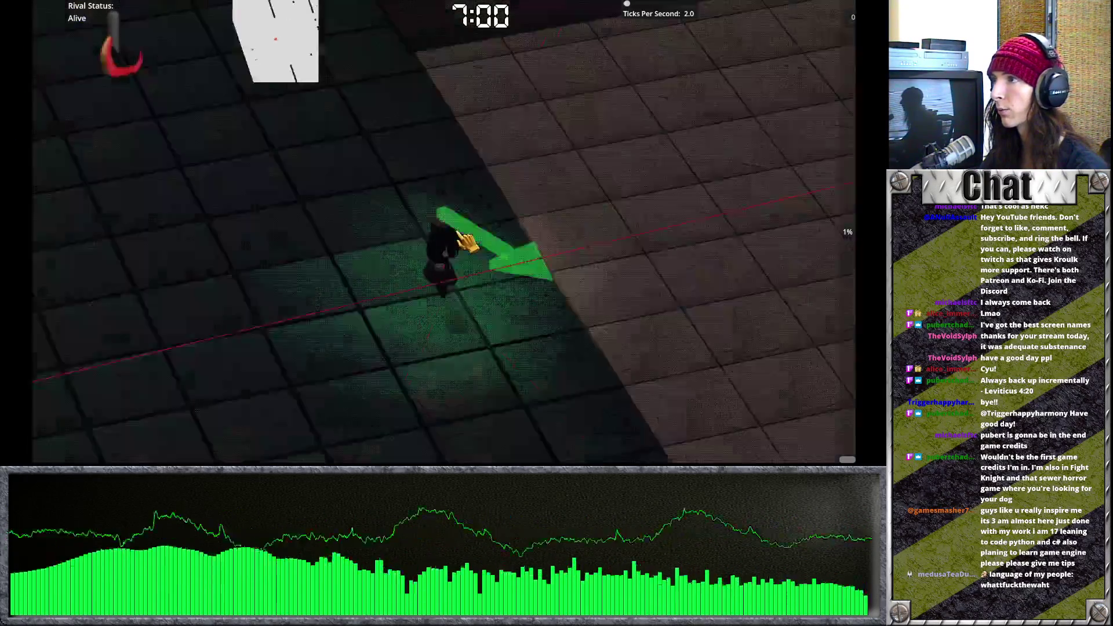
pyautogui.press('Escape')
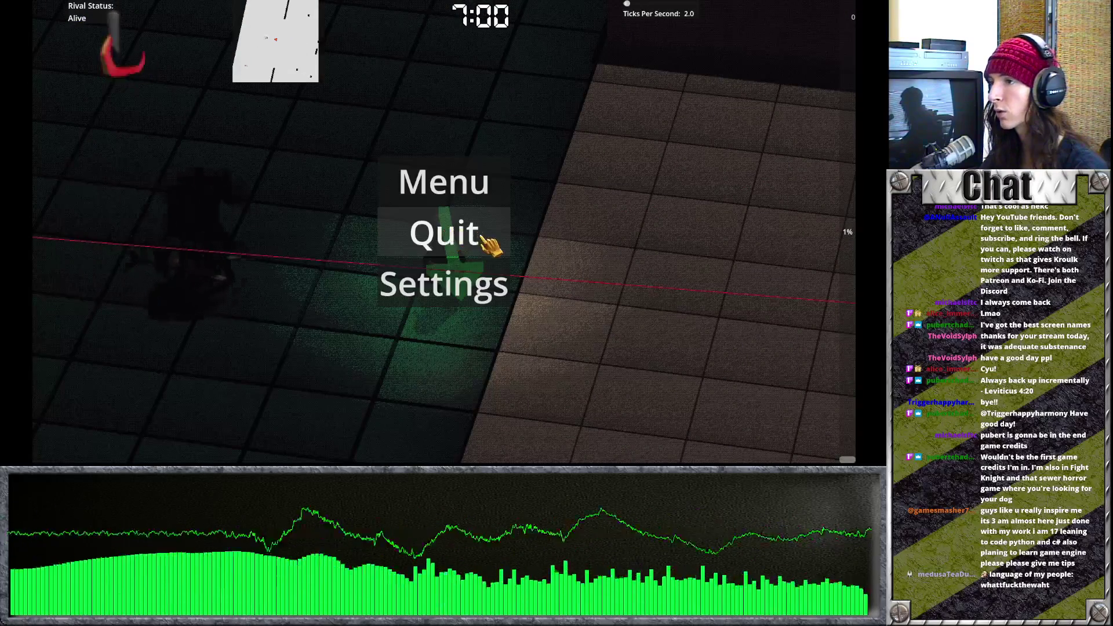
pyautogui.click(457, 284)
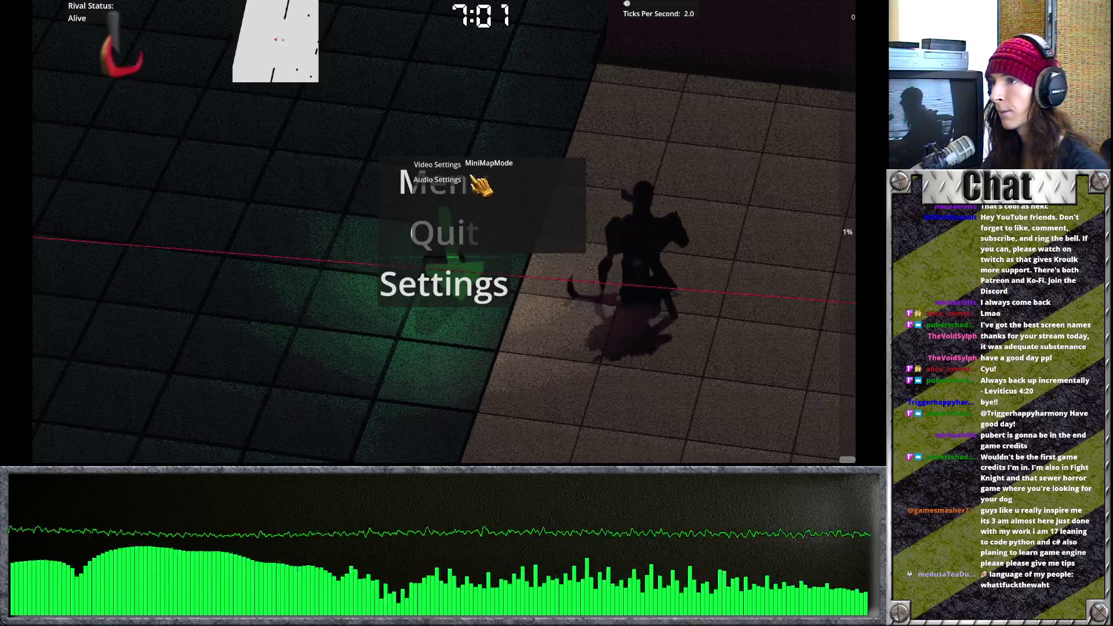
pyautogui.click(484, 164)
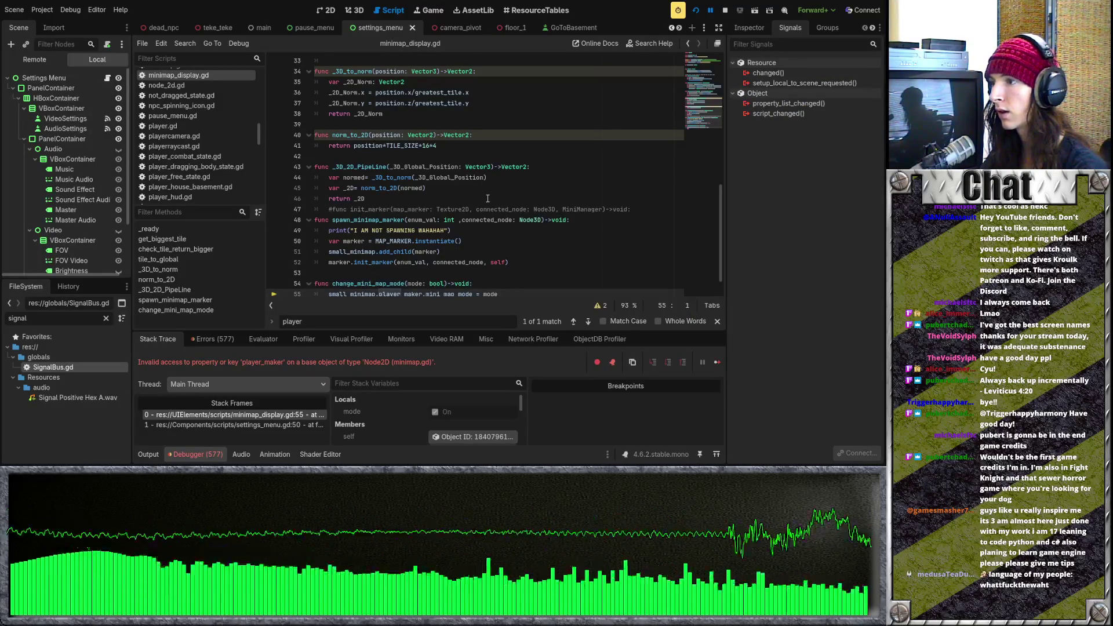
# Scroll past the corrected player_marker line and relaunch the game
pyautogui.scroll(-1, 450, 230)
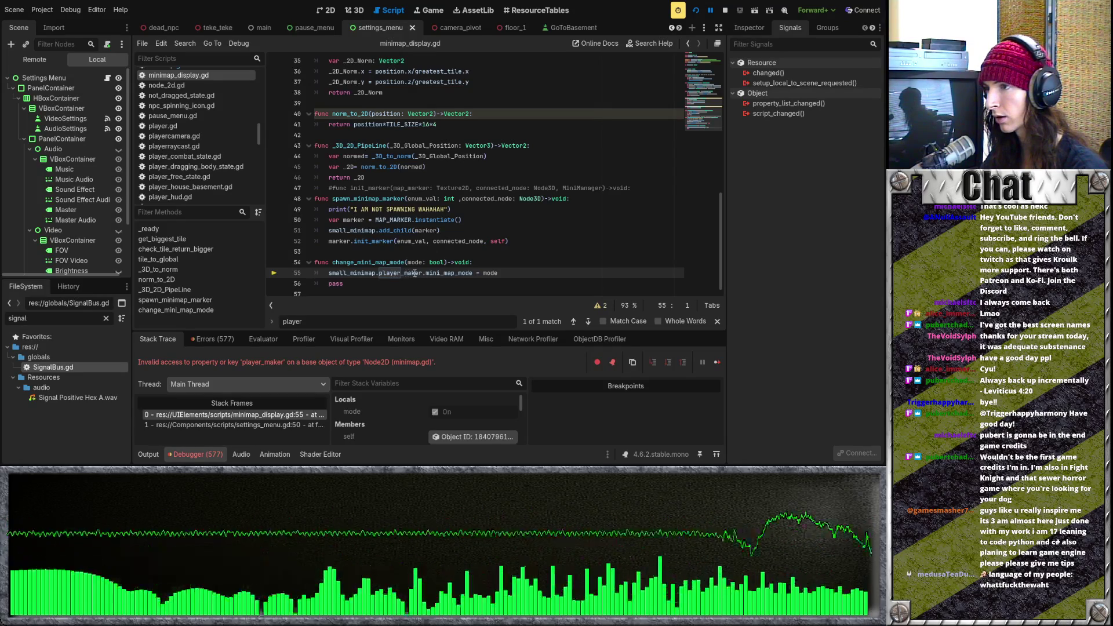
pyautogui.click(696, 10)
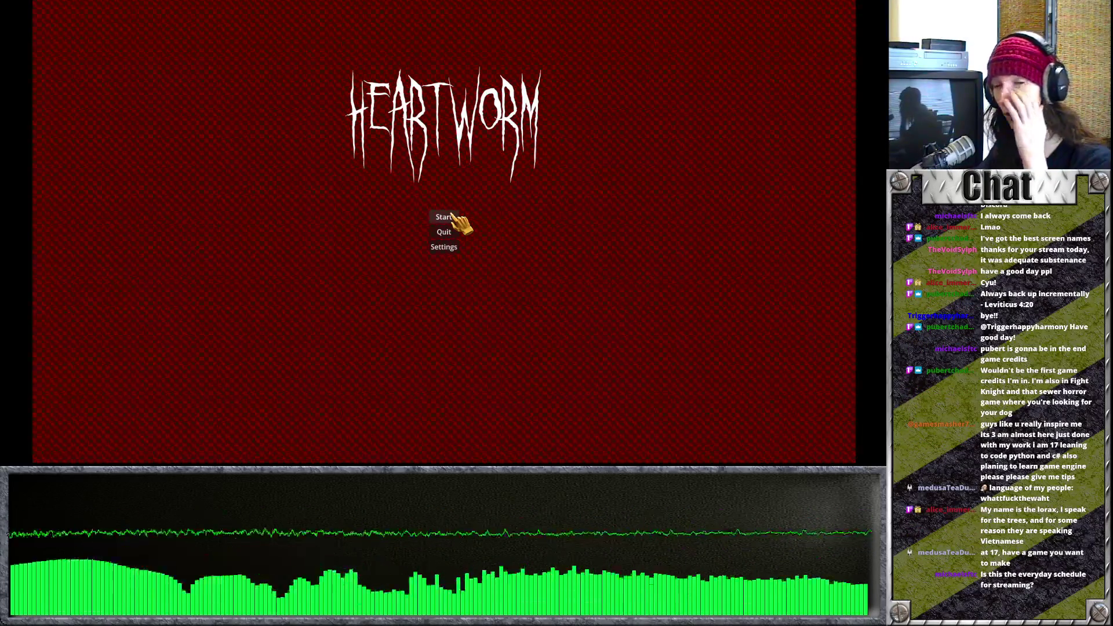
# Start a new game, walk right and left in the level, and open then close the pause menu
pyautogui.click(452, 217)
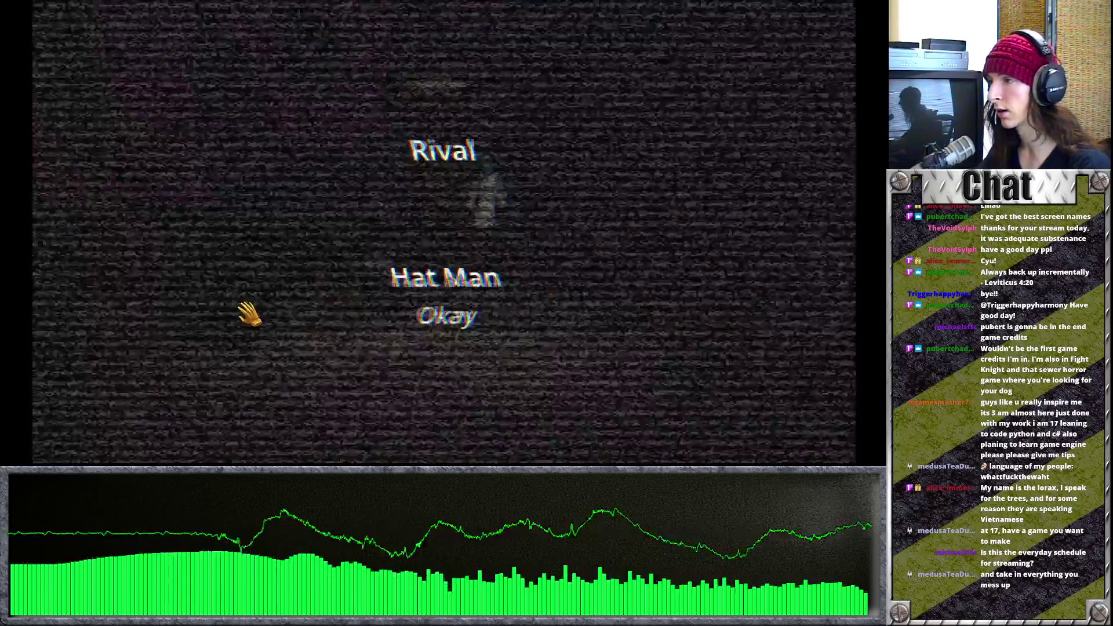
pyautogui.click(419, 320)
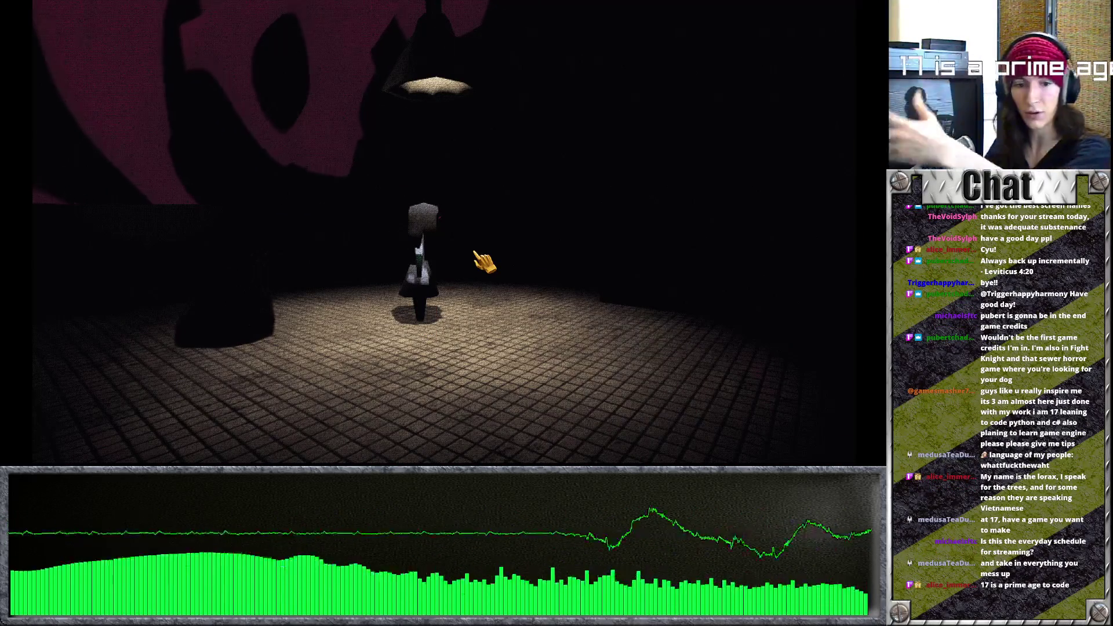
pyautogui.press('d')
pyautogui.press('a')
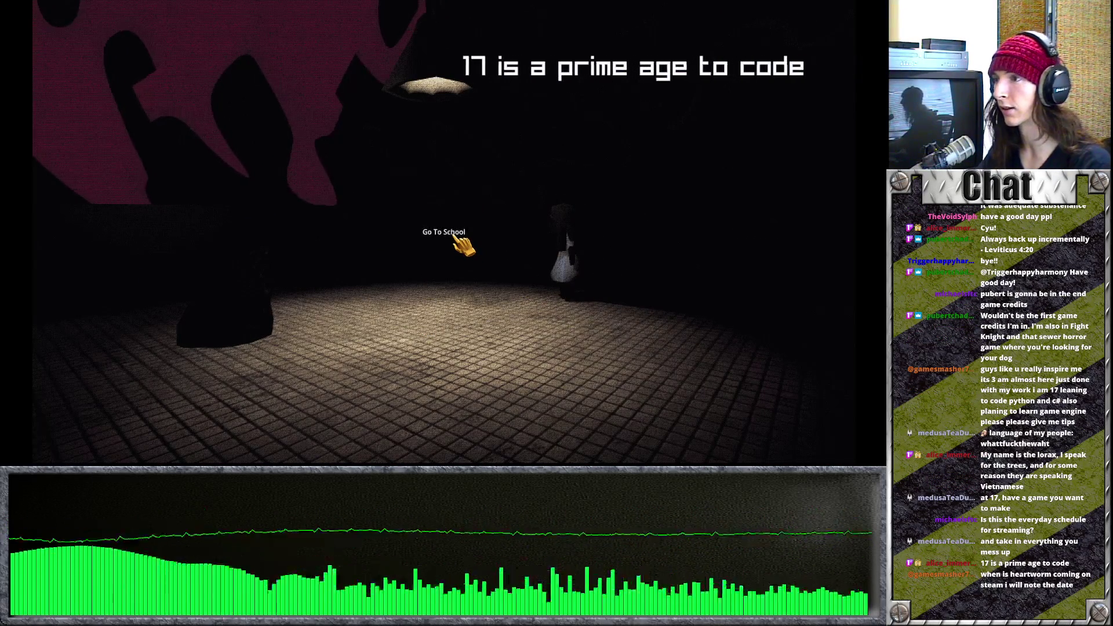
pyautogui.press('Escape')
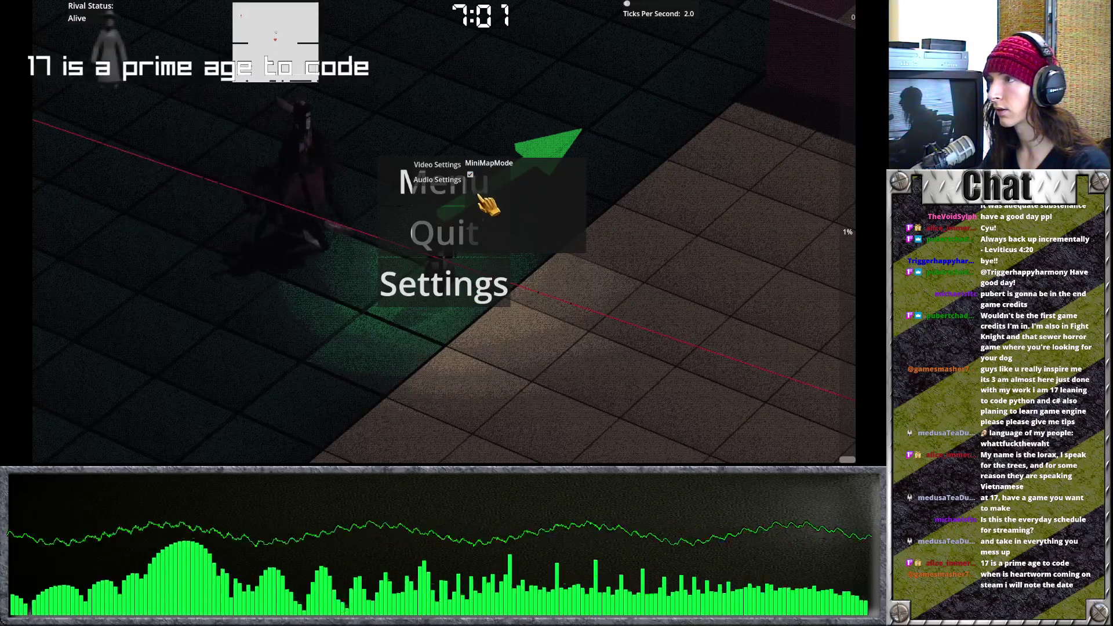
pyautogui.press('Escape')
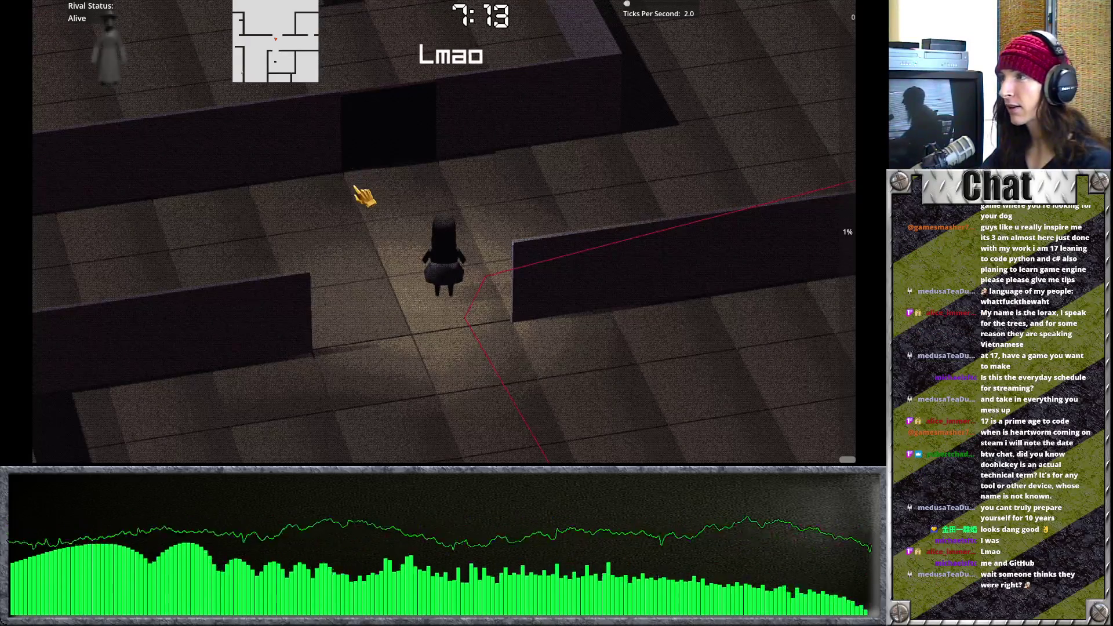
# Toggle MiniMapMode in the pause menu's Settings several times while playing
pyautogui.click(448, 242)
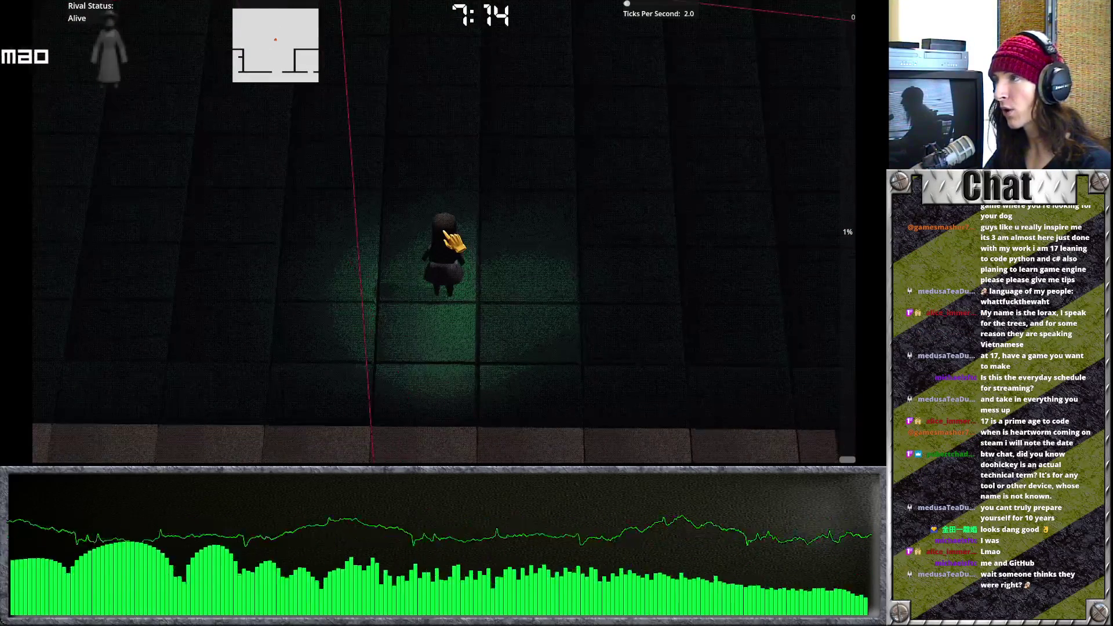
pyautogui.press('Escape')
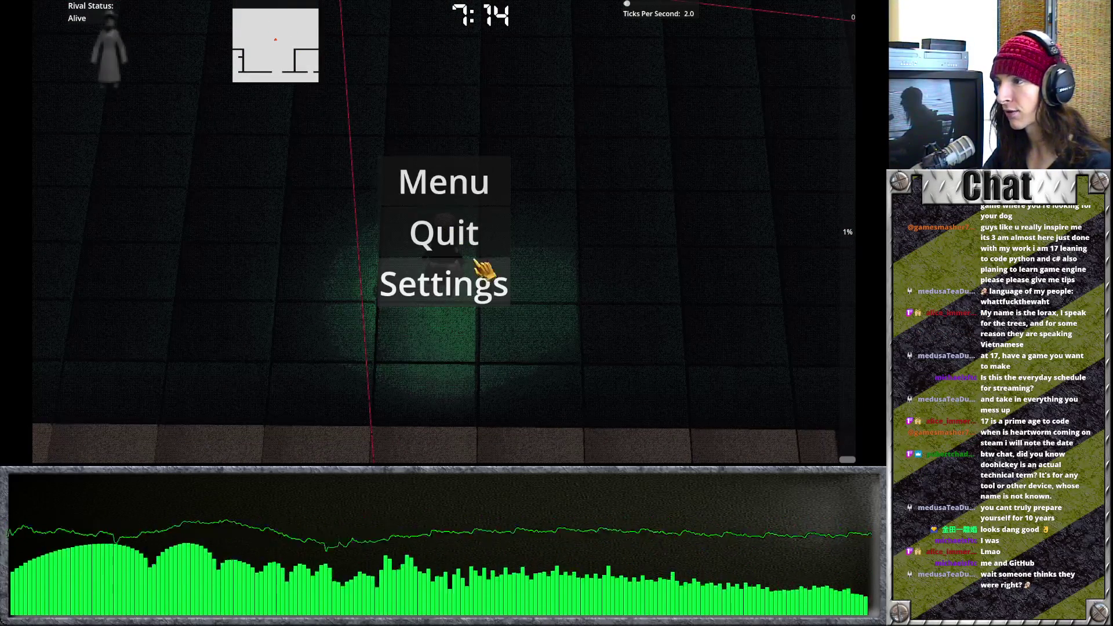
pyautogui.click(453, 284)
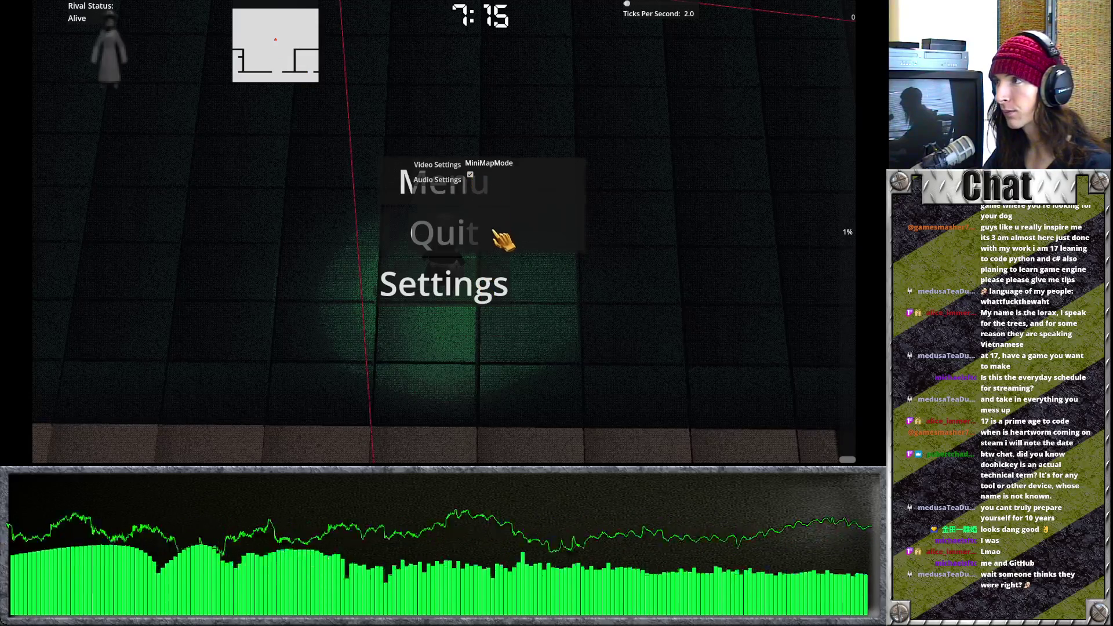
pyautogui.press('Escape')
pyautogui.press('Escape')
pyautogui.click(486, 281)
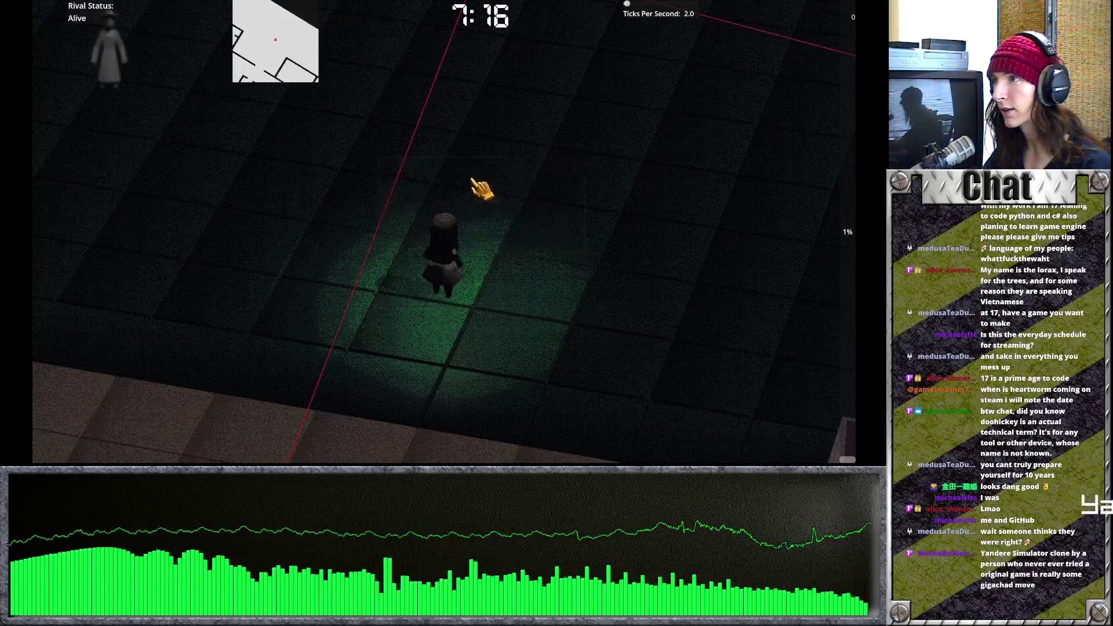
pyautogui.press('Escape')
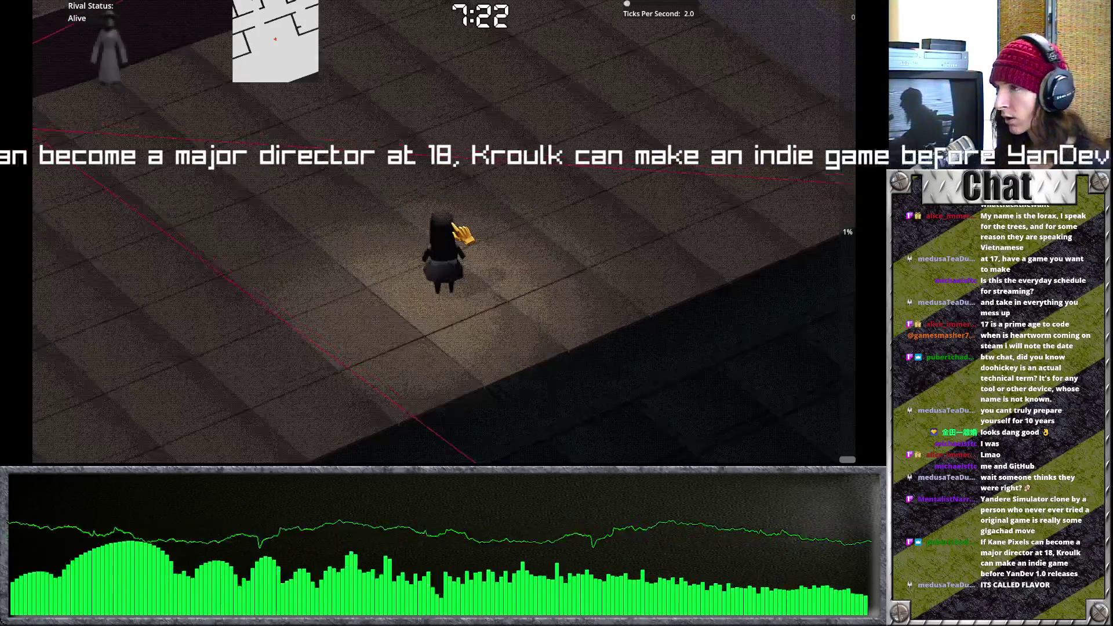
# Rotate the camera with Q until the walls align, then inspect the map_marker.gd error
pyautogui.press('q')
pyautogui.press('q')
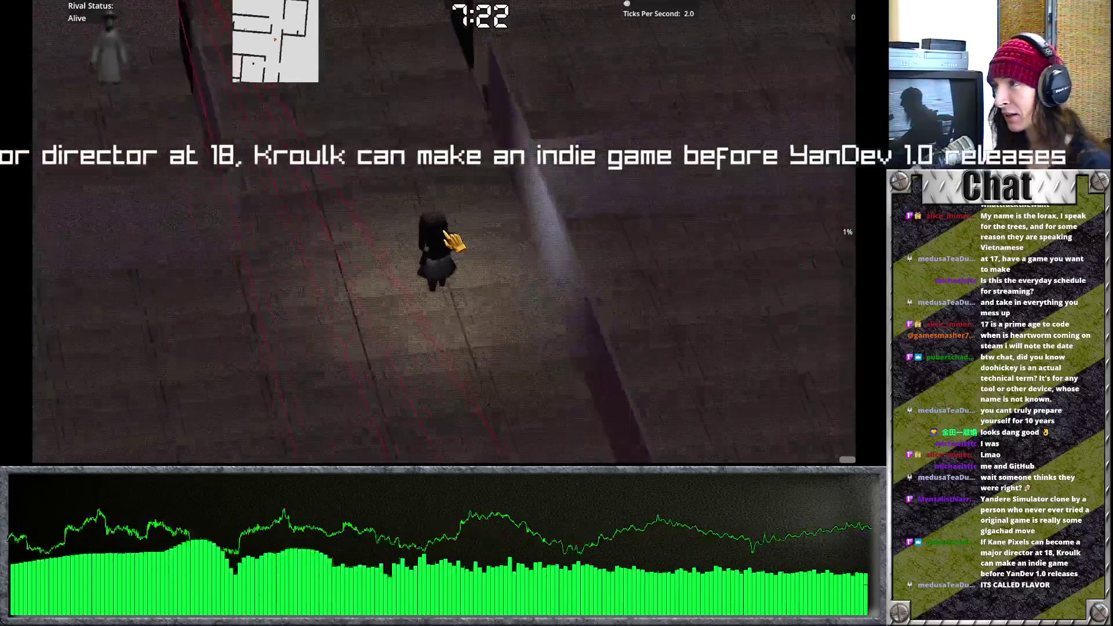
pyautogui.press('q')
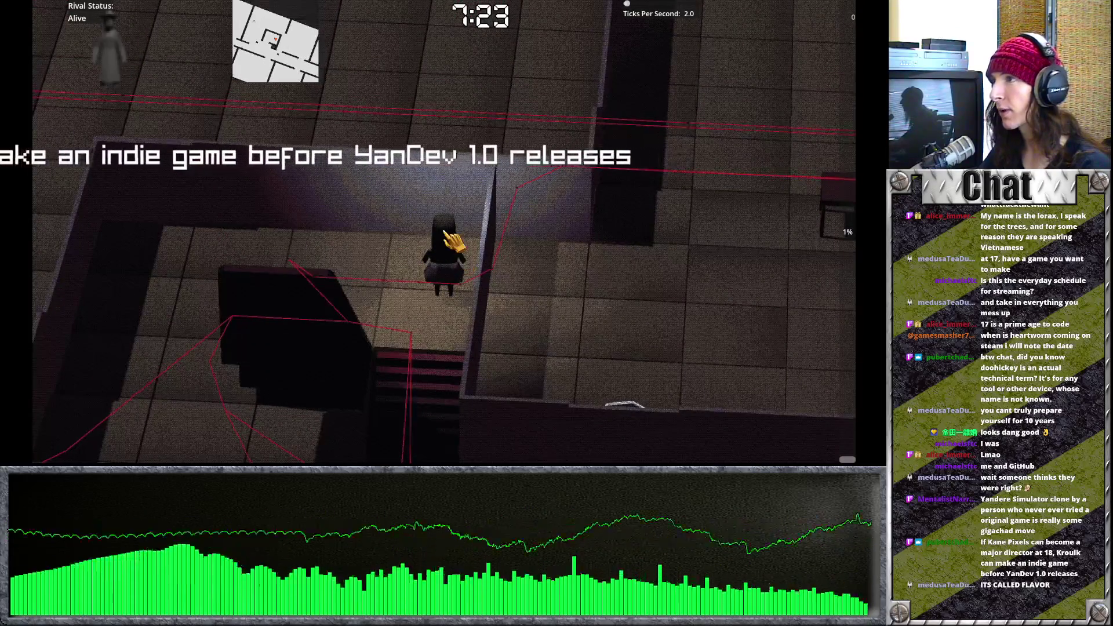
pyautogui.press('q')
pyautogui.press('q')
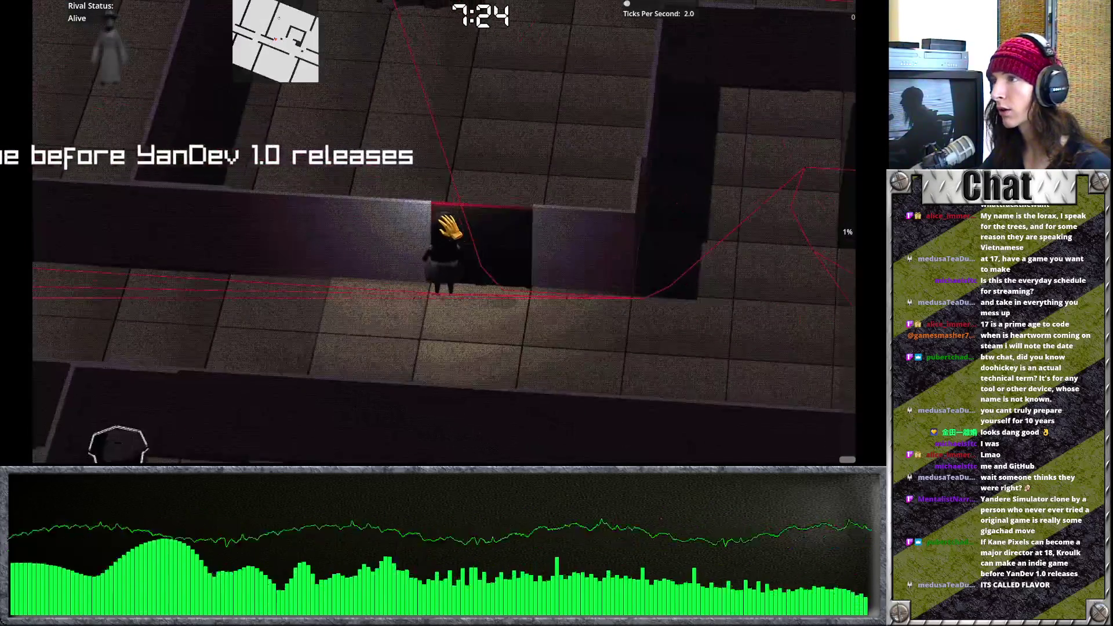
pyautogui.press('q')
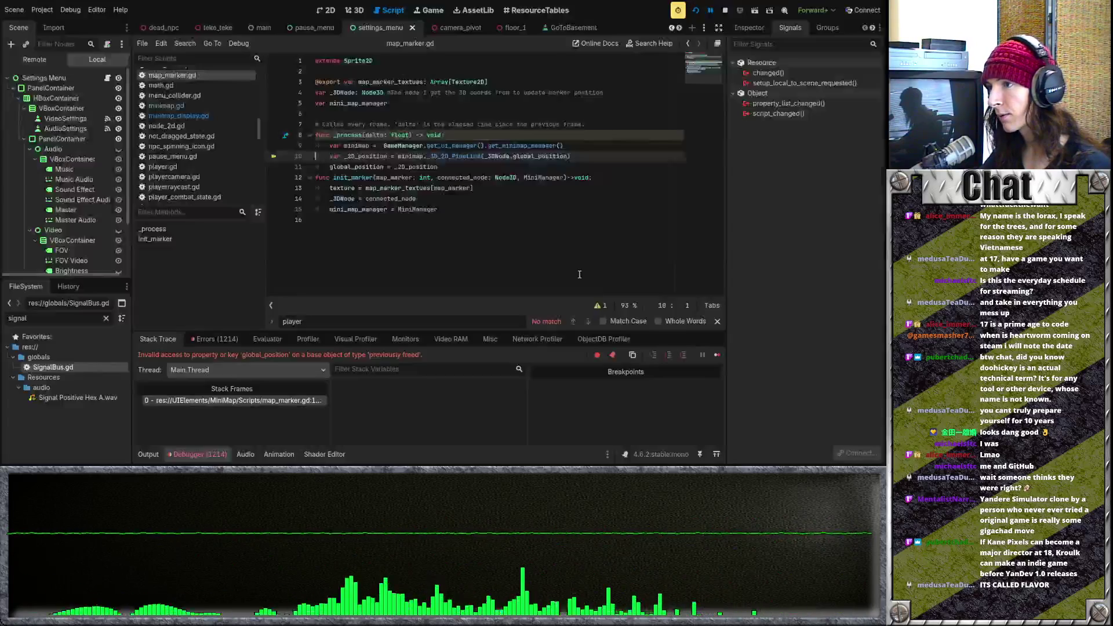
pyautogui.click(580, 274)
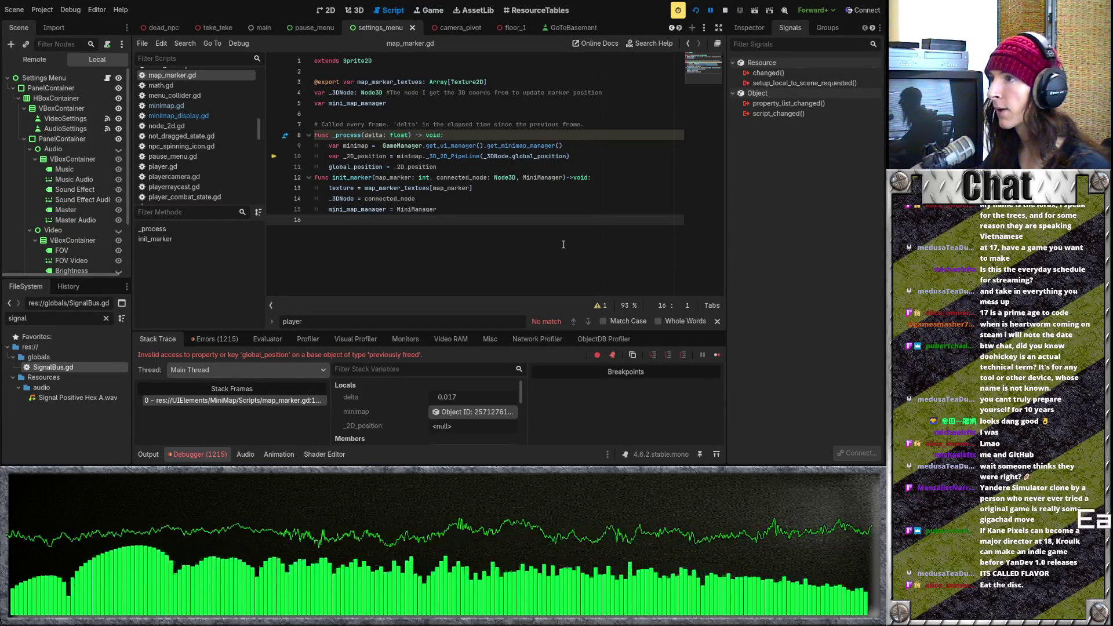
# Try an if in _process and a null default on _3DNode, then undo both and save
pyautogui.click(568, 146)
pyautogui.click(586, 162)
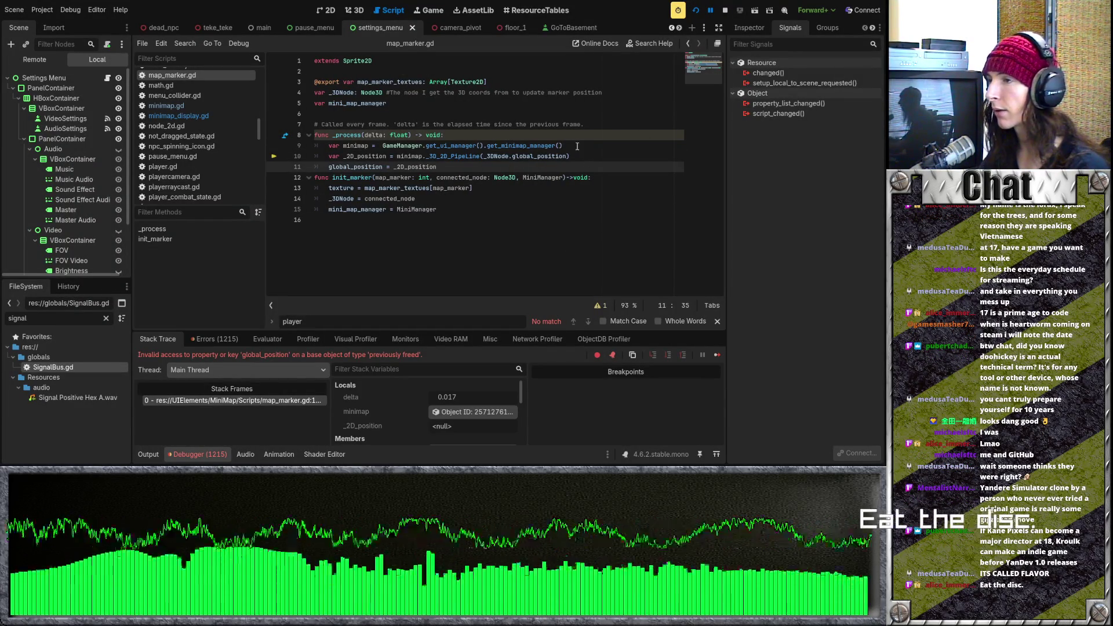
pyautogui.click(558, 137)
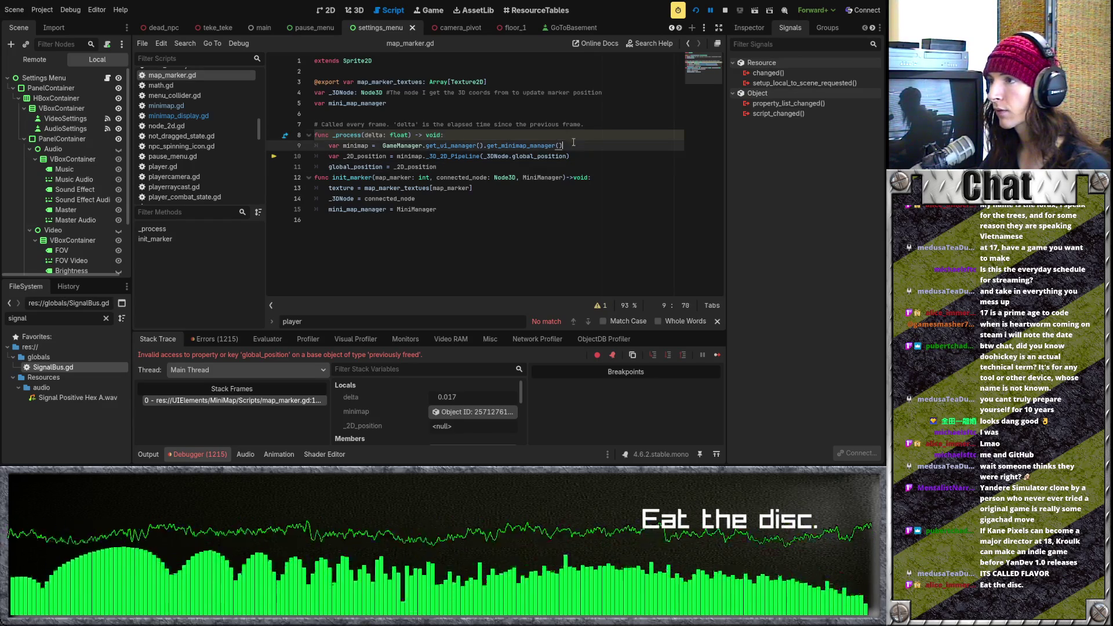
pyautogui.press('Return')
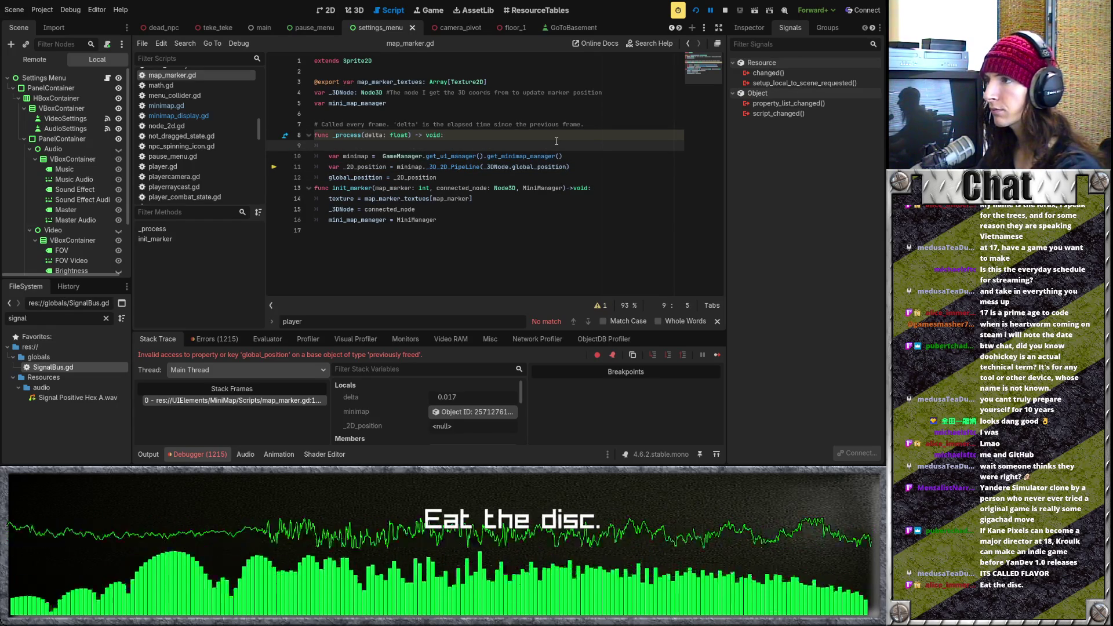
pyautogui.write('if')
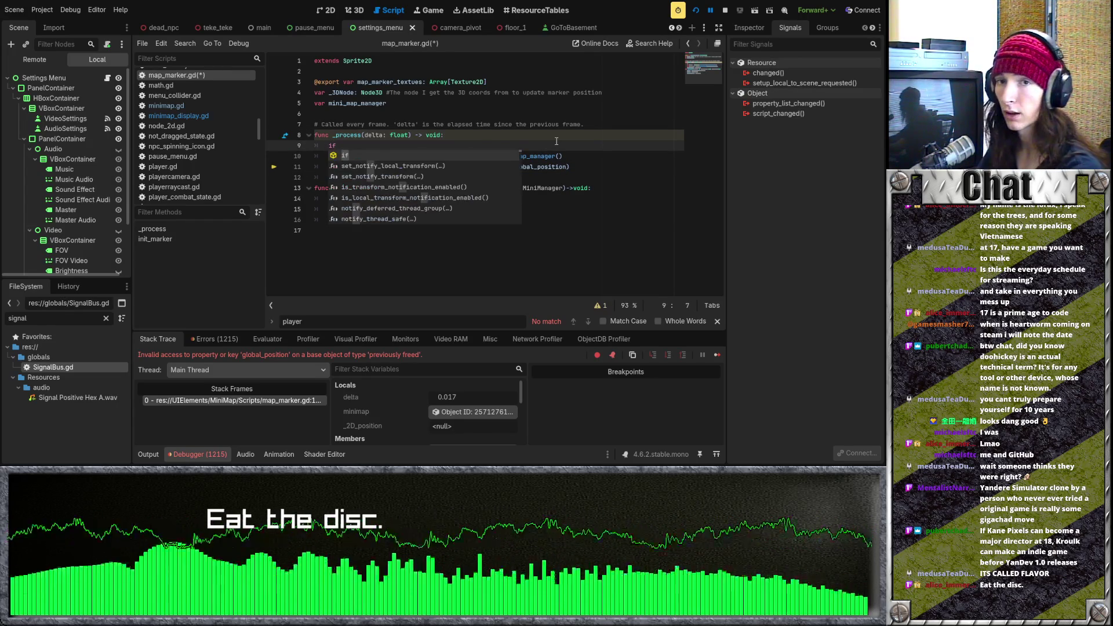
pyautogui.click(386, 93)
pyautogui.write('= null')
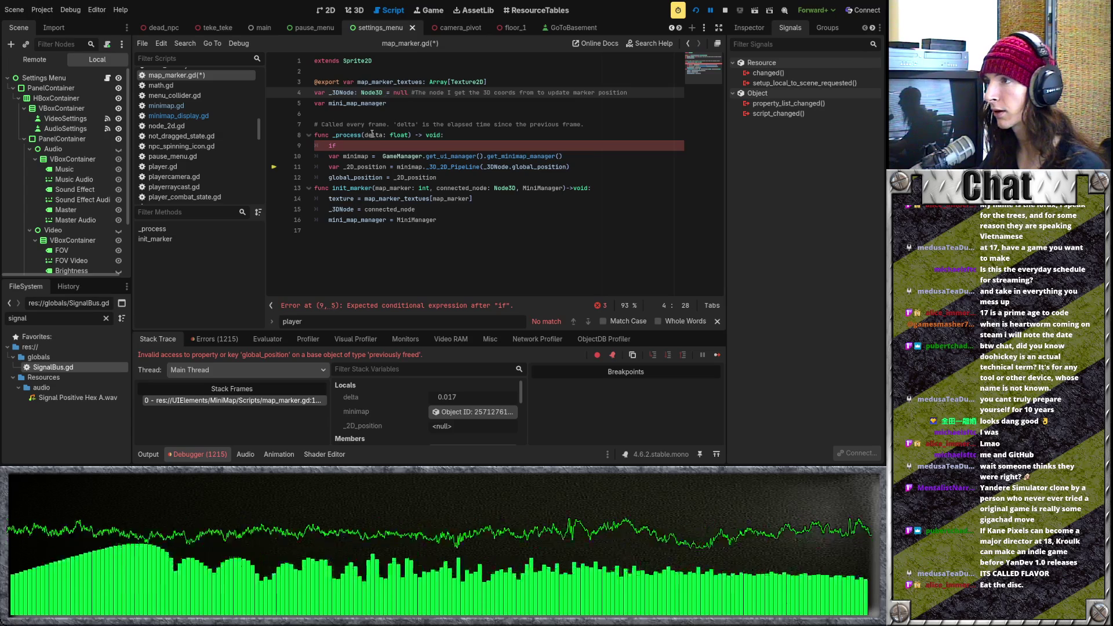
pyautogui.click(396, 145)
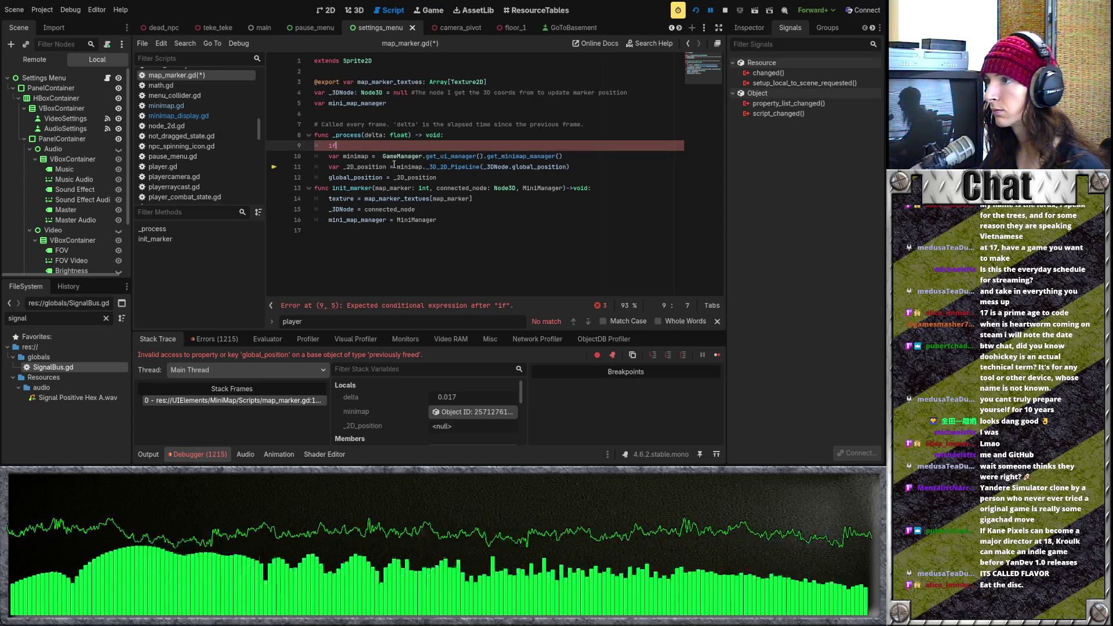
pyautogui.hotkey('ctrl', 'z')
pyautogui.hotkey('ctrl', 's')
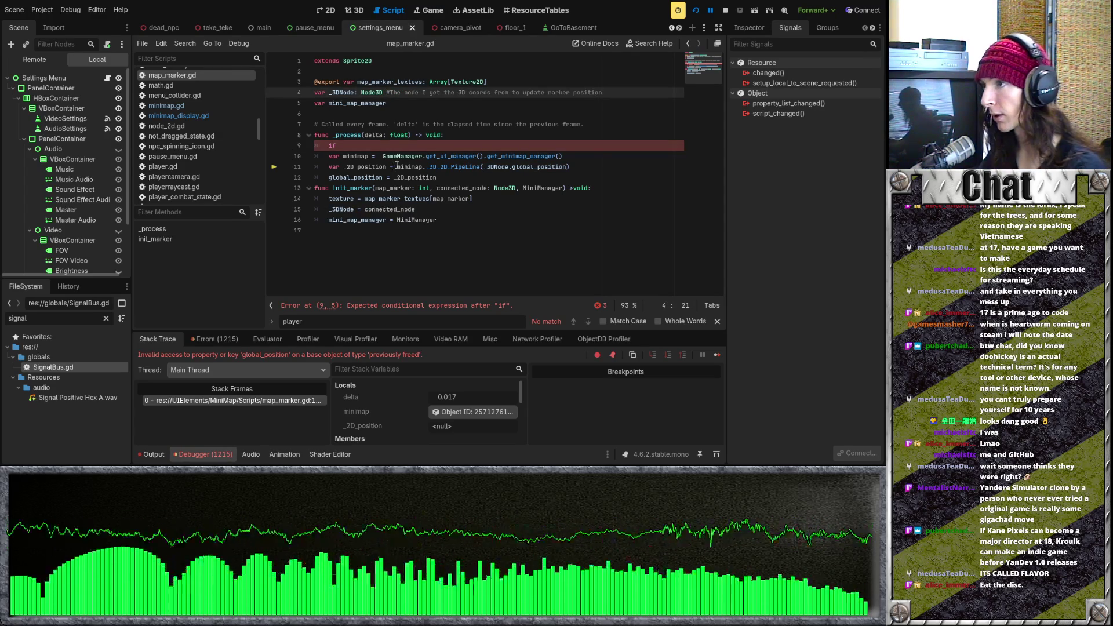
pyautogui.click(397, 150)
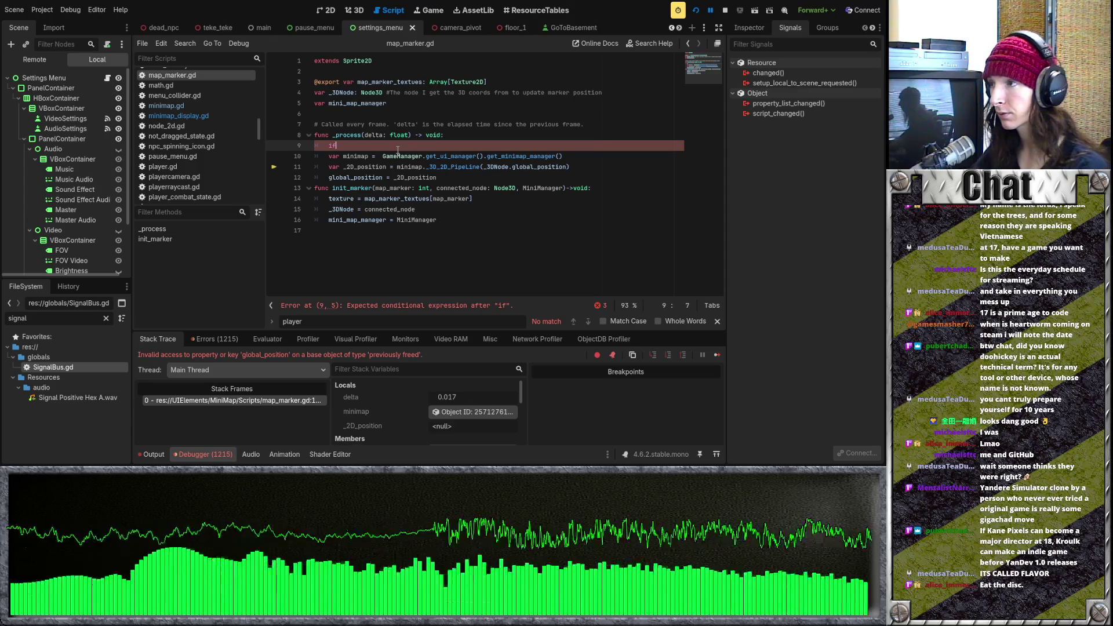
pyautogui.press('BackSpace')
pyautogui.press('BackSpace')
pyautogui.press('BackSpace')
# Wrap the global_position = _2D_position assignment in an if _3DNode check
pyautogui.click(582, 160)
pyautogui.press('Return')
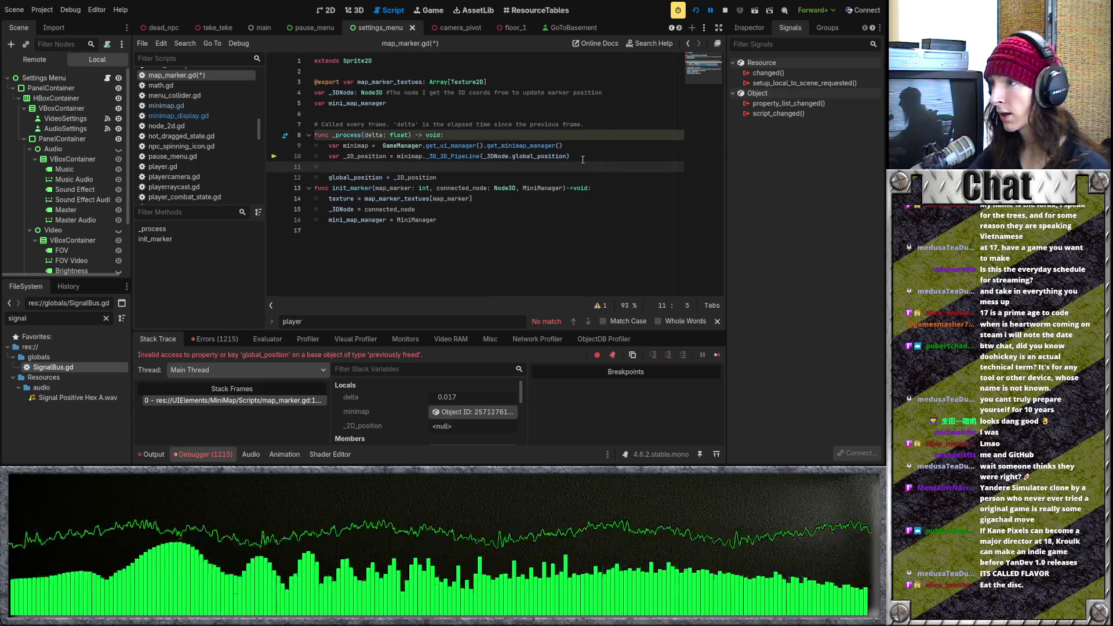
pyautogui.write('if ')
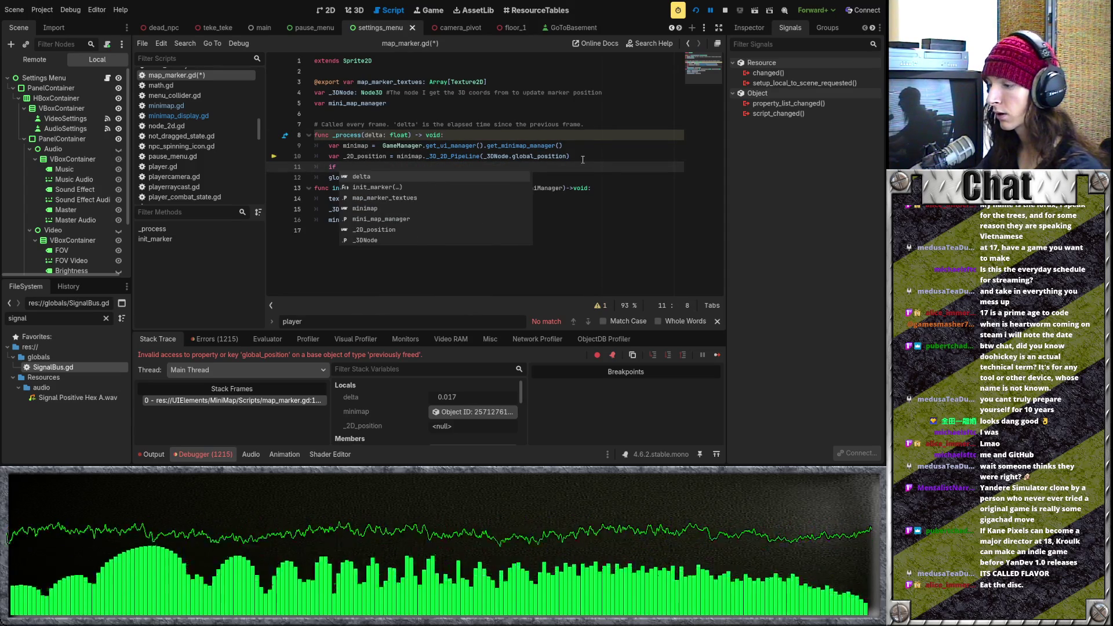
pyautogui.write('_3DNode:')
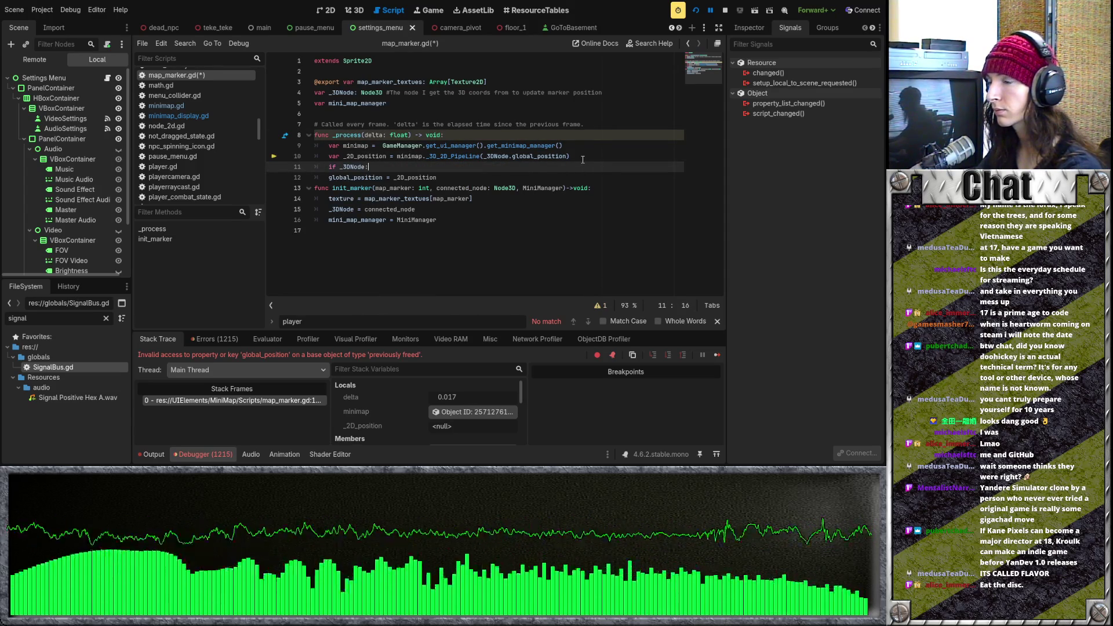
pyautogui.press('Down')
pyautogui.press('Home')
pyautogui.press('Tab')
pyautogui.press('End')
pyautogui.press('Return')
# Add an else branch calling queue_free(), save the script, and run the game with F5
pyautogui.write('else:')
pyautogui.press('Return')
pyautogui.write('qqu')
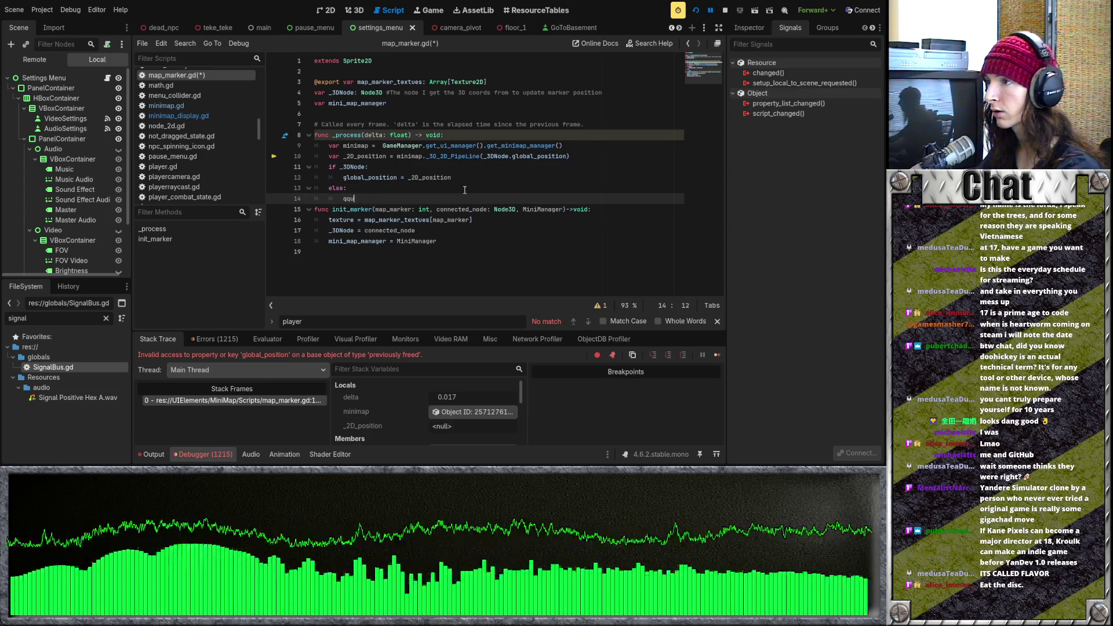
pyautogui.press('BackSpace')
pyautogui.press('BackSpace')
pyautogui.write('ueue')
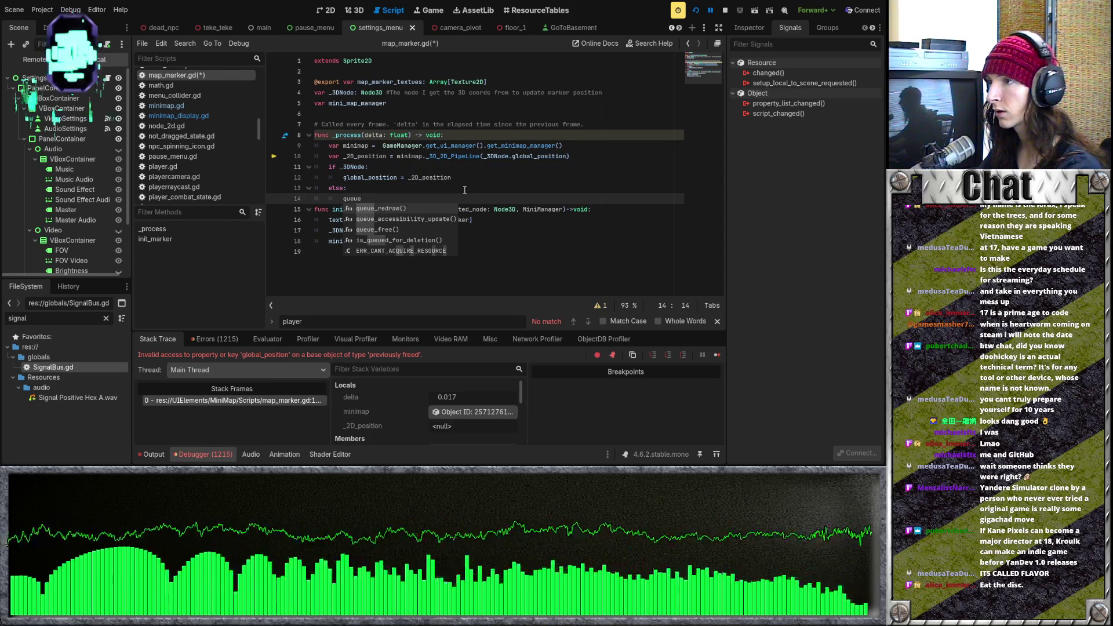
pyautogui.write('_f')
pyautogui.press('Return')
pyautogui.hotkey('ctrl', 's')
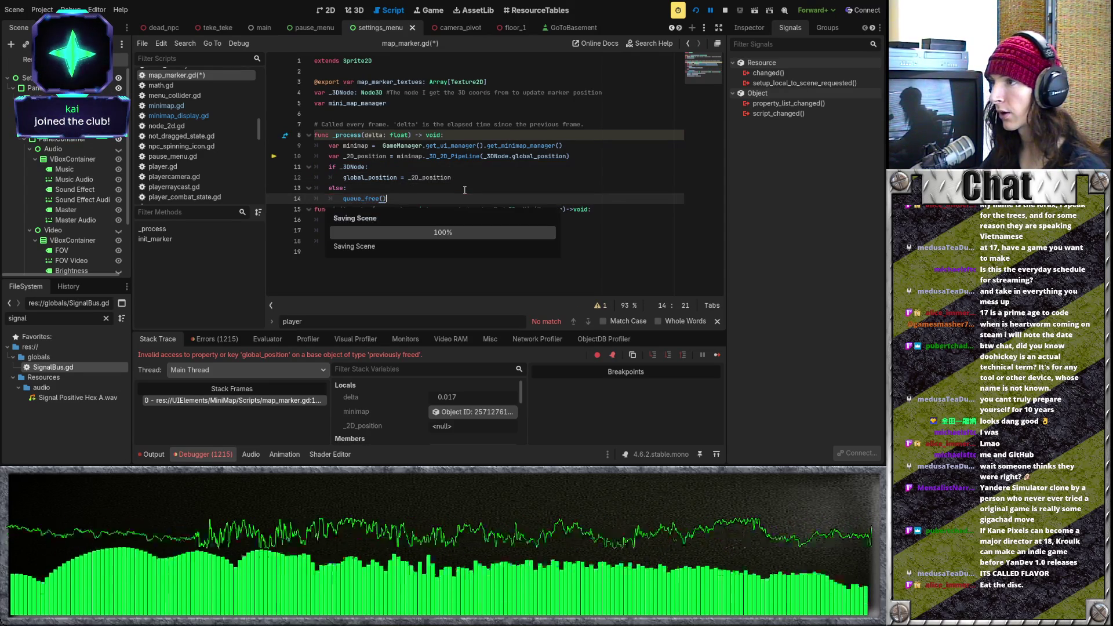
pyautogui.click(441, 177)
pyautogui.press('F5')
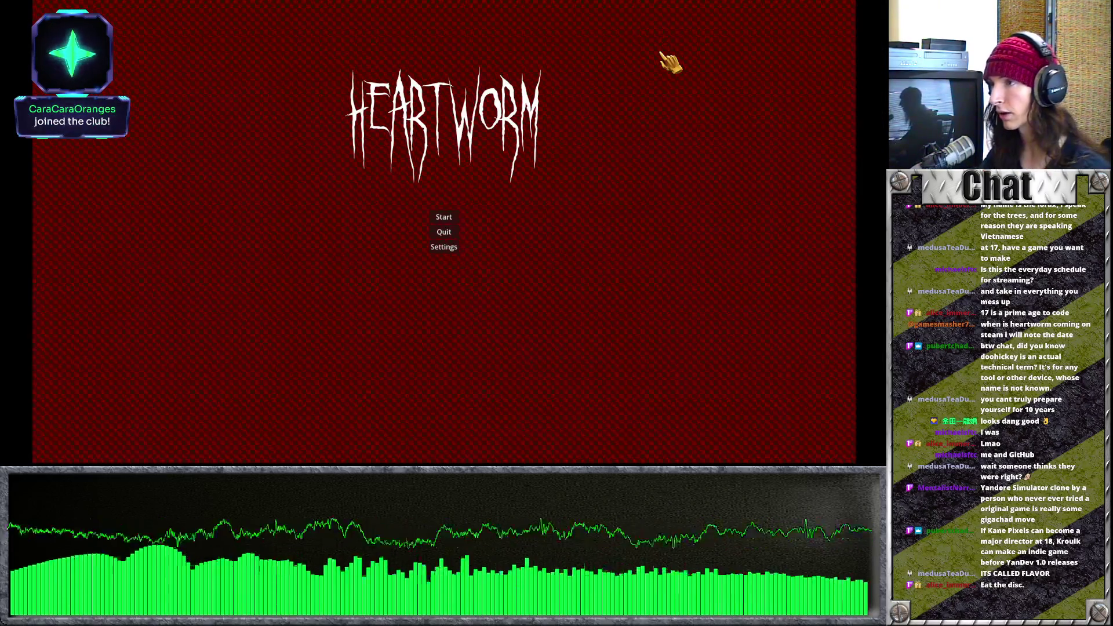
# Start a new game into the level, then switch between the game and the editor
pyautogui.click(457, 209)
pyautogui.click(455, 231)
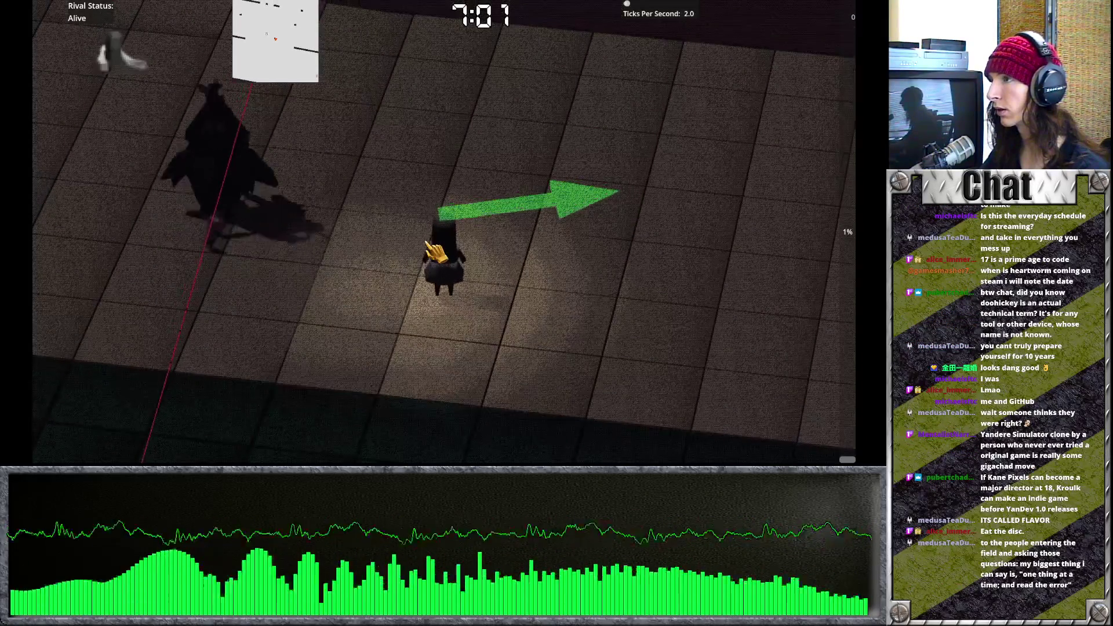
pyautogui.press('F8')
pyautogui.hotkey('alt', 'Tab')
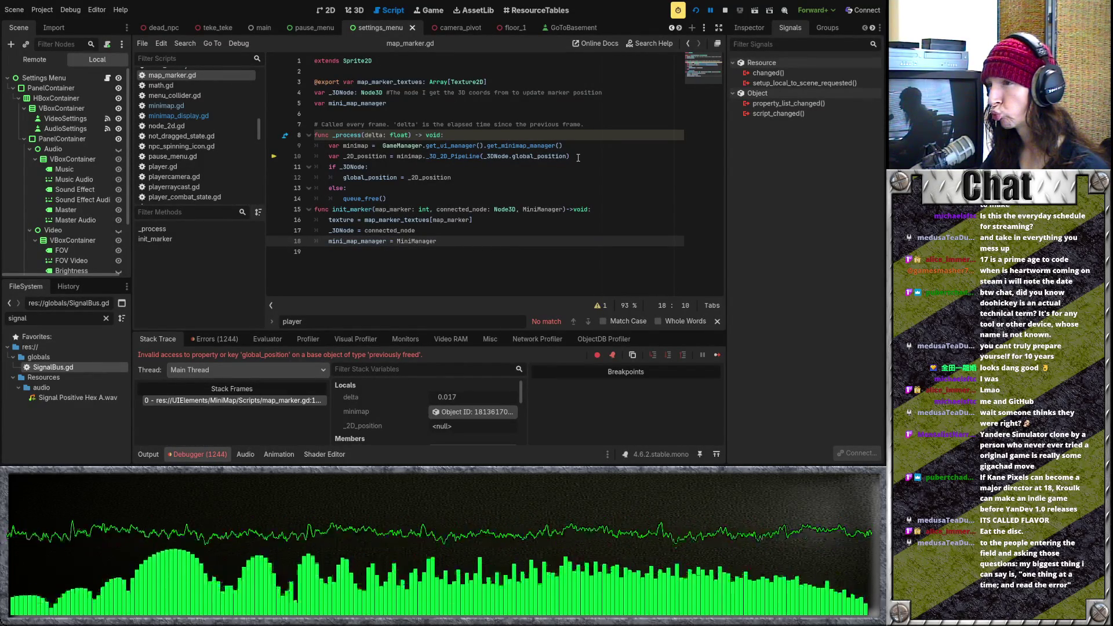
# Move the var _2D_position line inside the if _3DNode: block and relaunch the game
pyautogui.moveTo(572, 156); pyautogui.dragTo(333, 157)
pyautogui.hotkey('ctrl', 'x')
pyautogui.click(395, 167)
pyautogui.press('Return')
pyautogui.hotkey('ctrl', 'v')
pyautogui.click(394, 156)
pyautogui.press('BackSpace')
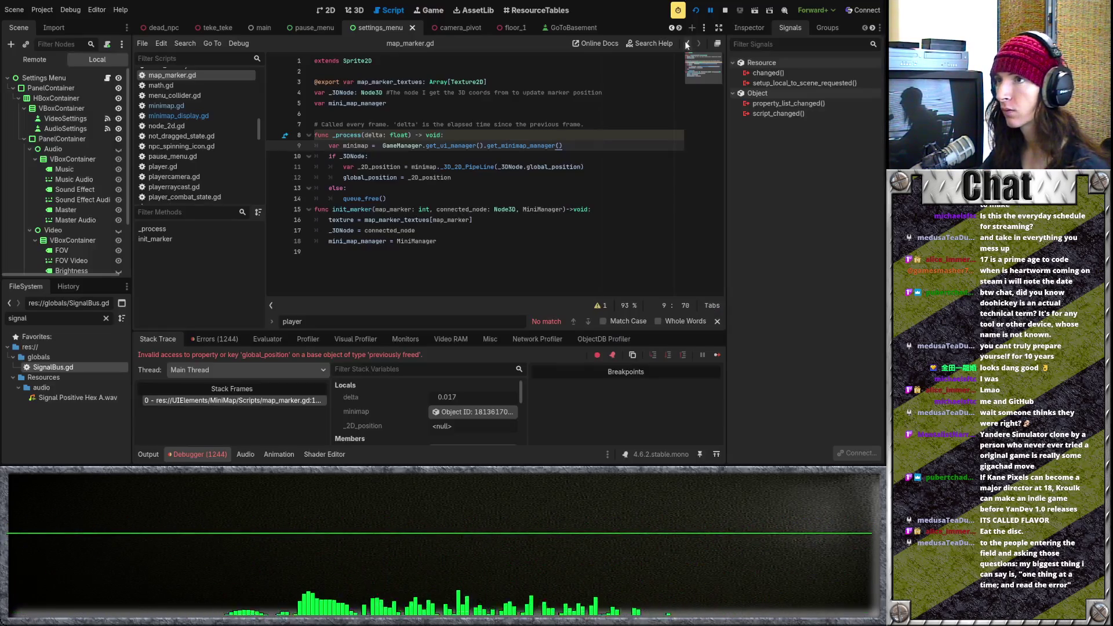
pyautogui.click(725, 10)
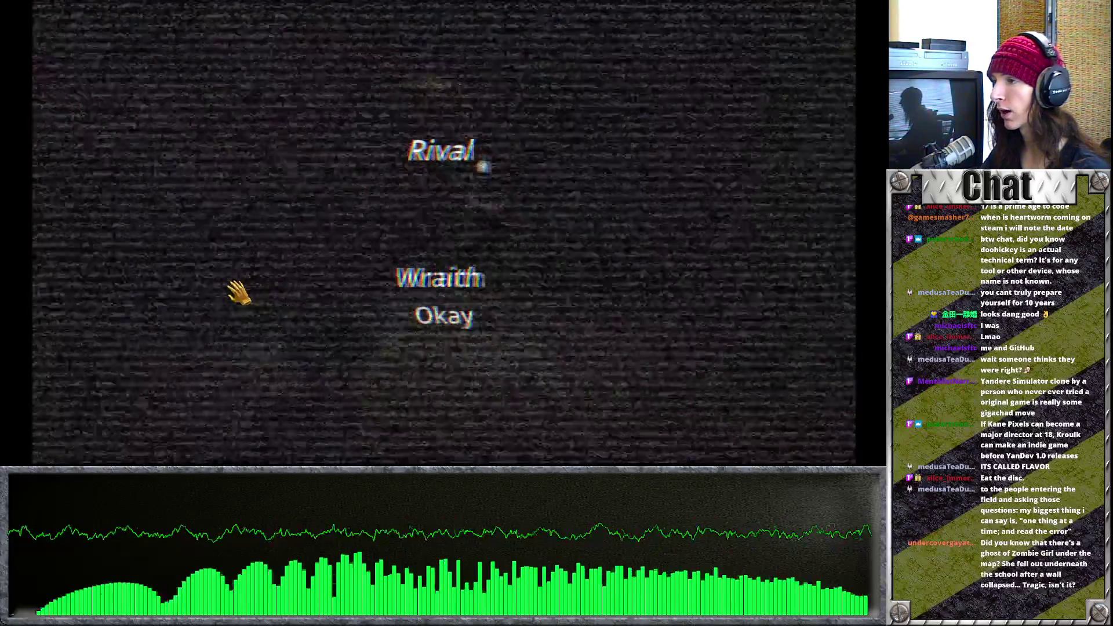
# Accept the rival screen, play the level, then quit from the pause menu
pyautogui.click(444, 316)
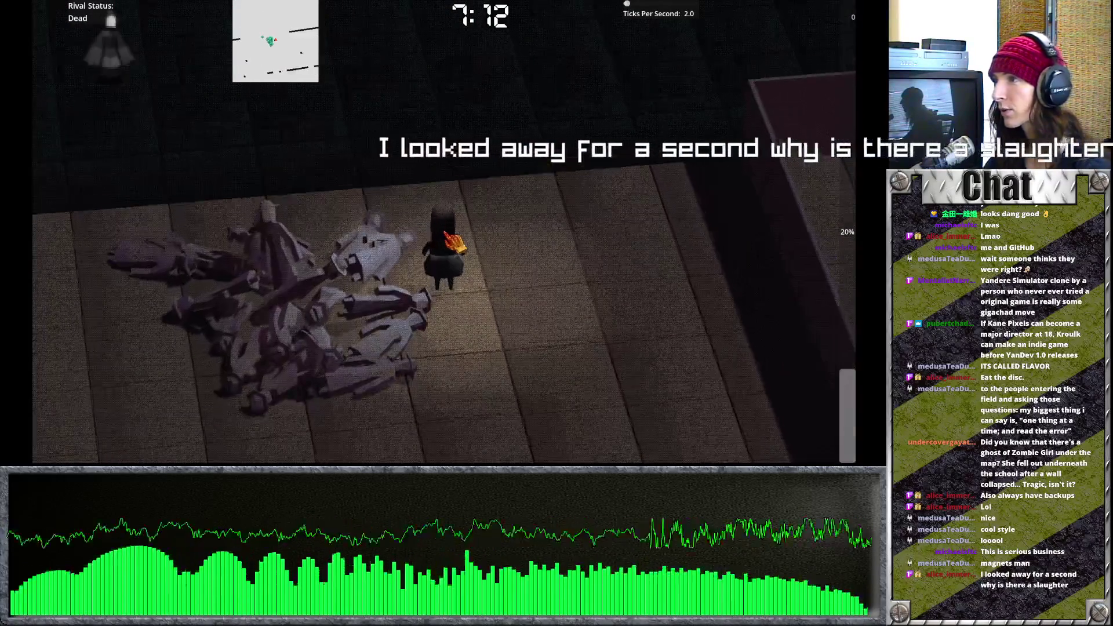
pyautogui.press('Escape')
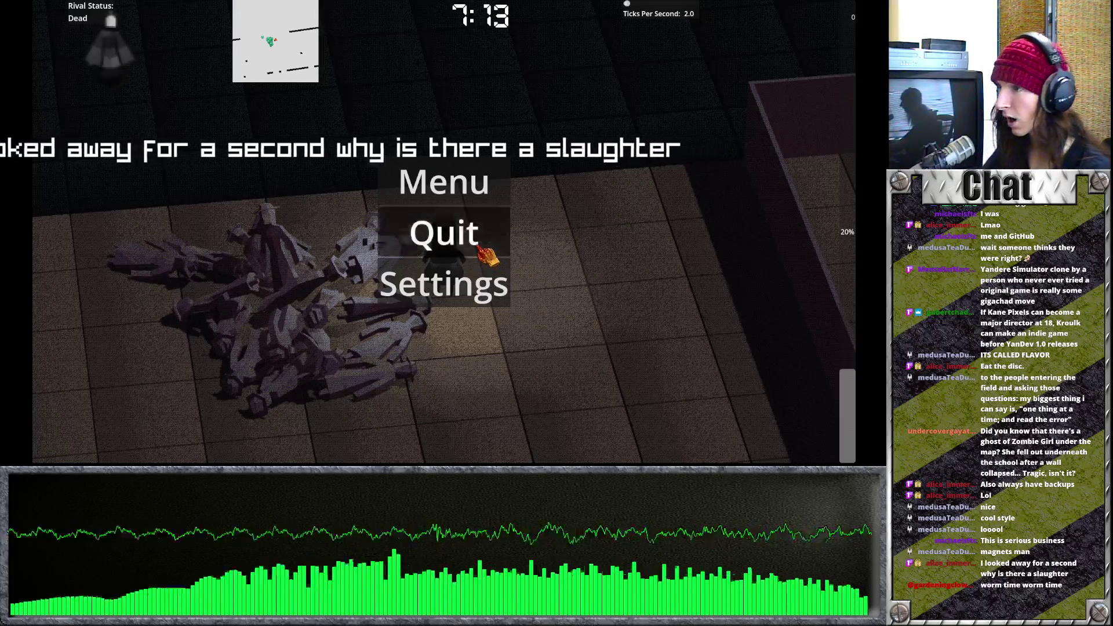
pyautogui.click(467, 255)
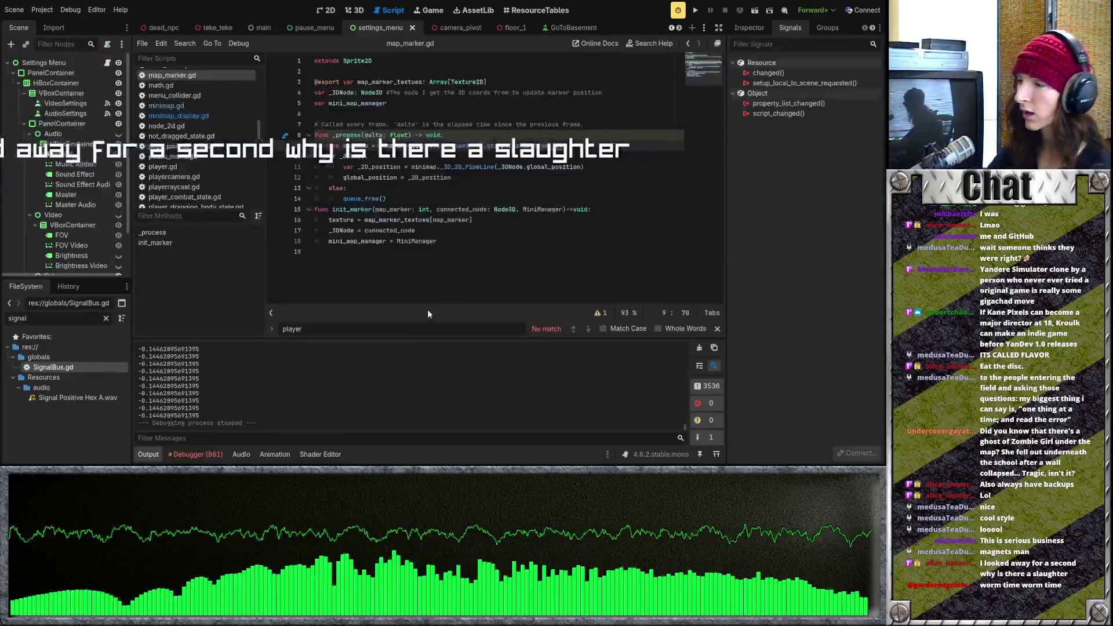
# Open the debugger's Errors list and jump to the UIManager.gd:76 get_minimap_manager error
pyautogui.click(204, 454)
pyautogui.click(213, 338)
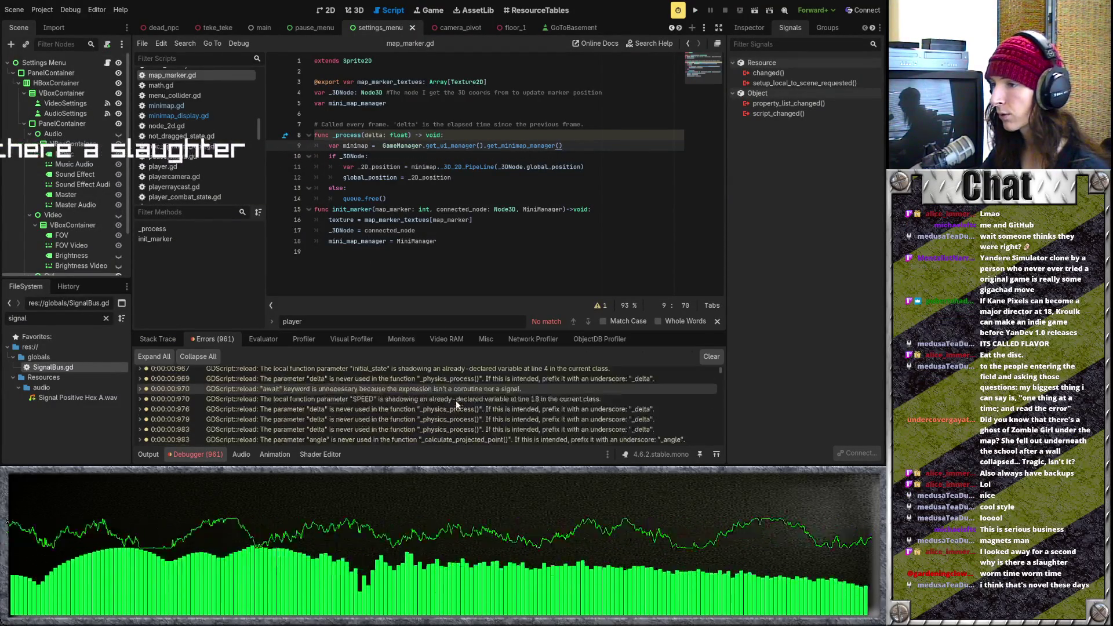
pyautogui.scroll(-10, 452, 406)
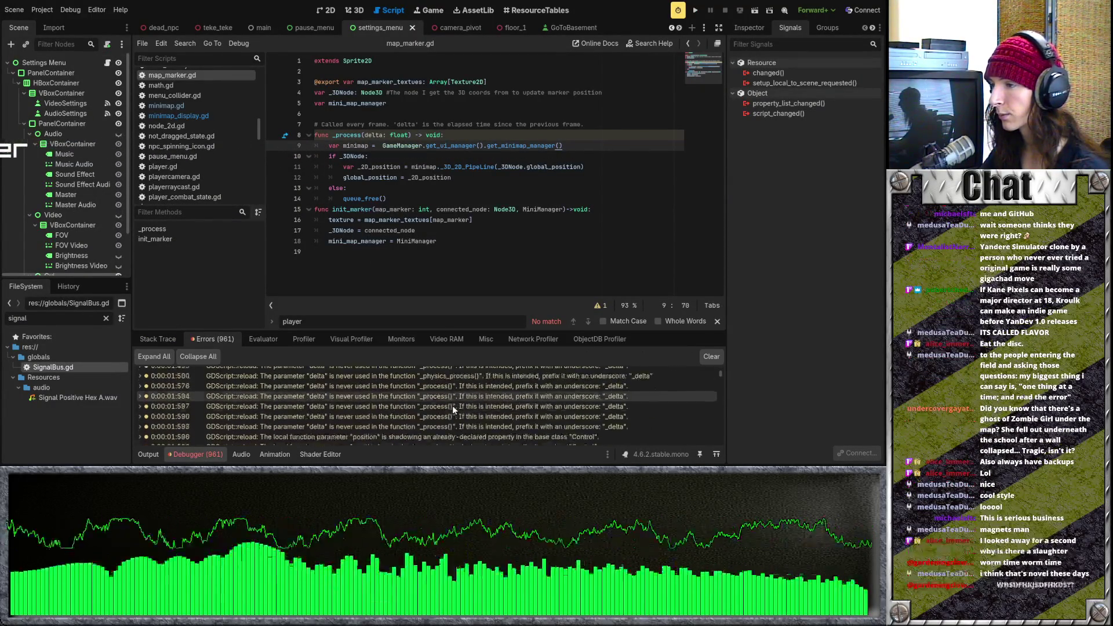
pyautogui.scroll(-15, 453, 408)
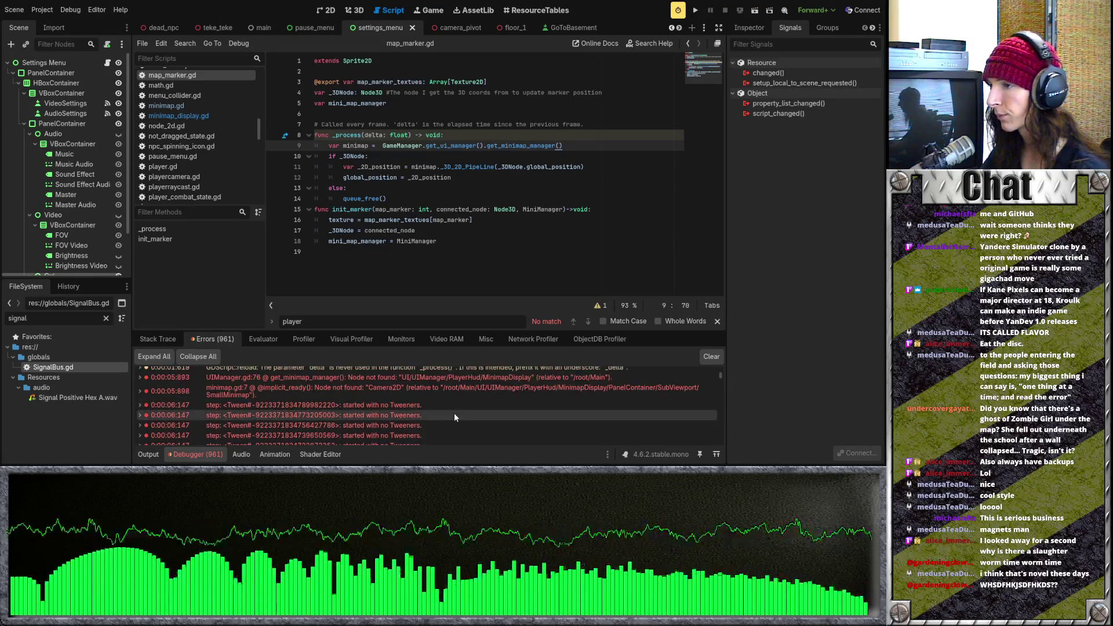
pyautogui.doubleClick(469, 376)
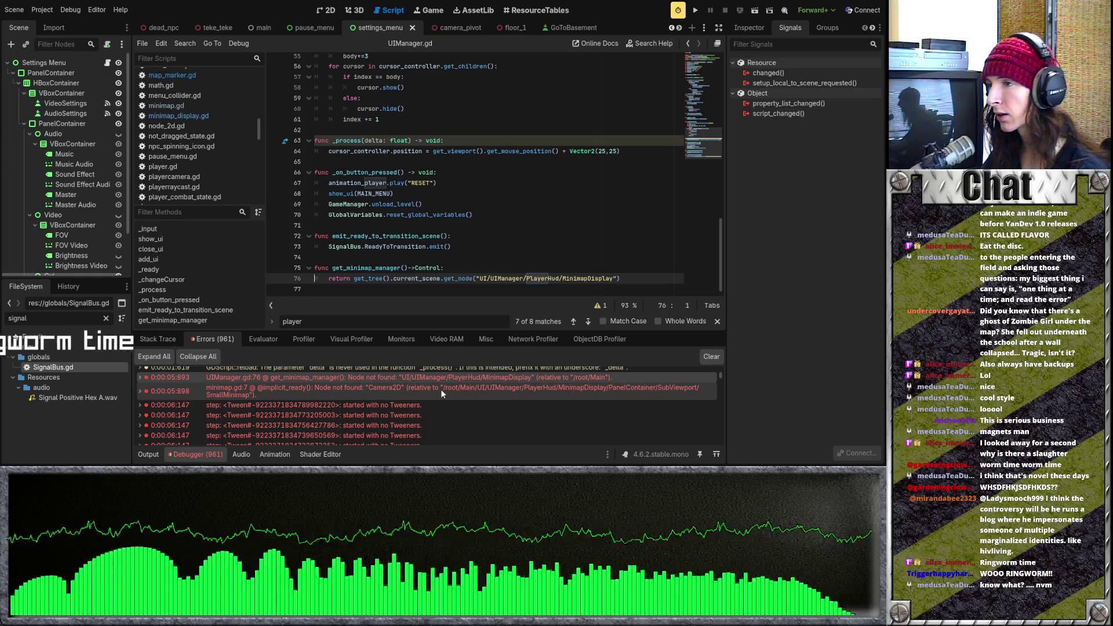
pyautogui.tripleClick(283, 266)
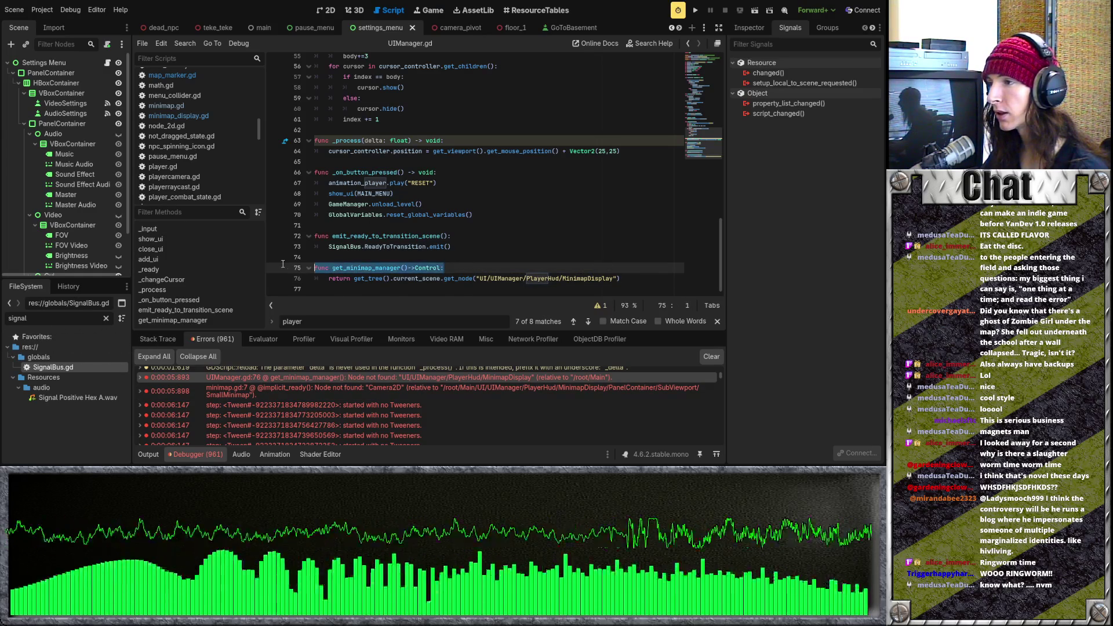
pyautogui.scroll(15, 384, 289)
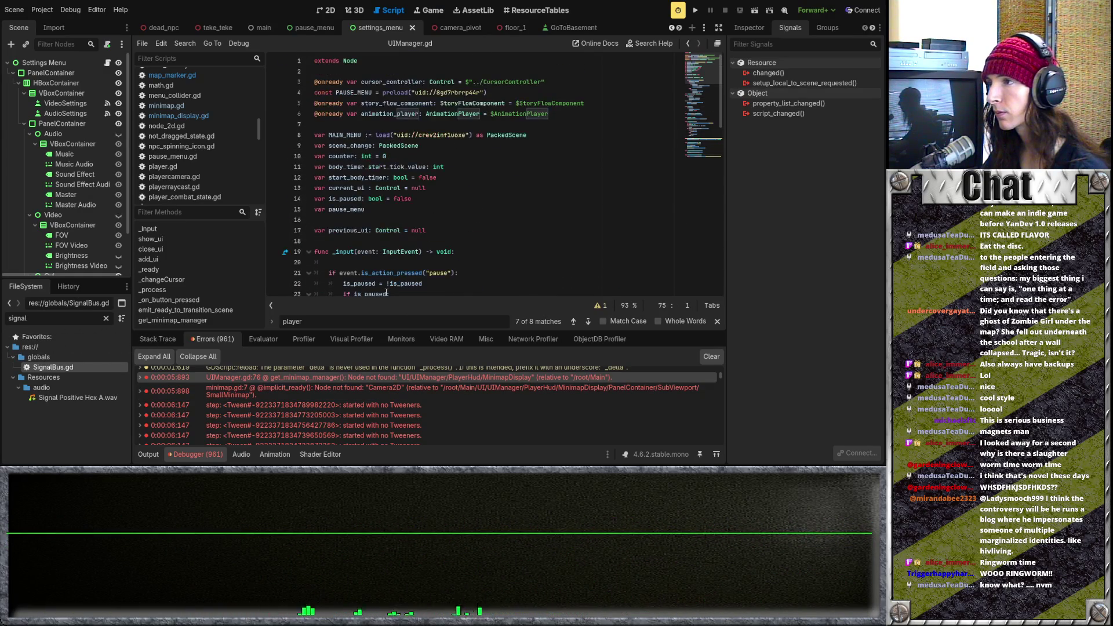
pyautogui.scroll(-15, 383, 294)
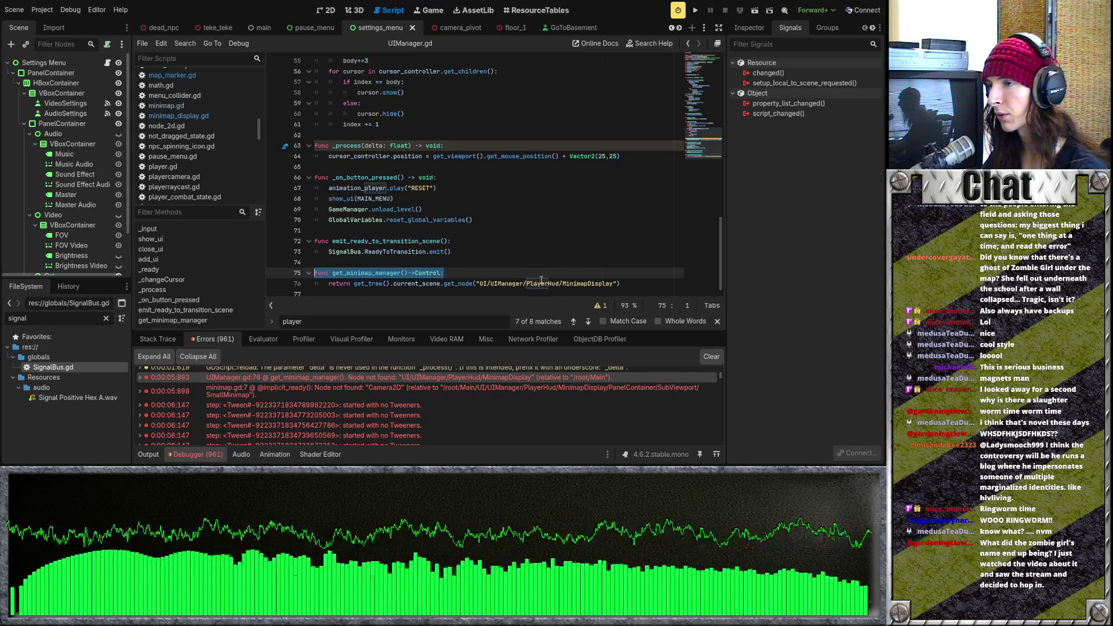
pyautogui.moveTo(616, 283); pyautogui.dragTo(480, 284)
pyautogui.click(486, 277)
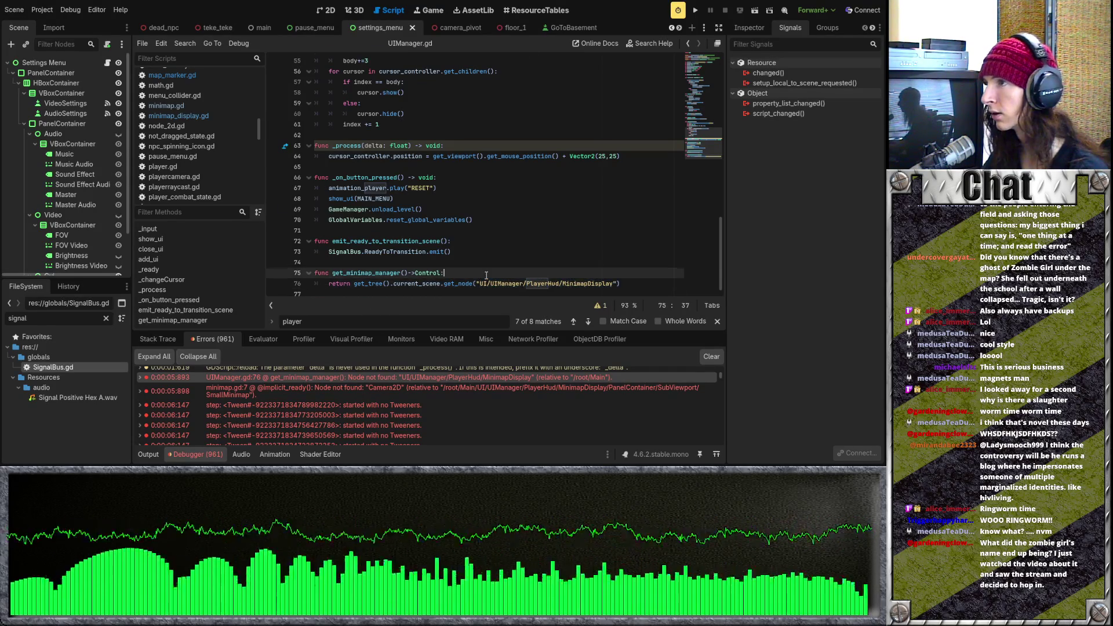
pyautogui.scroll(15, 488, 274)
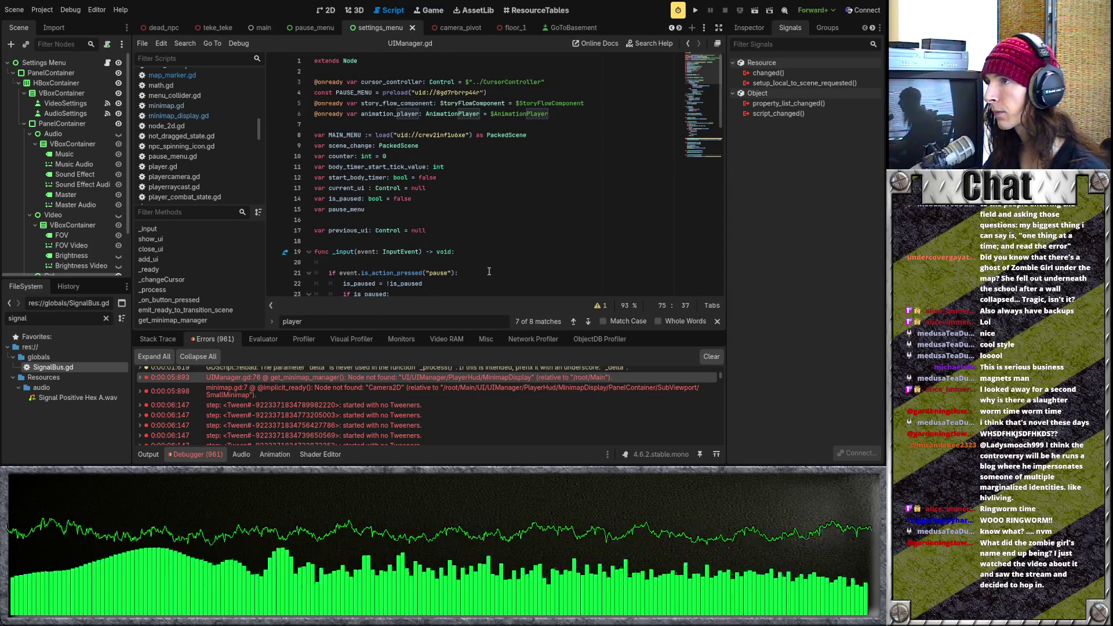
pyautogui.scroll(-15, 489, 271)
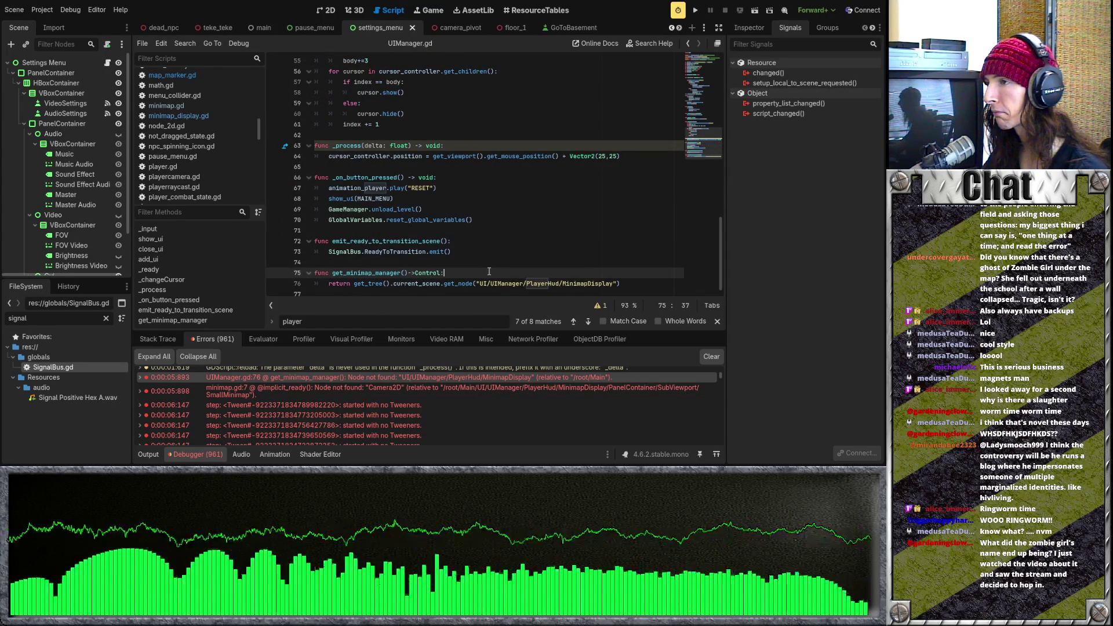
pyautogui.scroll(4, 489, 271)
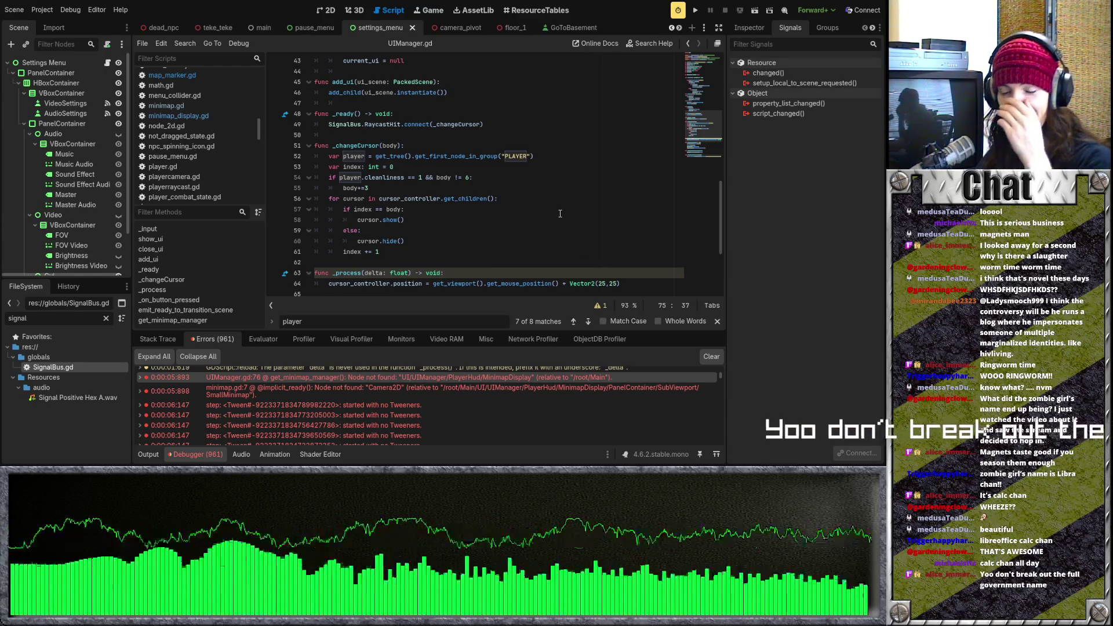
pyautogui.click(470, 261)
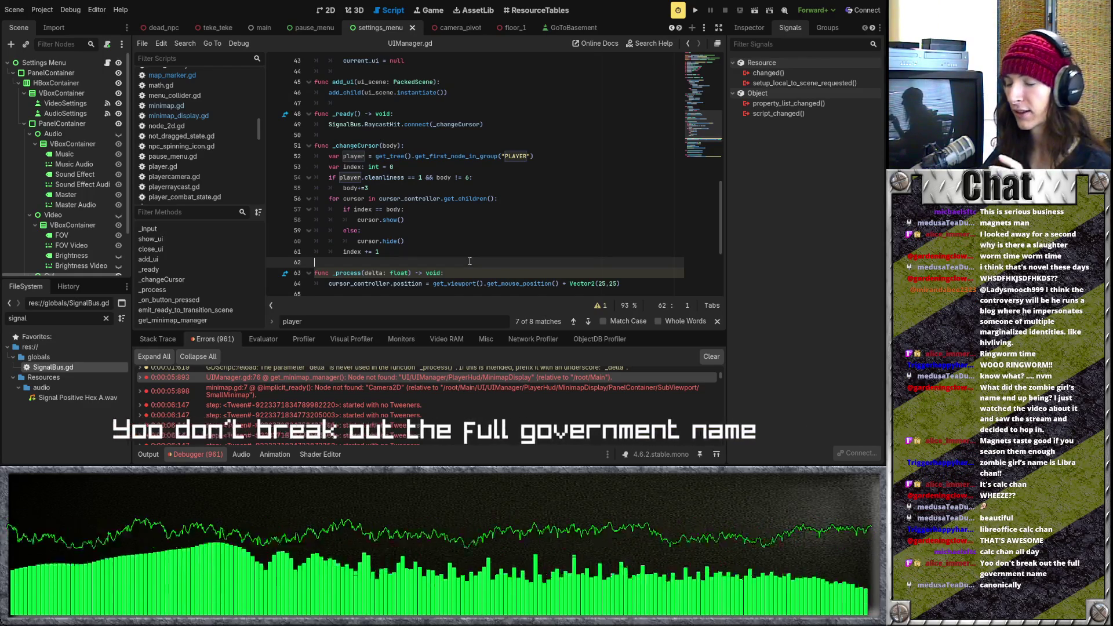
# Delete the extra blank line after the var pause_menu declaration in UIManager.gd
pyautogui.scroll(10, 469, 264)
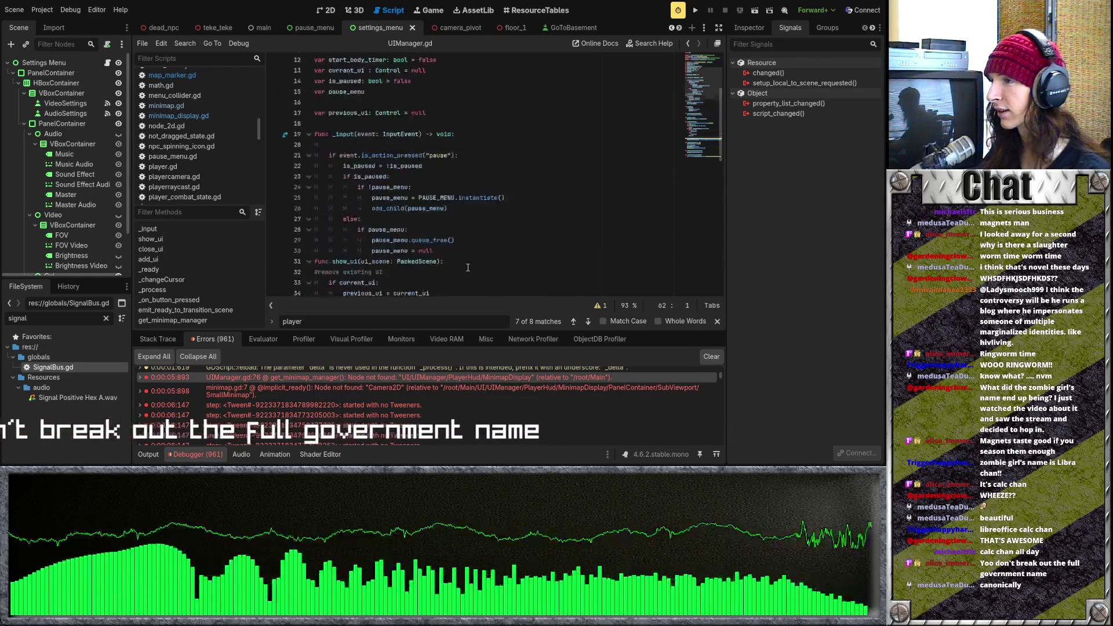
pyautogui.scroll(4, 468, 267)
pyautogui.click(464, 241)
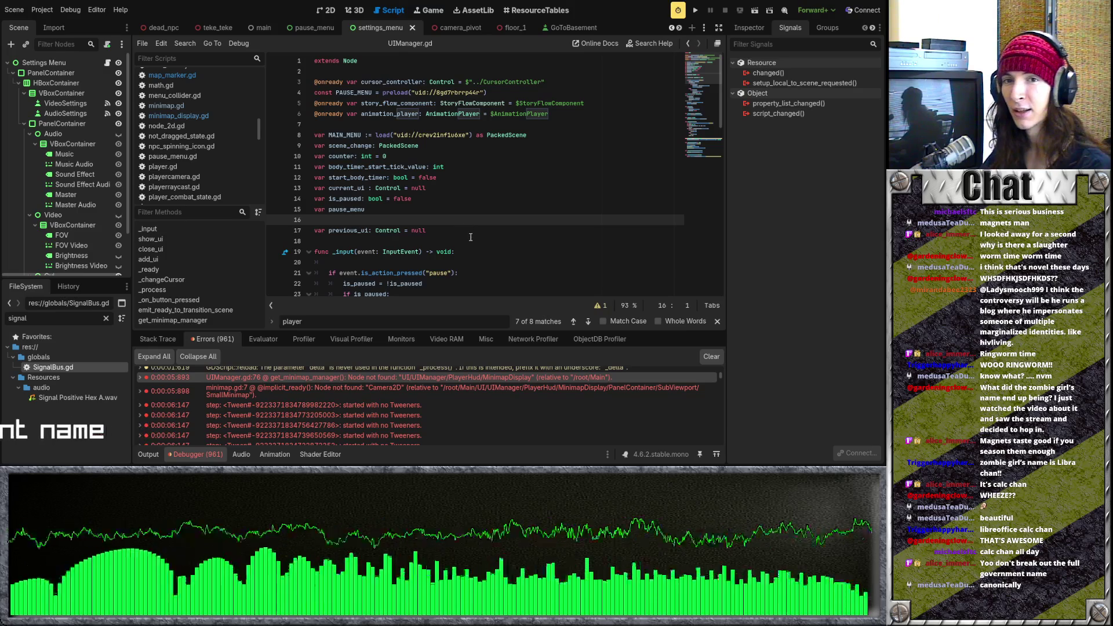
pyautogui.click(466, 230)
pyautogui.click(461, 223)
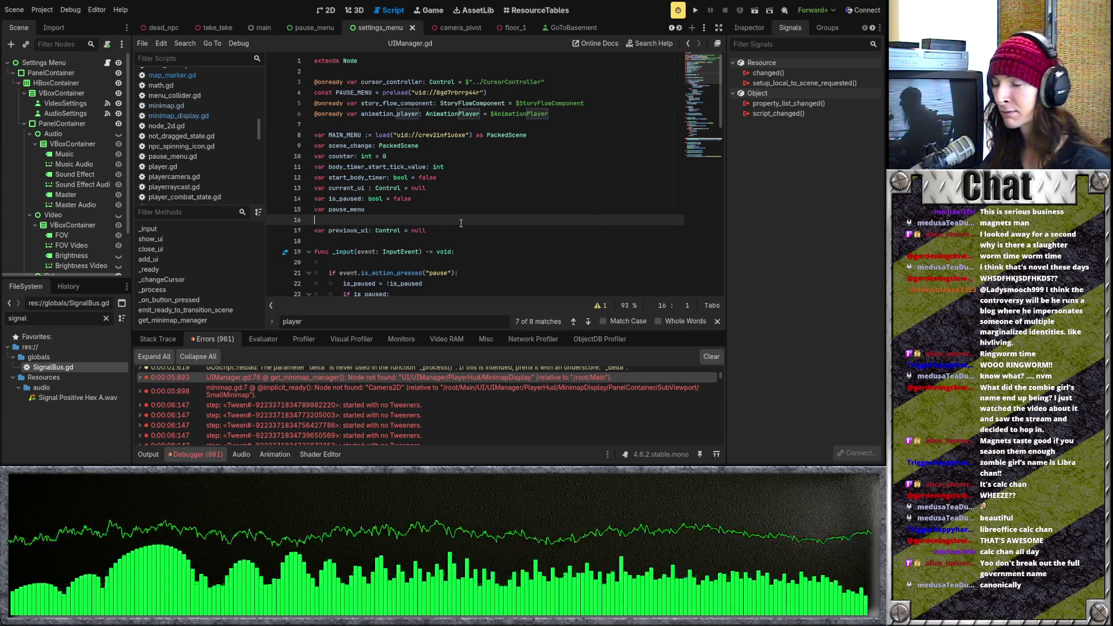
pyautogui.press('BackSpace')
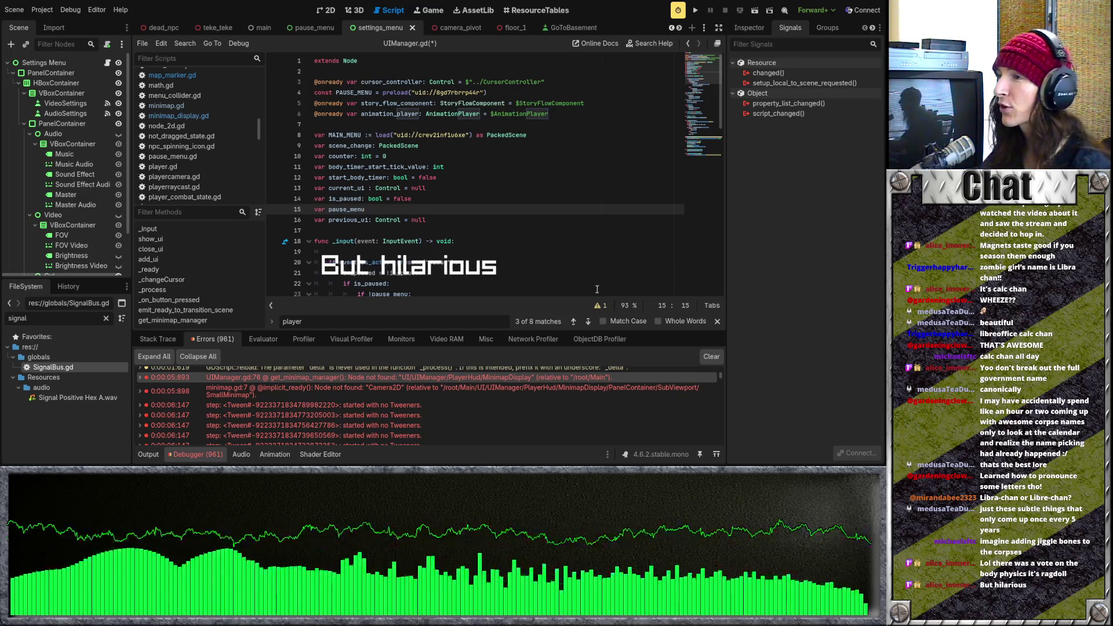
# Check the blank lines around _input, add_ui and _ready in UIManager.gd
pyautogui.click(518, 230)
pyautogui.scroll(-2, 513, 215)
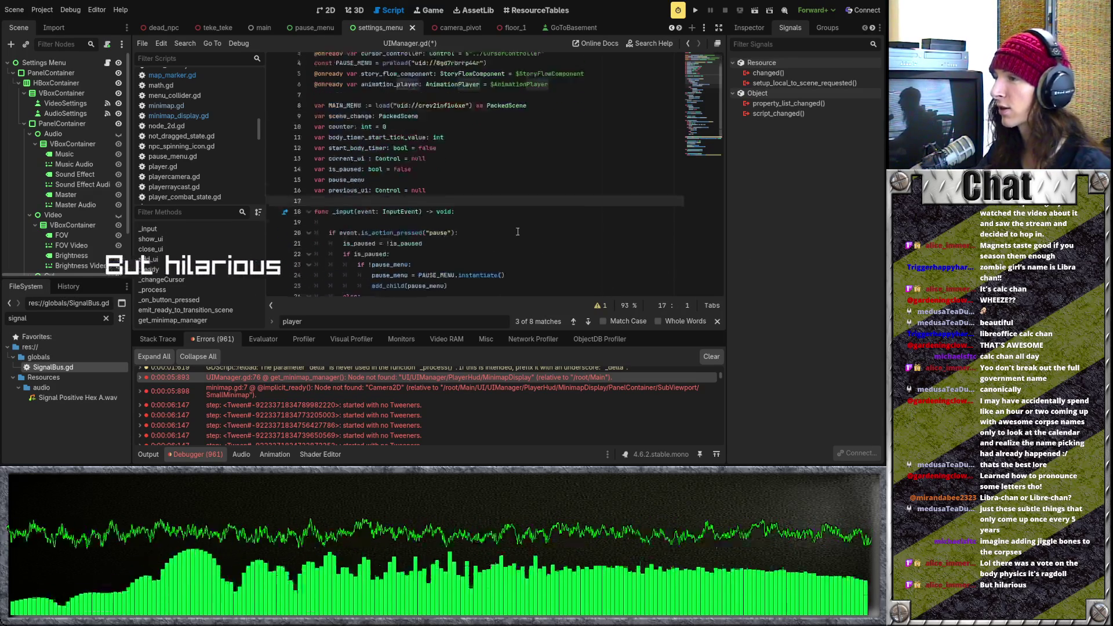
pyautogui.click(503, 188)
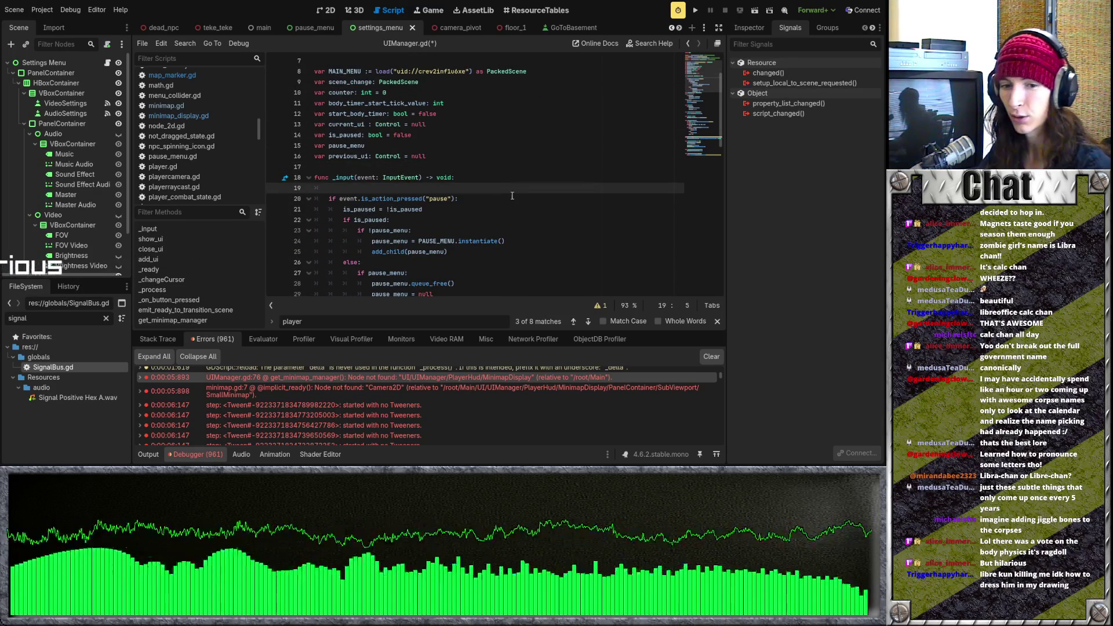
pyautogui.scroll(-5, 538, 239)
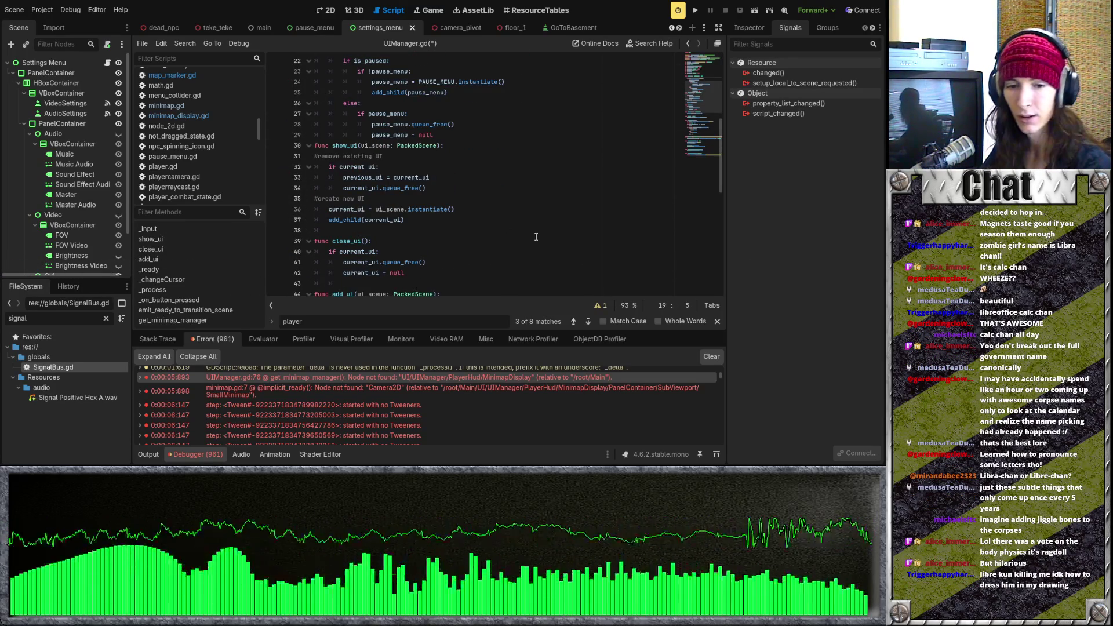
pyautogui.scroll(4, 502, 198)
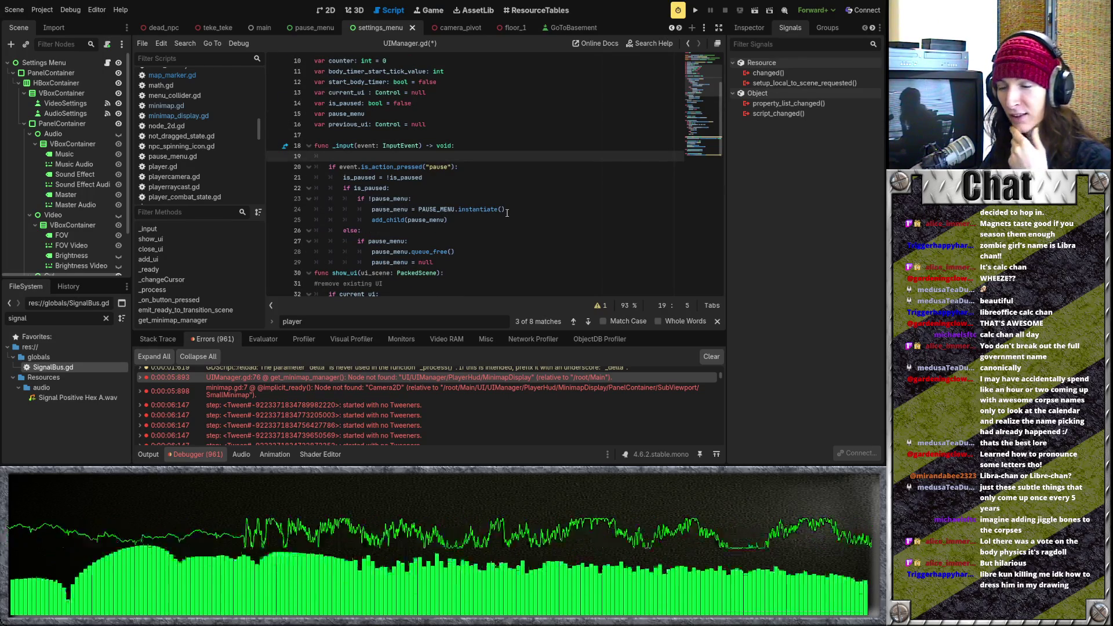
pyautogui.scroll(-7, 431, 153)
pyautogui.click(394, 220)
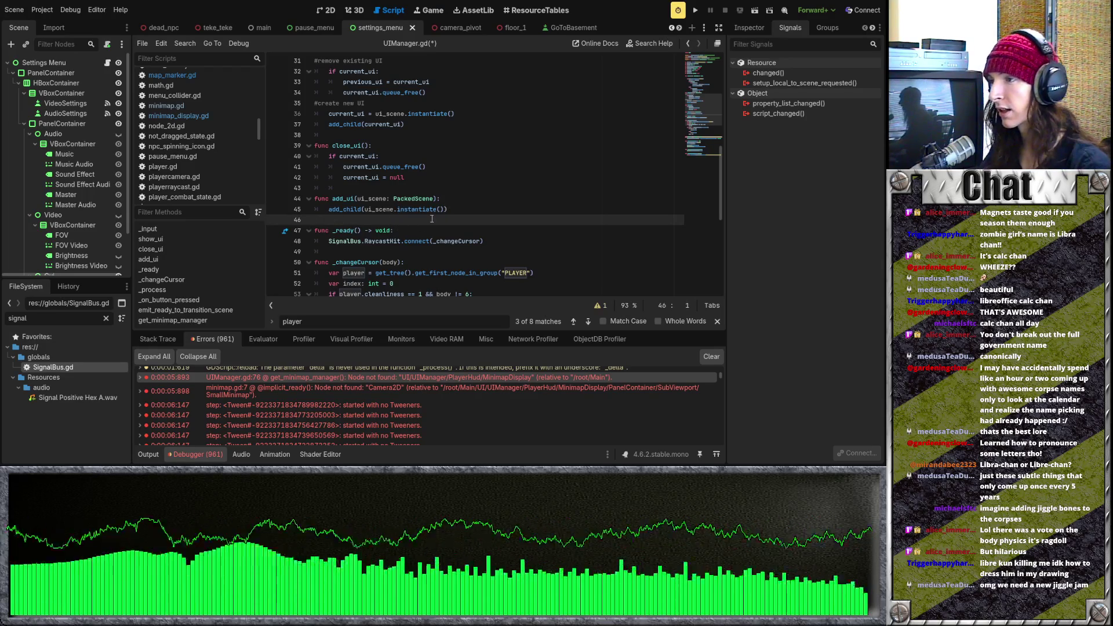
pyautogui.click(433, 252)
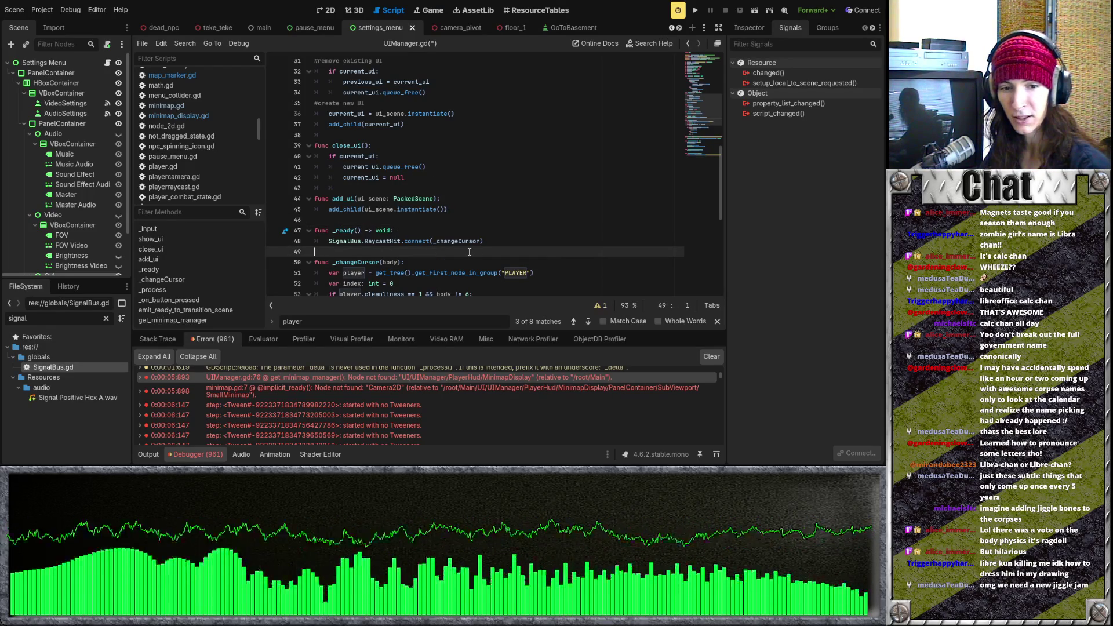
# Check the blank lines after emit_ready_to_transition_scene, after _ready and above close_ui
pyautogui.scroll(-5, 466, 252)
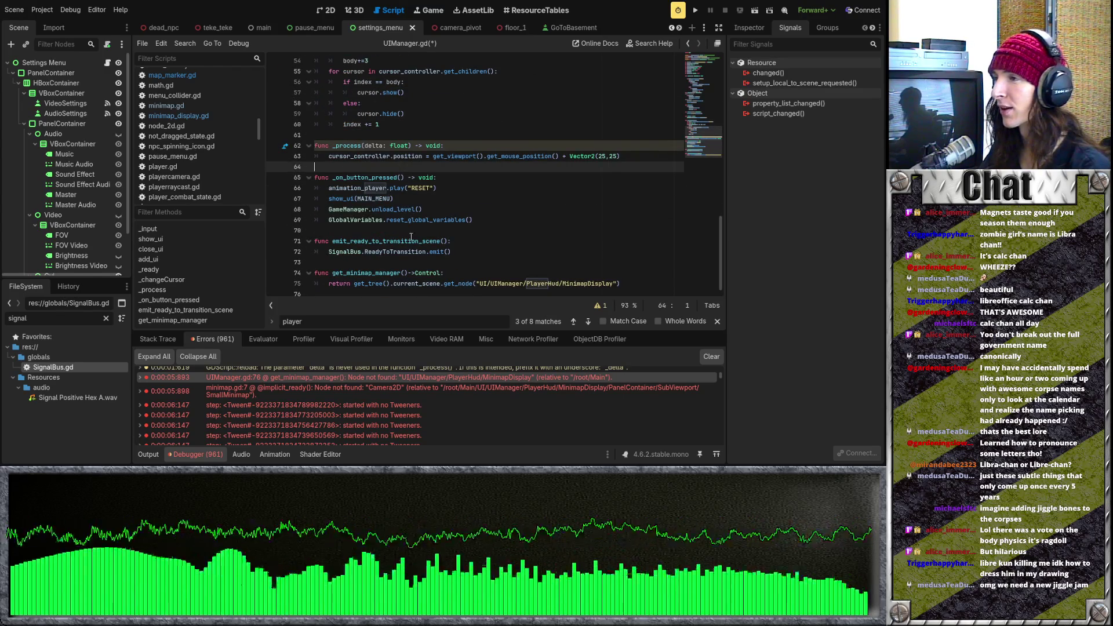
pyautogui.click(408, 261)
pyautogui.scroll(3, 407, 259)
pyautogui.scroll(2, 408, 259)
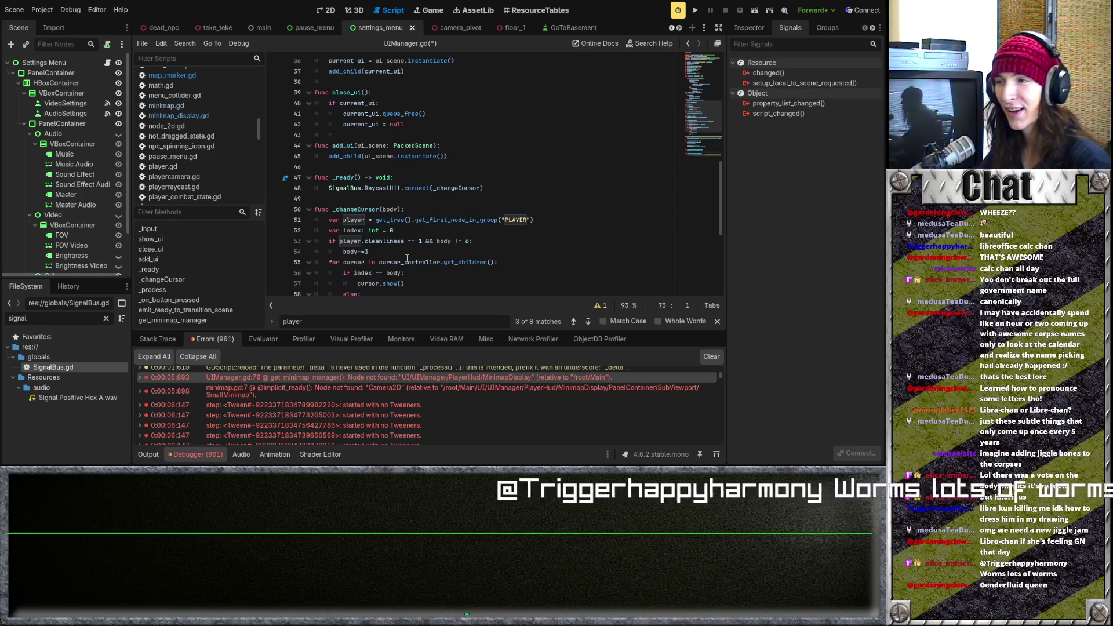
pyautogui.click(414, 200)
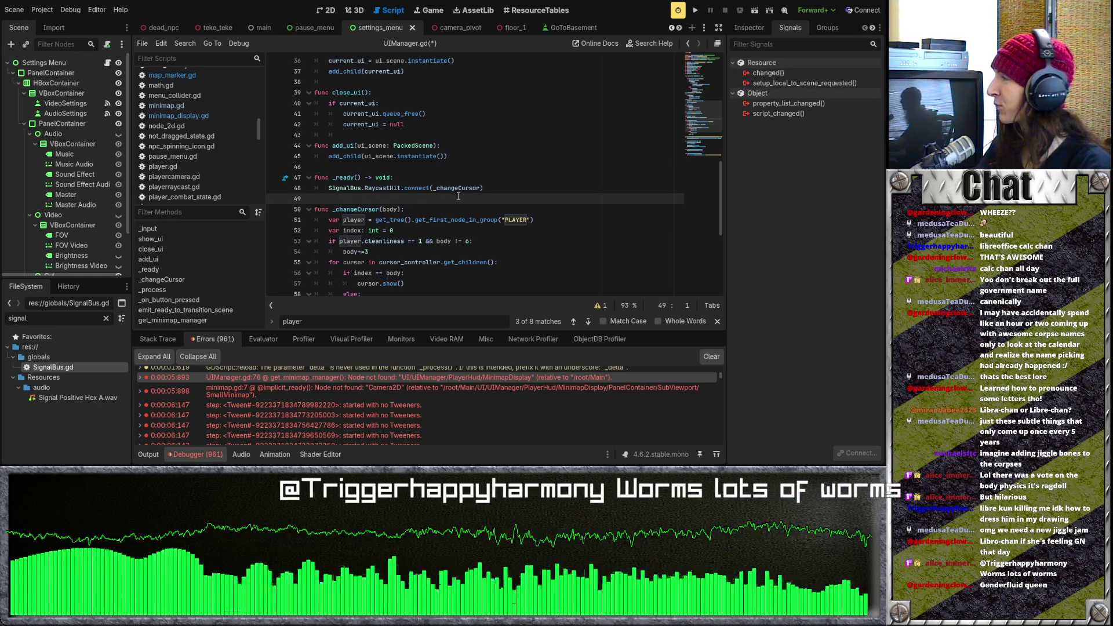
pyautogui.scroll(2, 458, 197)
pyautogui.click(415, 154)
pyautogui.click(415, 148)
pyautogui.scroll(10, 434, 163)
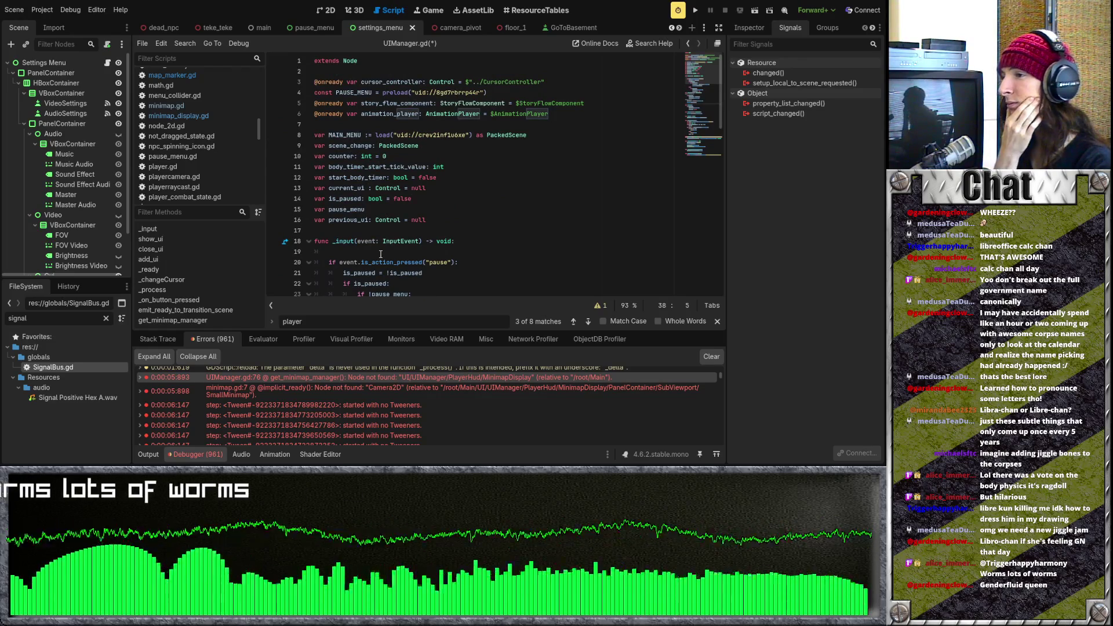
# Delete the empty first line of the _input body and save UIManager.gd
pyautogui.click(381, 253)
pyautogui.press('BackSpace')
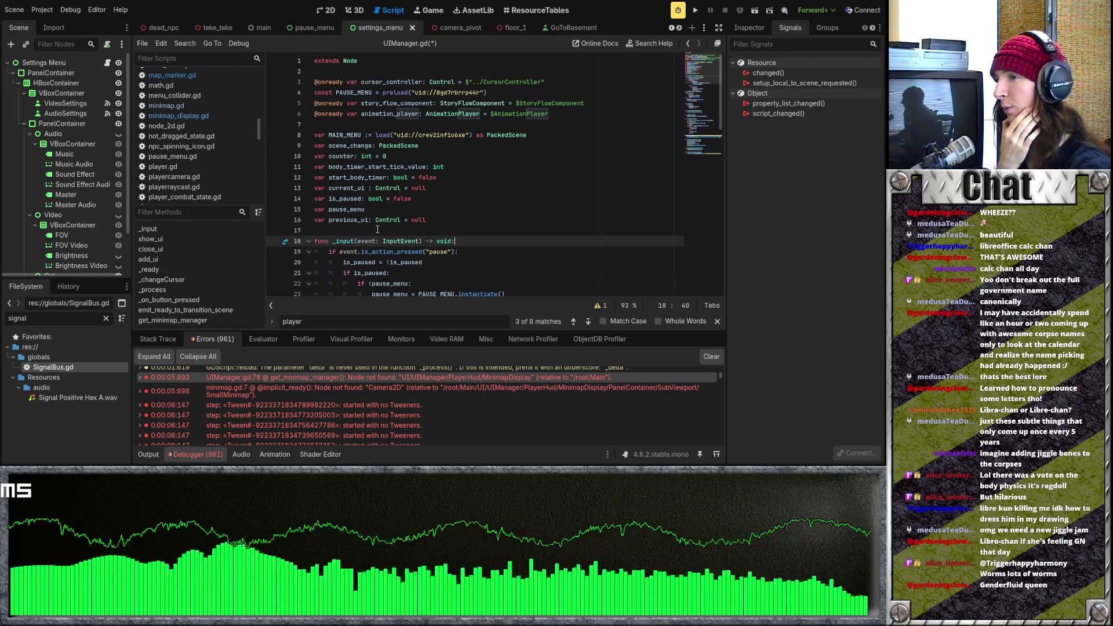
pyautogui.scroll(-4, 385, 233)
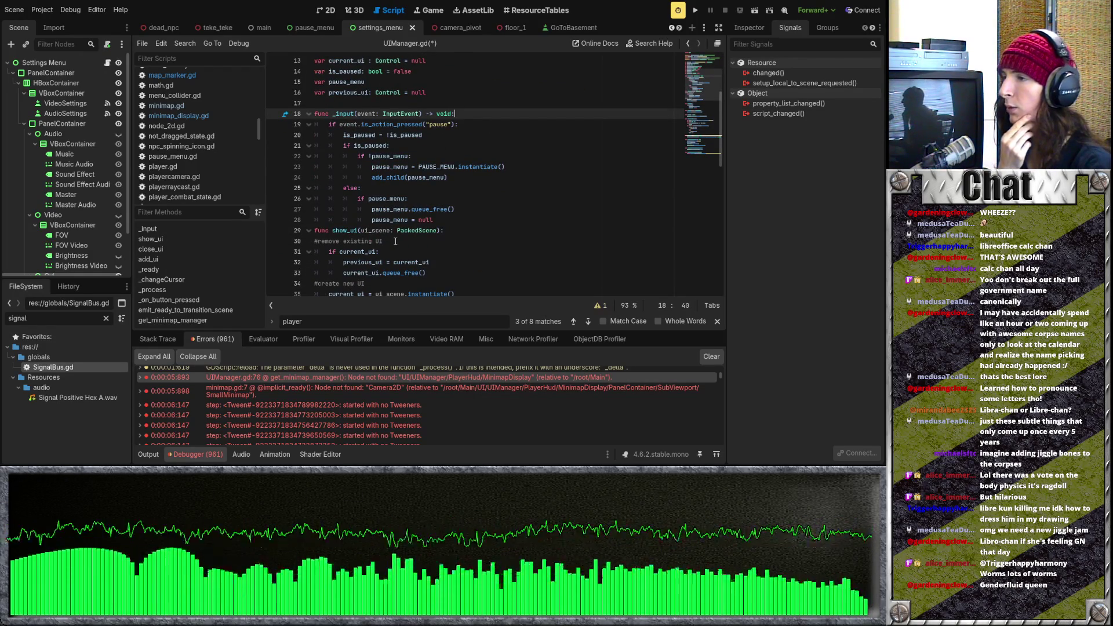
pyautogui.scroll(4, 458, 174)
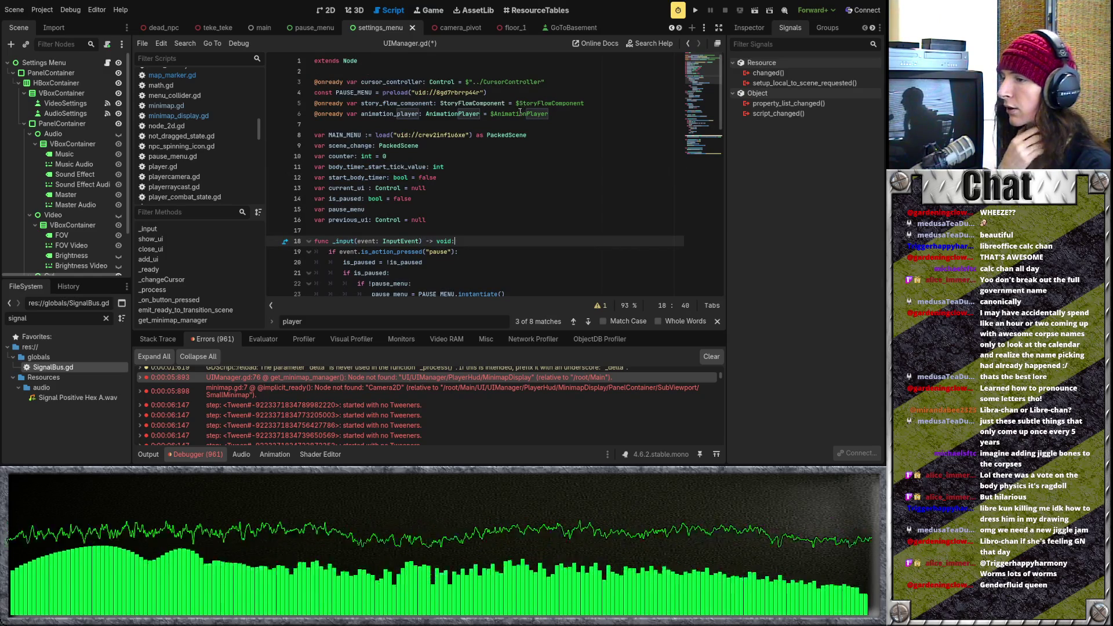
pyautogui.hotkey('ctrl', 's')
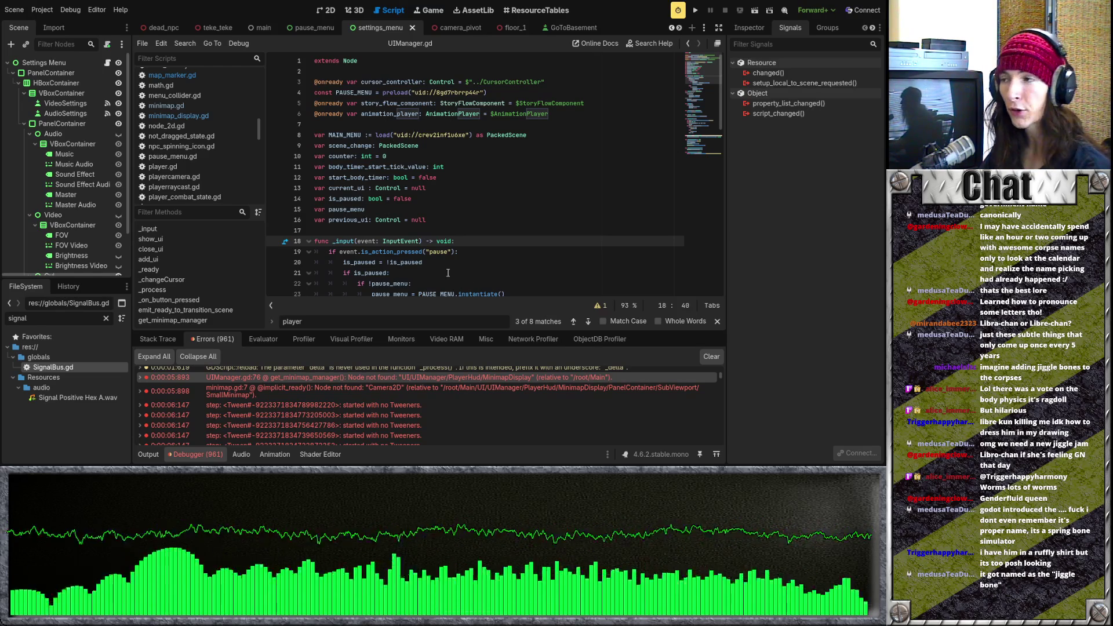
pyautogui.click(453, 233)
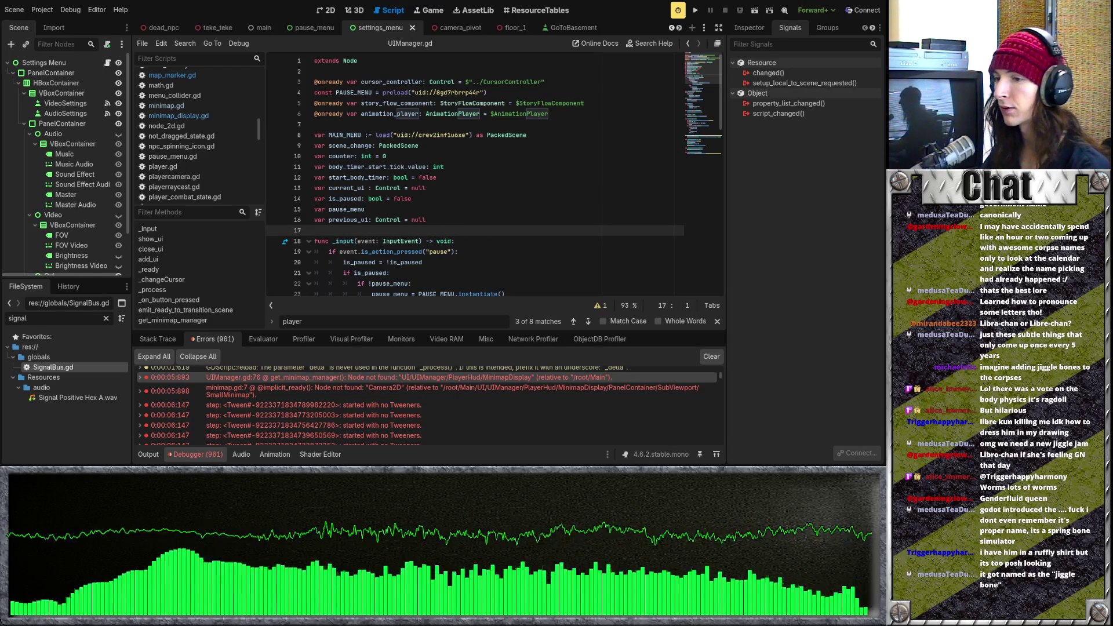
pyautogui.click(402, 124)
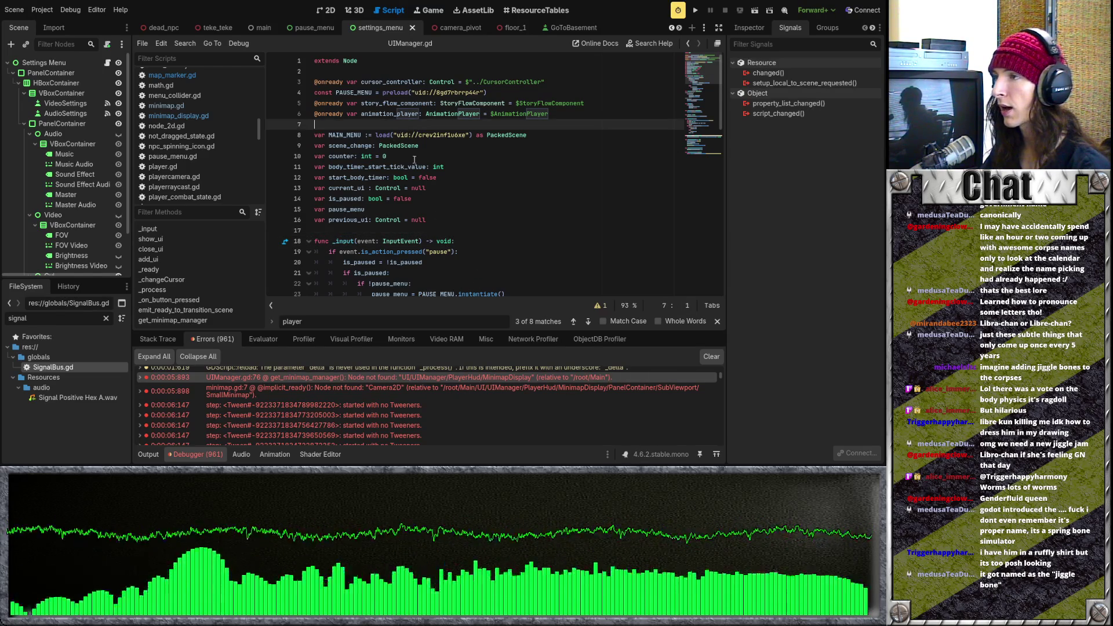
pyautogui.scroll(-3, 422, 201)
pyautogui.scroll(-1, 423, 200)
pyautogui.click(436, 190)
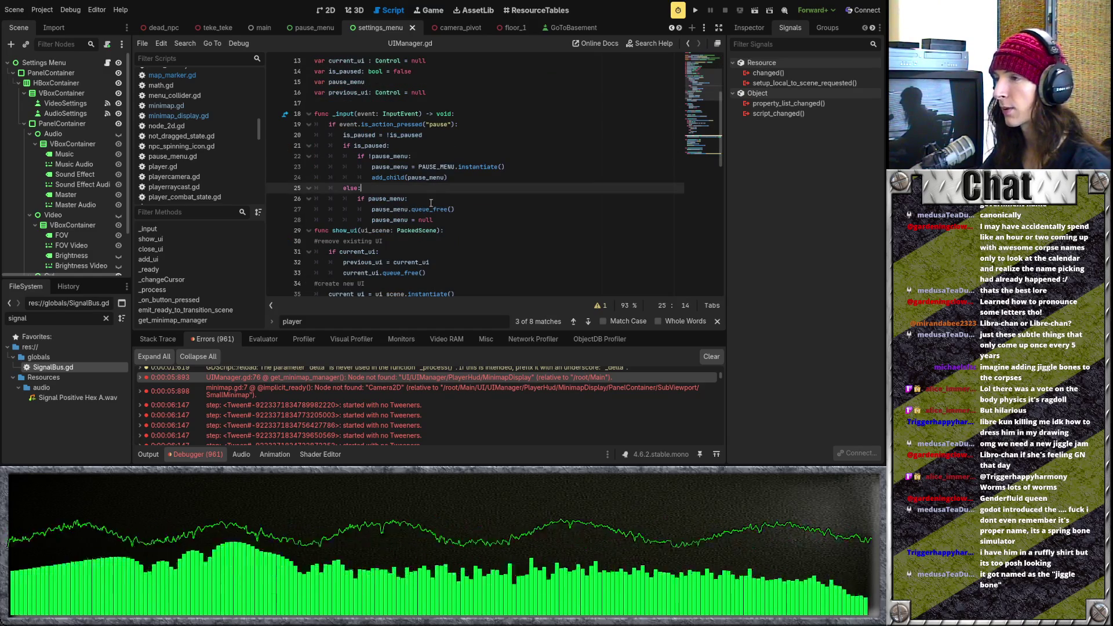
pyautogui.scroll(-2, 434, 204)
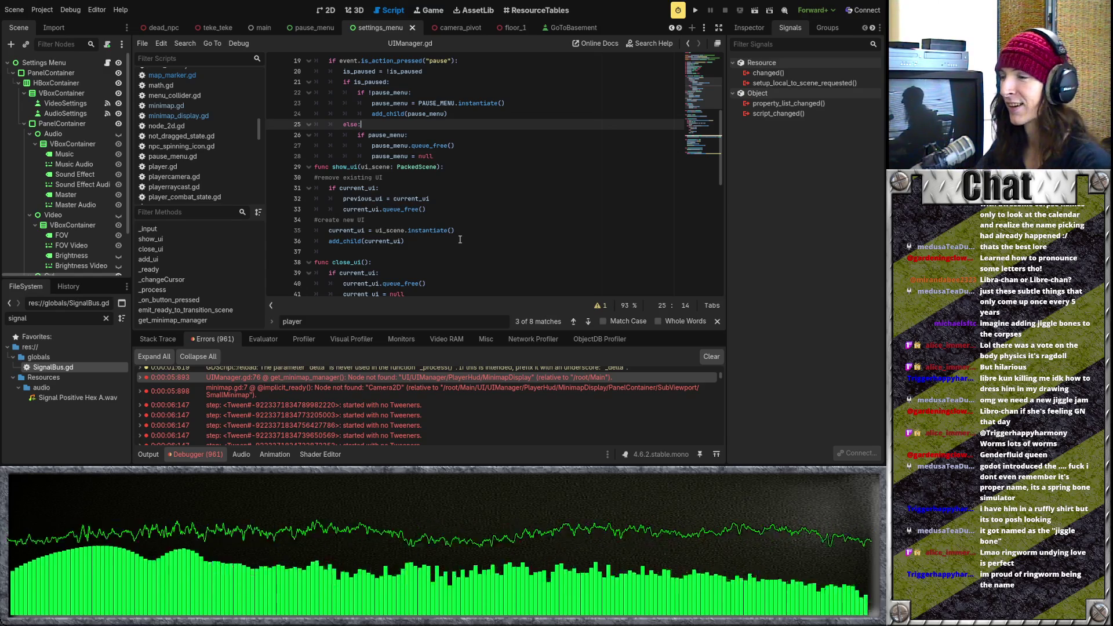
# Move from the add_child(current_ui) line up to blank line 17, near _input's pause check
pyautogui.click(460, 239)
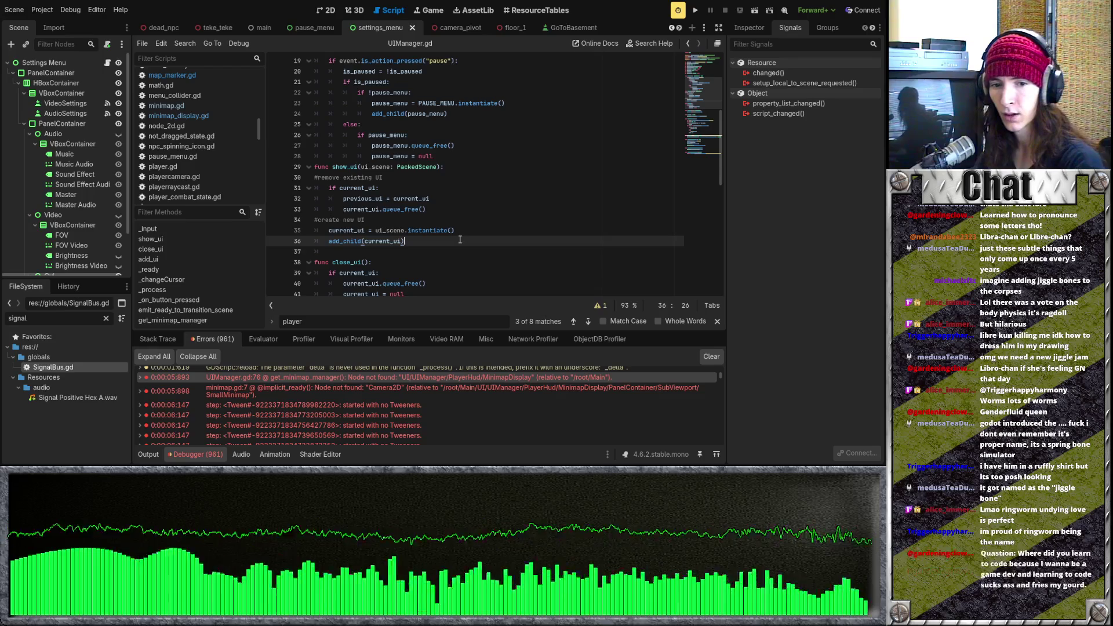
pyautogui.scroll(3, 460, 239)
pyautogui.scroll(3, 459, 240)
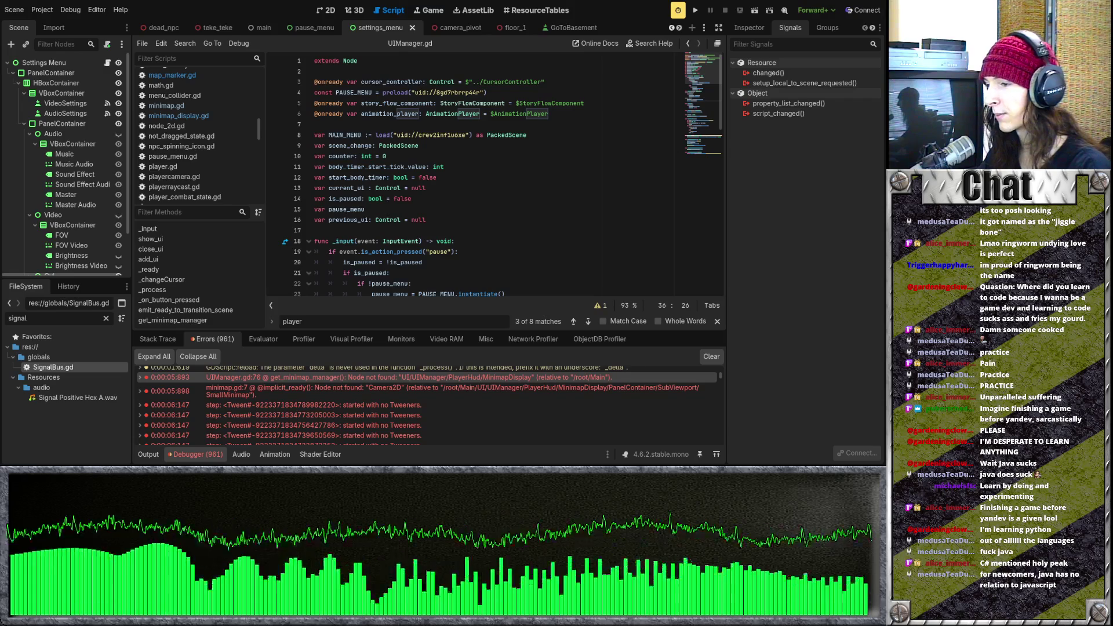
pyautogui.click(500, 247)
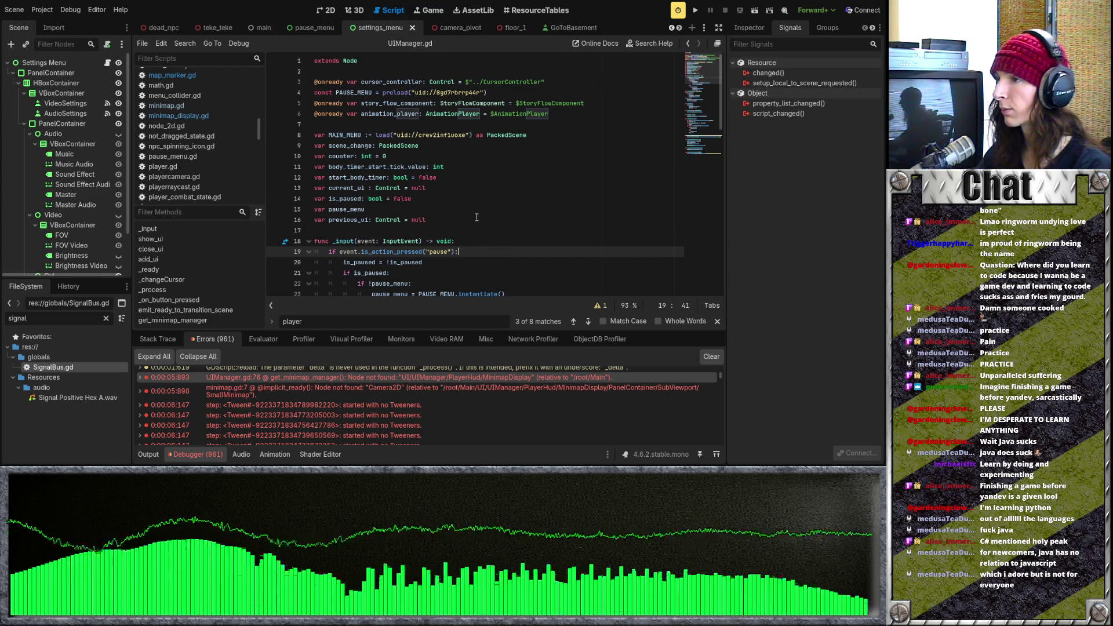
pyautogui.click(486, 233)
pyautogui.scroll(-15, 487, 233)
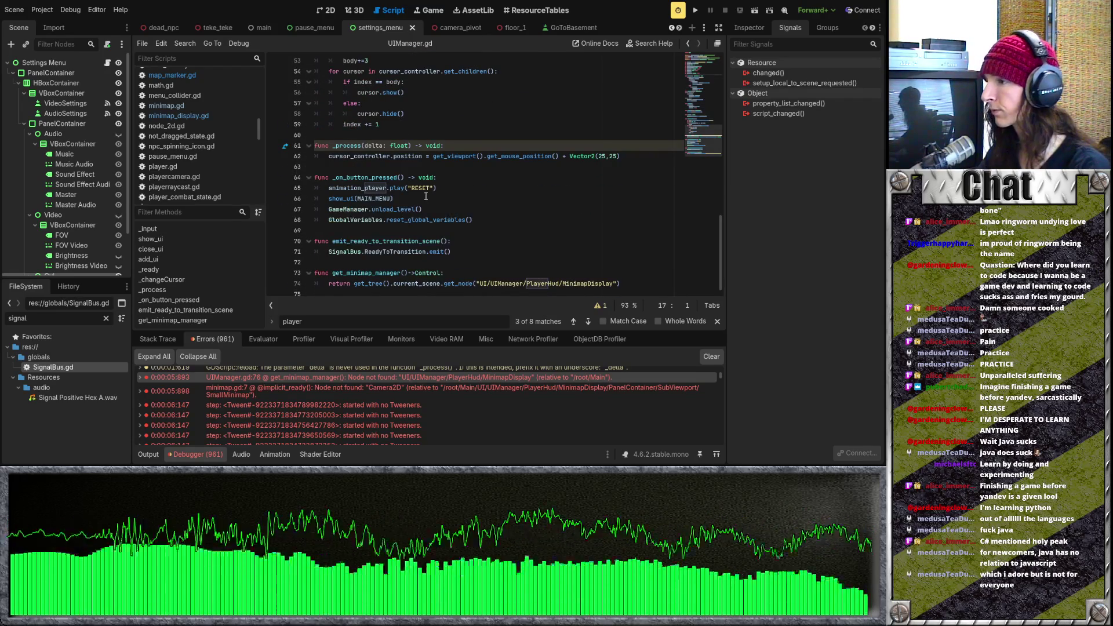
pyautogui.click(423, 127)
pyautogui.click(418, 132)
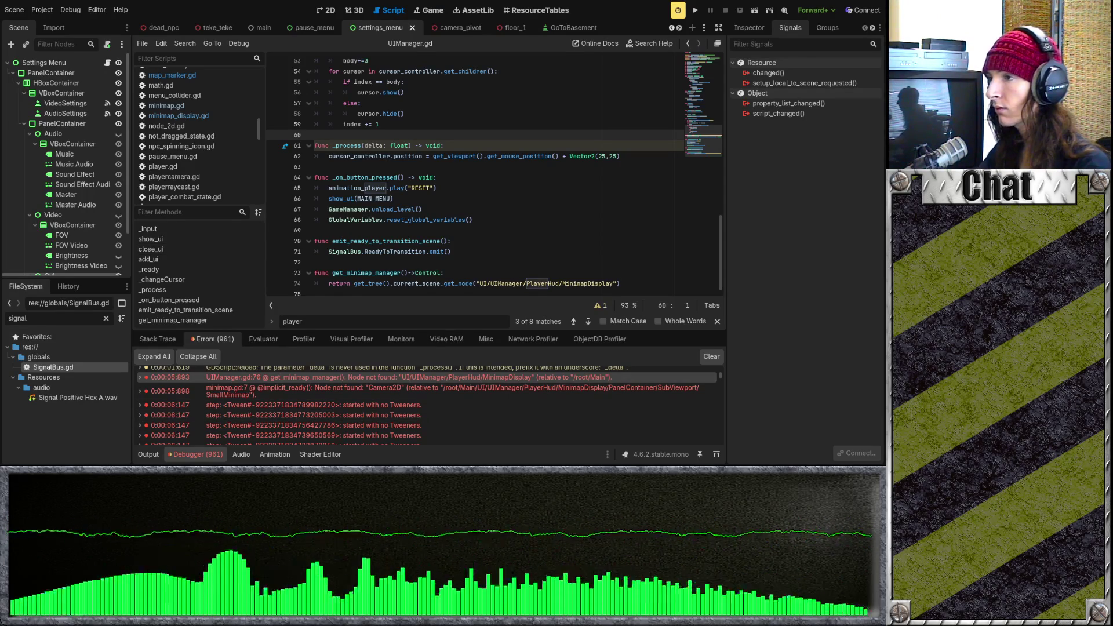
pyautogui.scroll(2, 493, 174)
pyautogui.scroll(12, 493, 174)
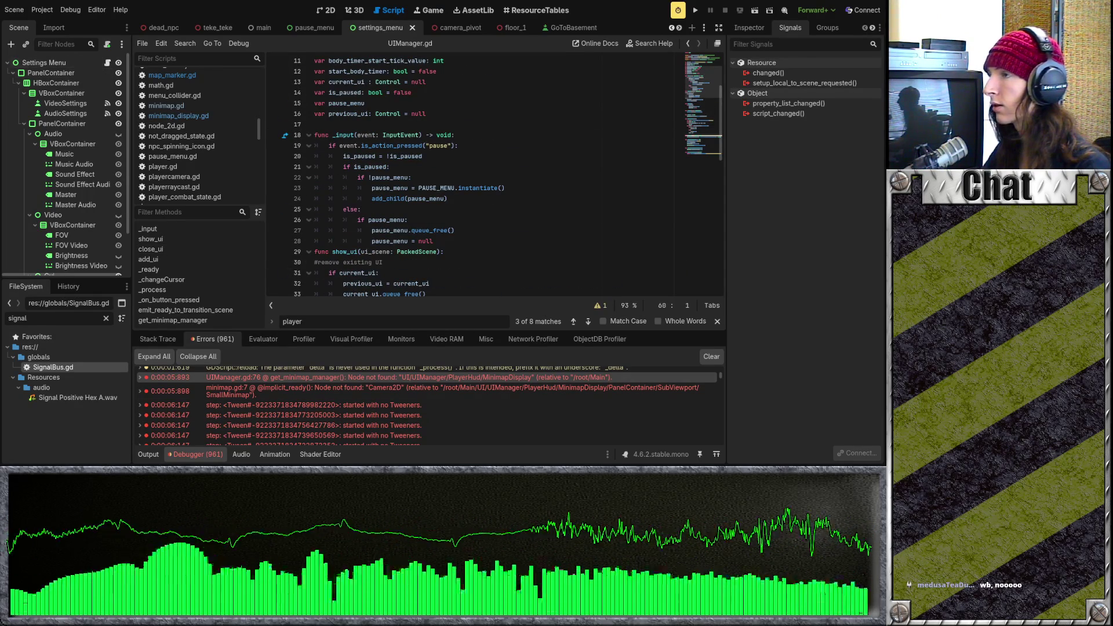
pyautogui.scroll(5, 511, 27)
pyautogui.scroll(1, 288, 28)
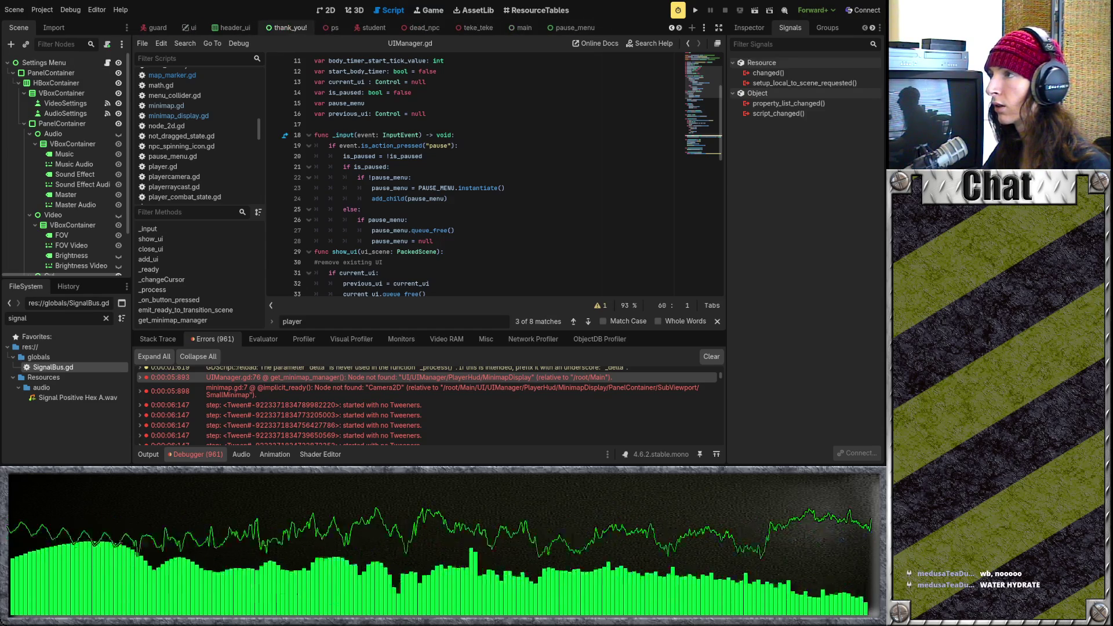
pyautogui.scroll(3, 348, 27)
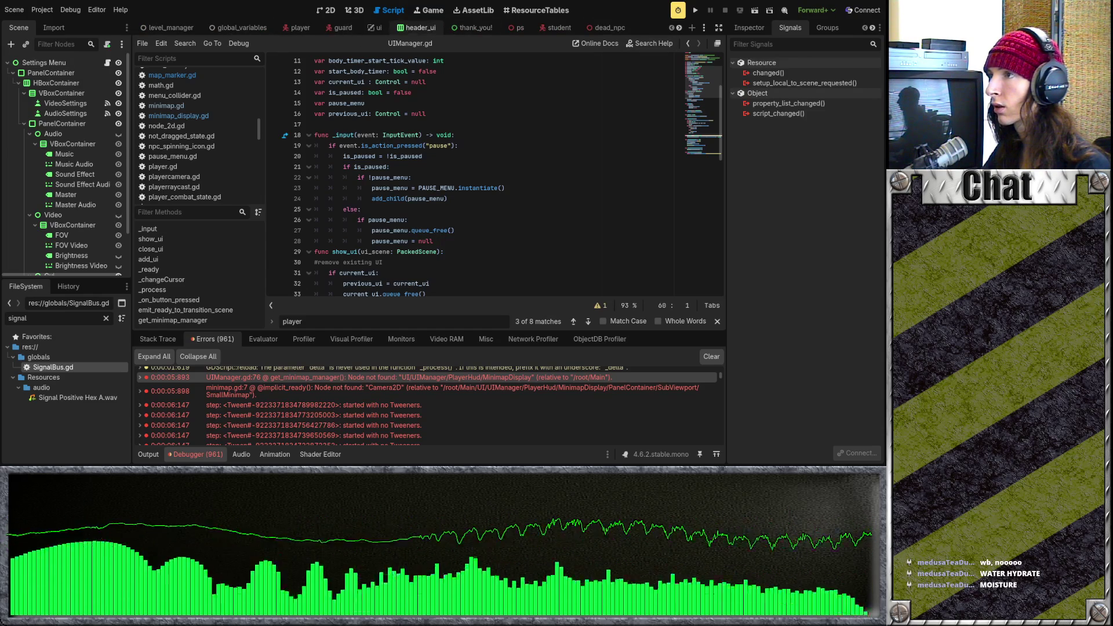
pyautogui.scroll(-4, 406, 27)
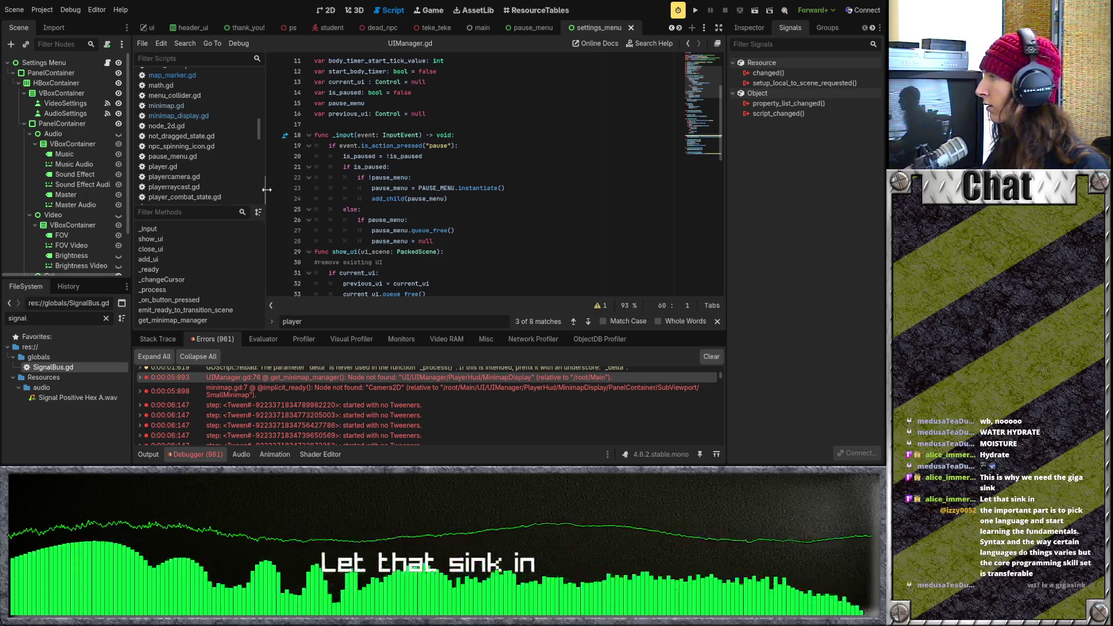
pyautogui.scroll(-1, 130, 179)
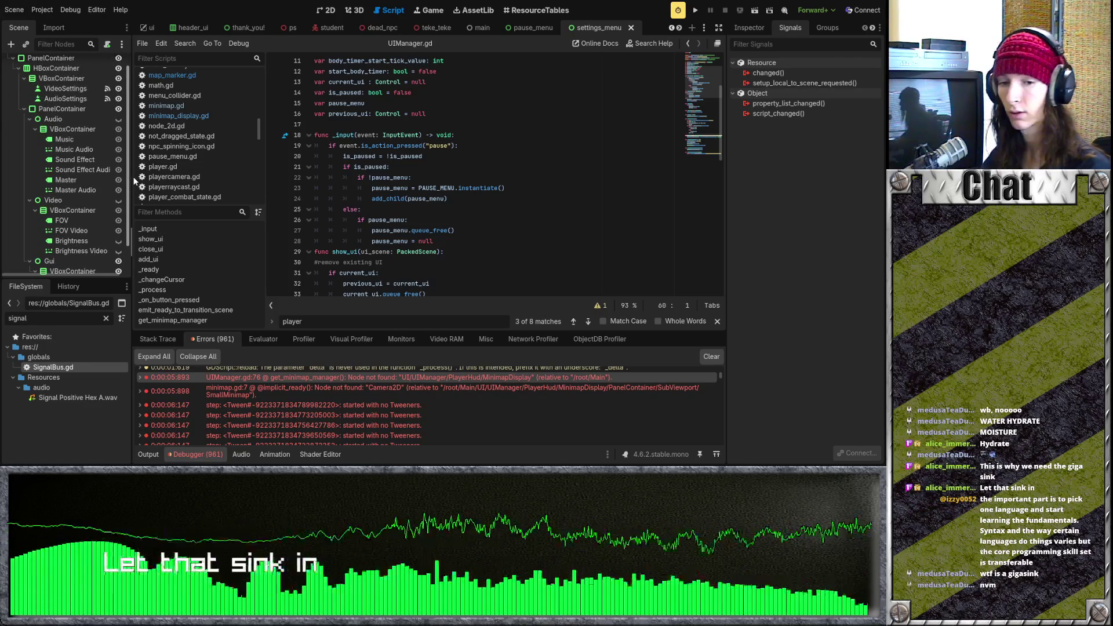
pyautogui.scroll(1, 134, 181)
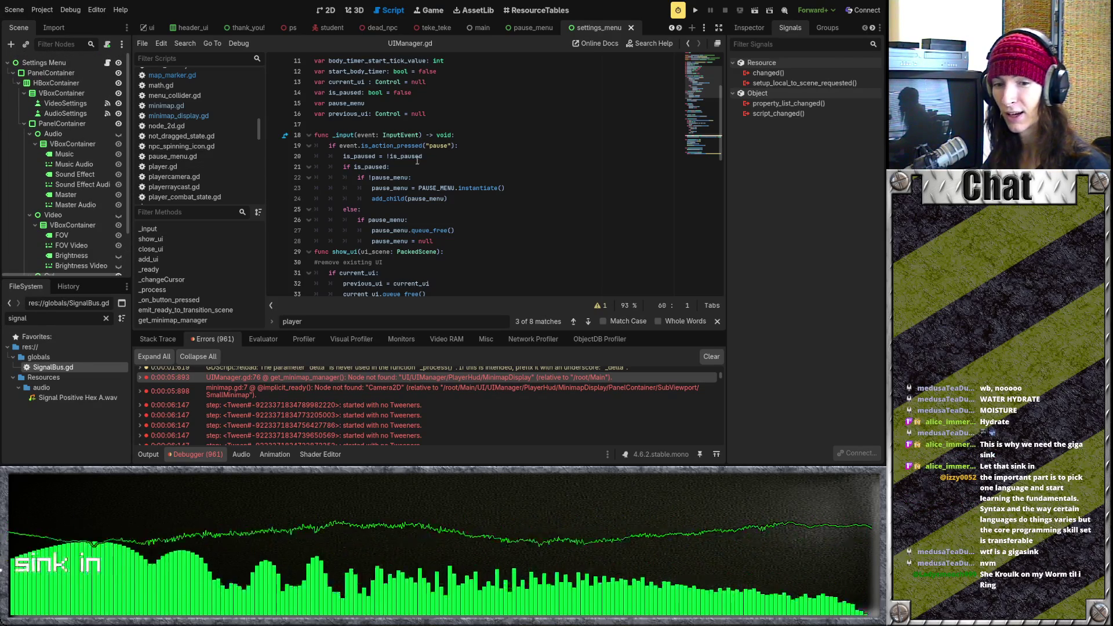
pyautogui.click(697, 12)
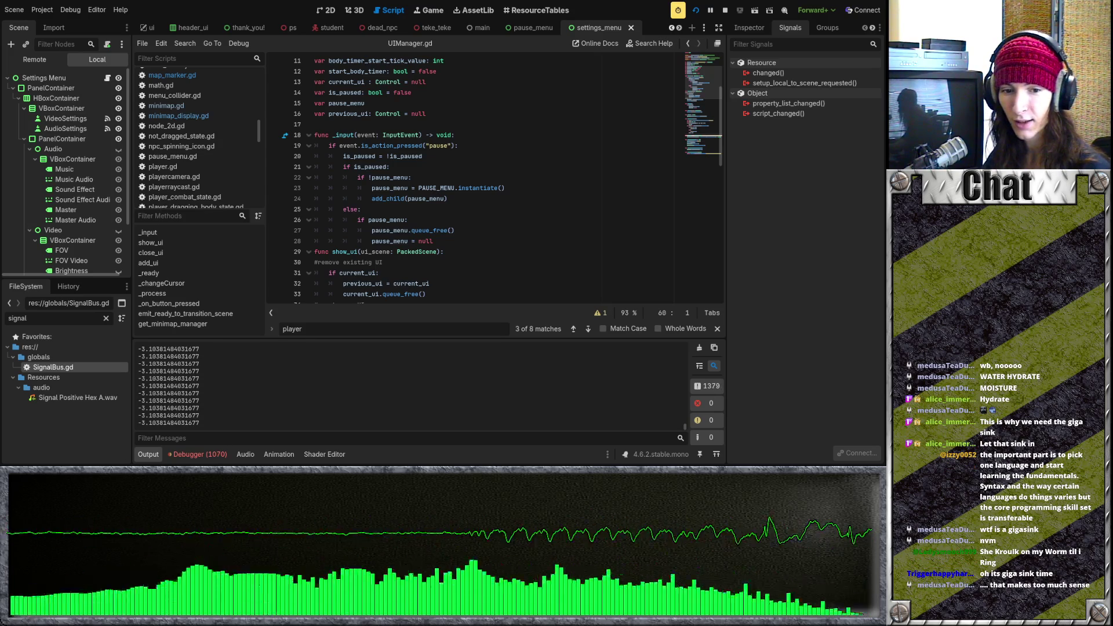
# Stop the running test game and put the caret on empty line 17 of UIManager.gd
pyautogui.press('F8')
pyautogui.click(458, 253)
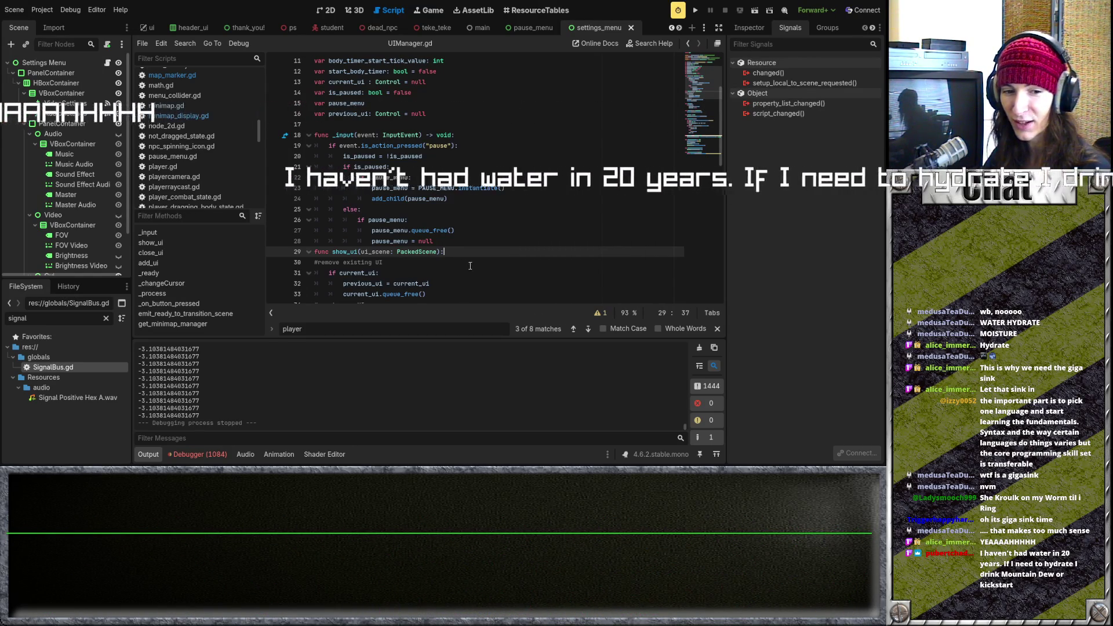
pyautogui.click(454, 259)
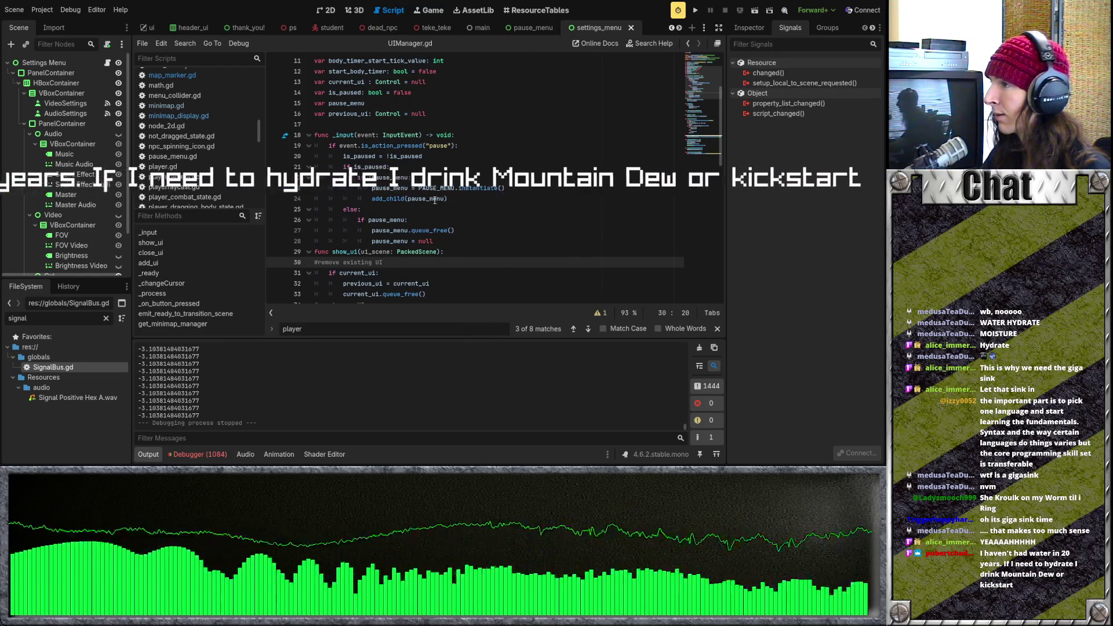
pyautogui.scroll(3, 432, 193)
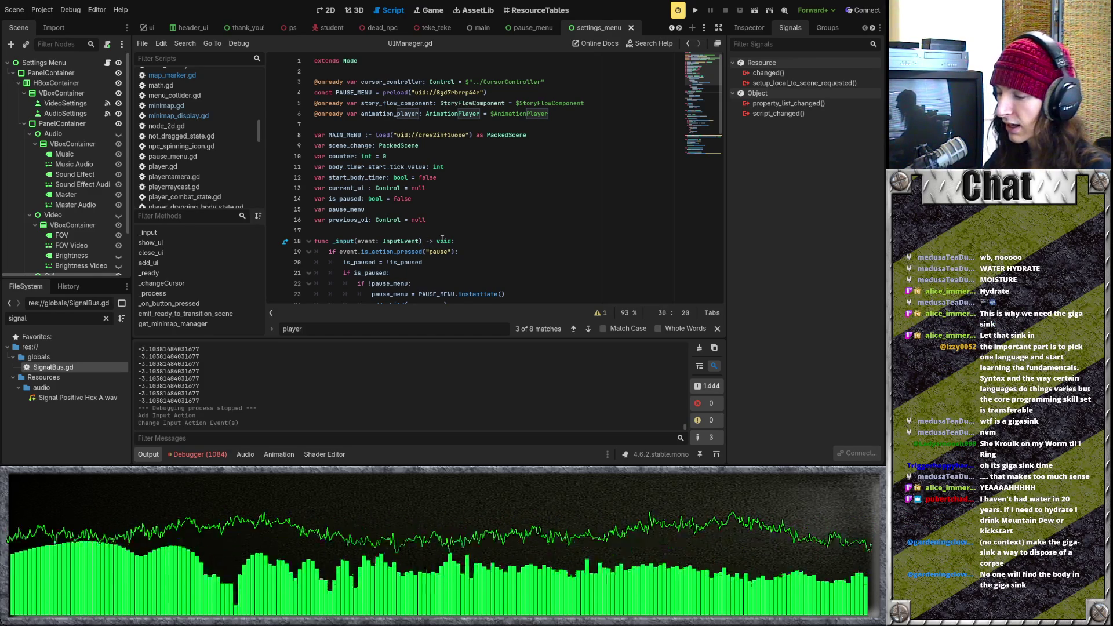
pyautogui.click(482, 220)
# Put the caret on empty line 17 of UIManager.gd and scroll through the script
pyautogui.click(484, 229)
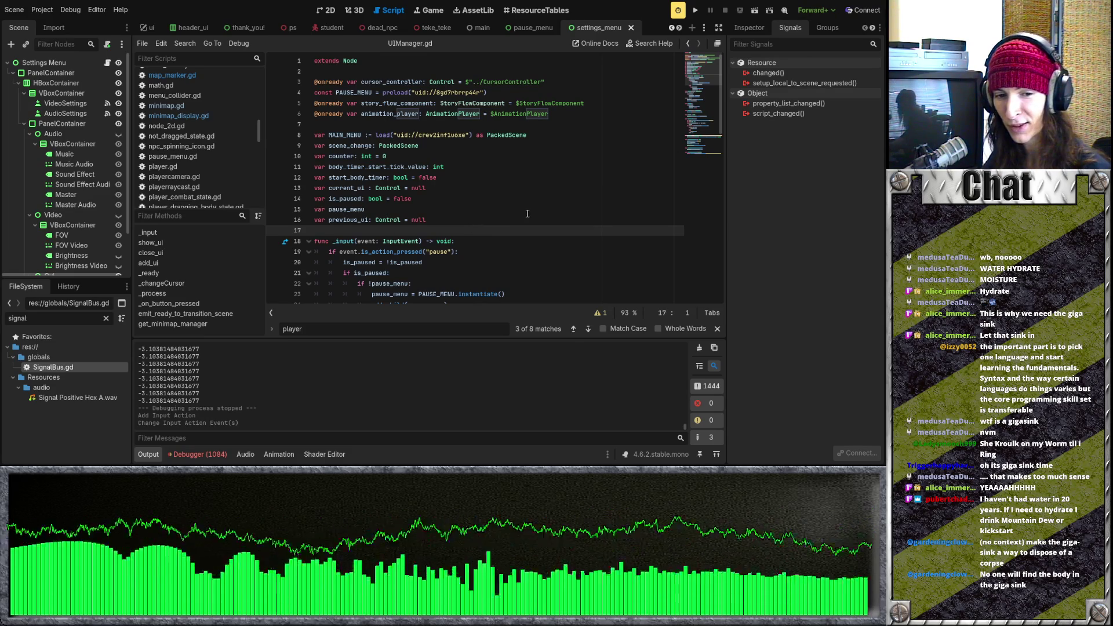
pyautogui.scroll(-14, 460, 218)
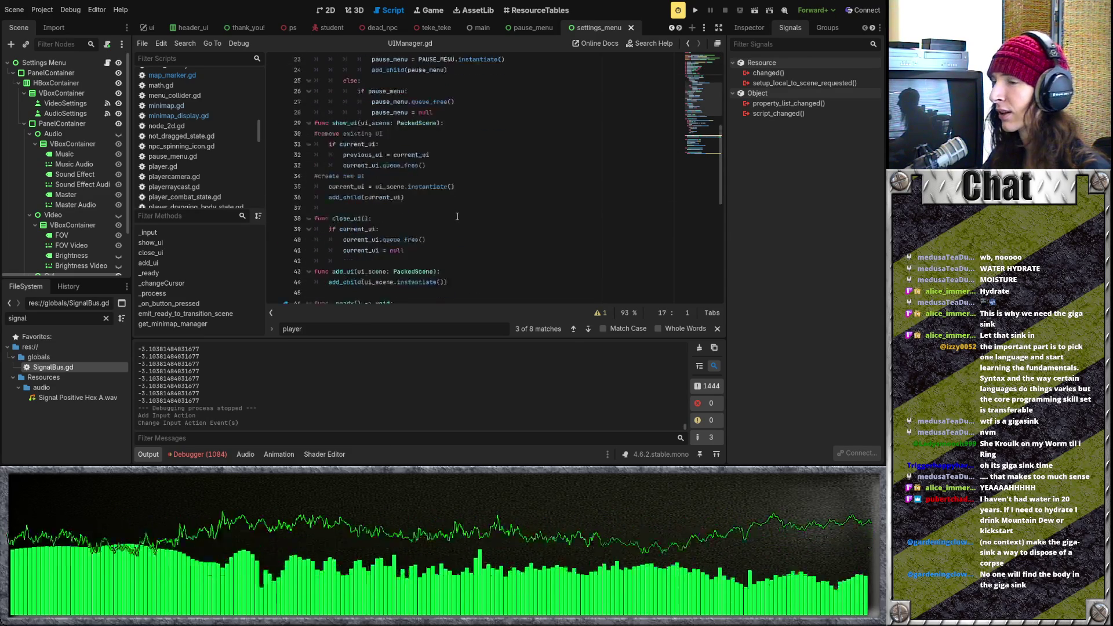
pyautogui.scroll(2, 457, 214)
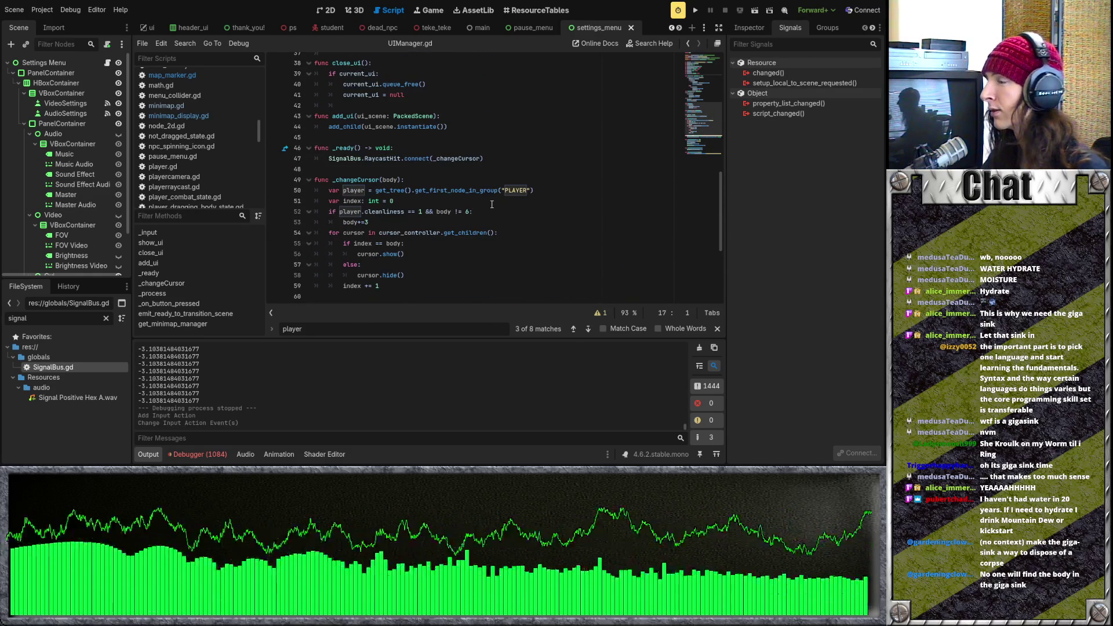
pyautogui.scroll(-2, 93, 180)
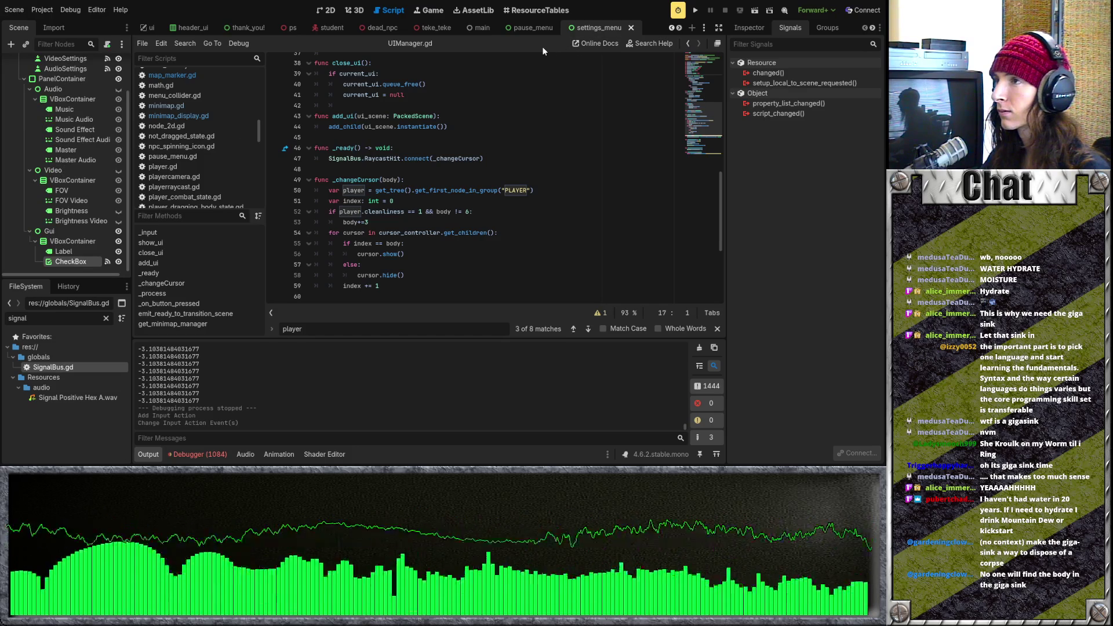
pyautogui.scroll(-4, 530, 27)
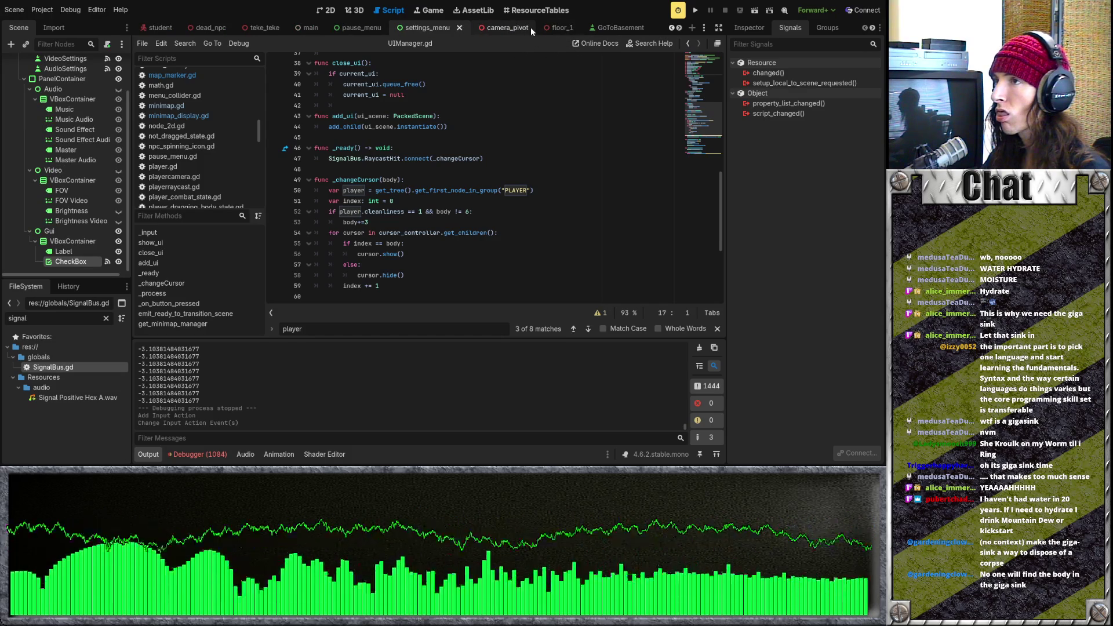
# Switch to the GoToBasement scene and look over its contents
pyautogui.click(601, 27)
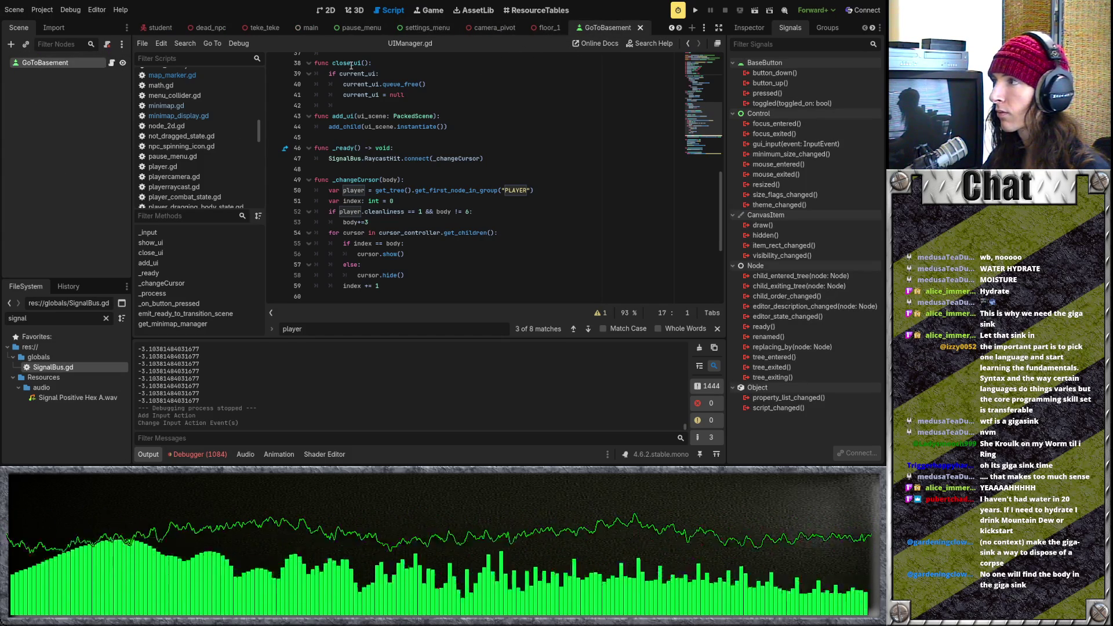
pyautogui.scroll(8, 426, 27)
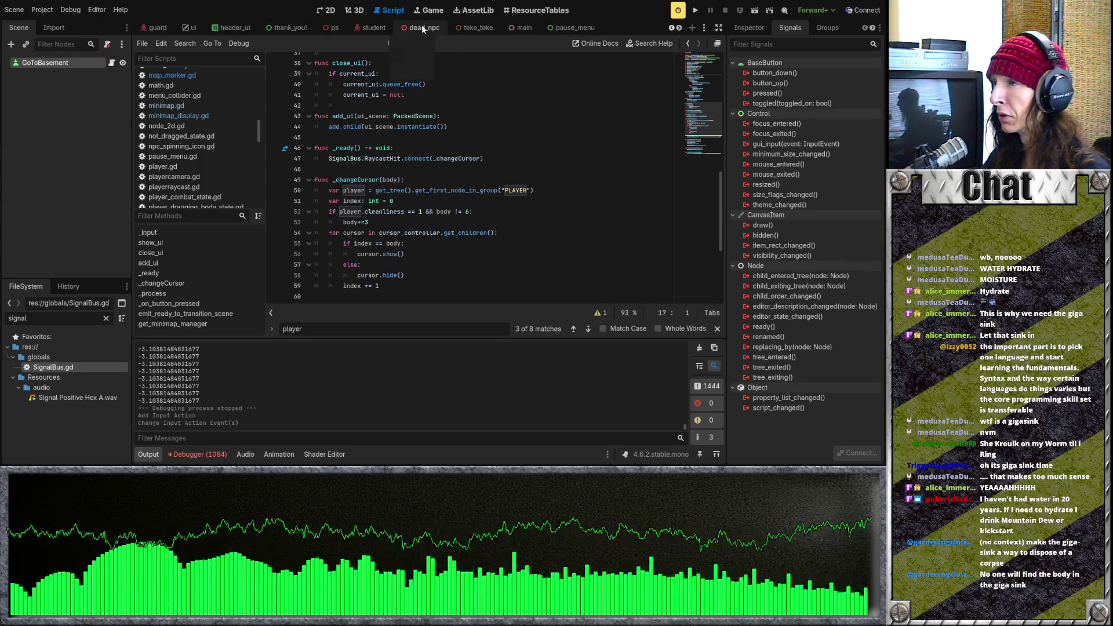
pyautogui.scroll(-8, 422, 28)
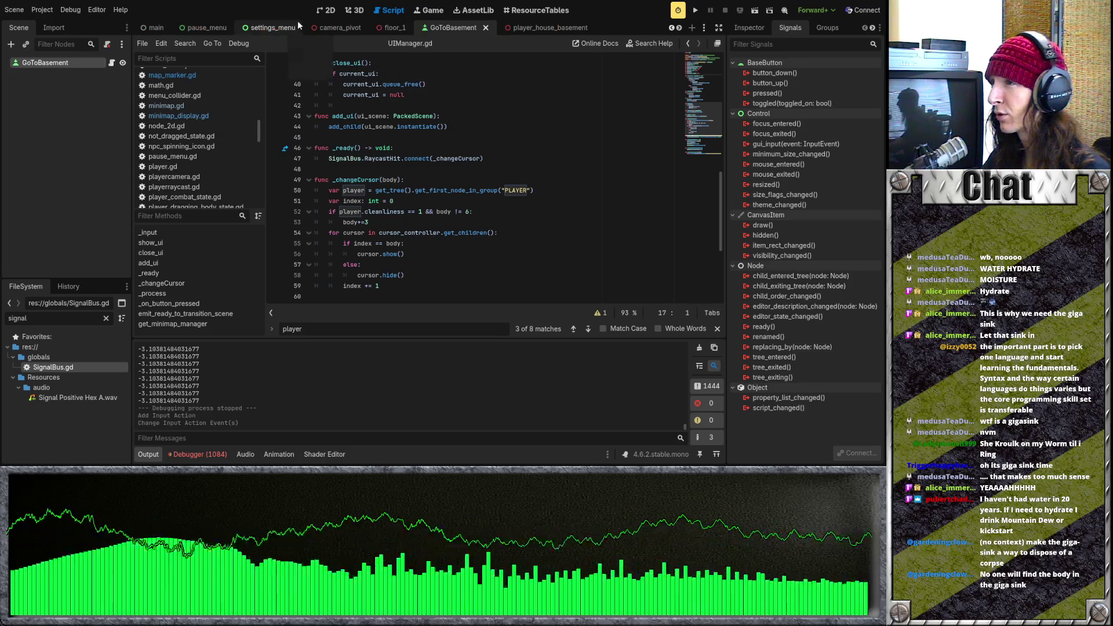
pyautogui.scroll(8, 380, 29)
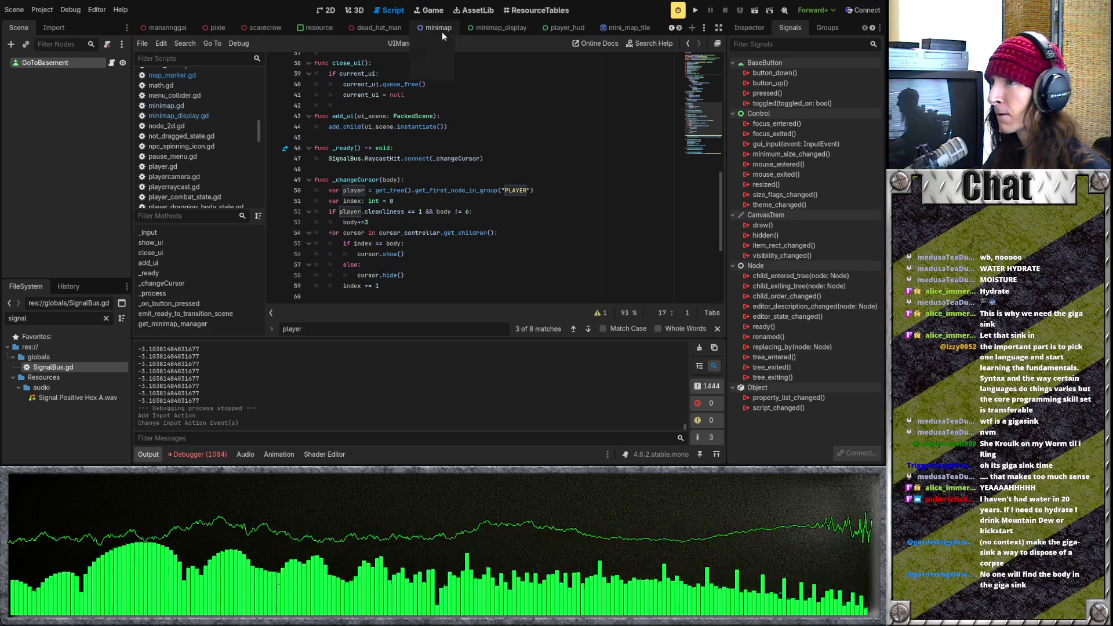
pyautogui.scroll(-5, 526, 30)
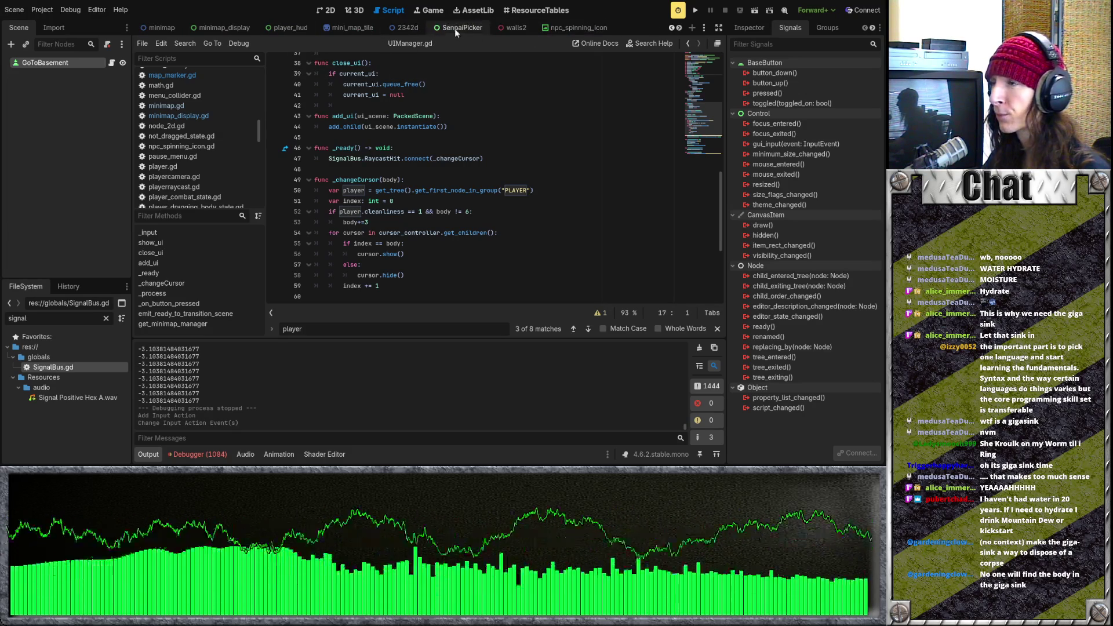
pyautogui.scroll(3, 318, 29)
# Open the minimap_display scene and select its SubViewport node
pyautogui.click(292, 27)
pyautogui.scroll(10, 421, 203)
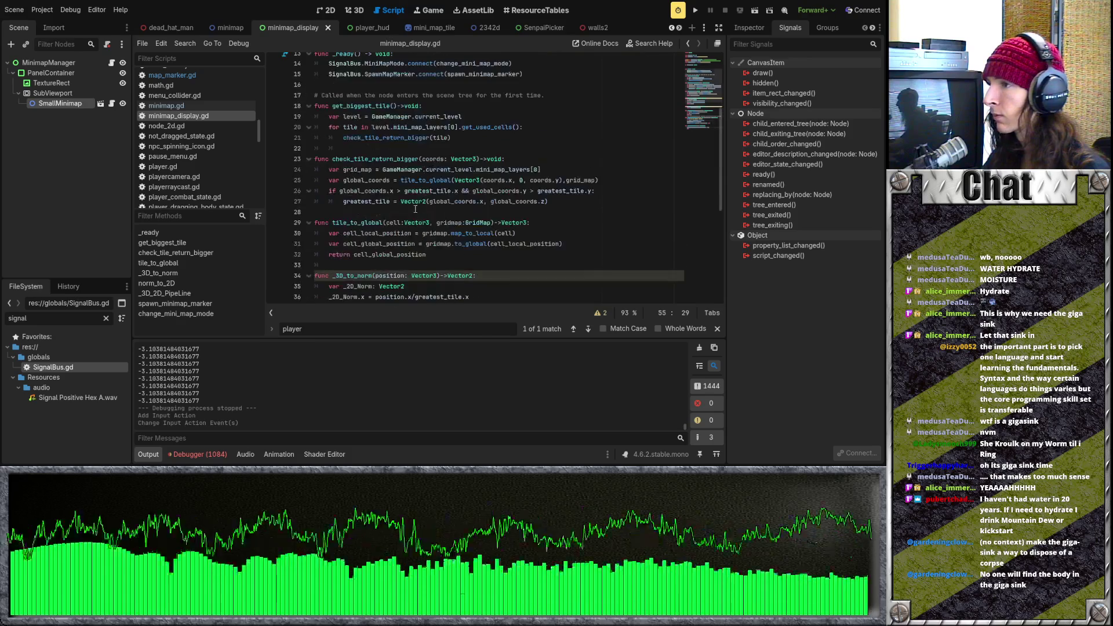
pyautogui.scroll(4, 421, 202)
pyautogui.click(55, 94)
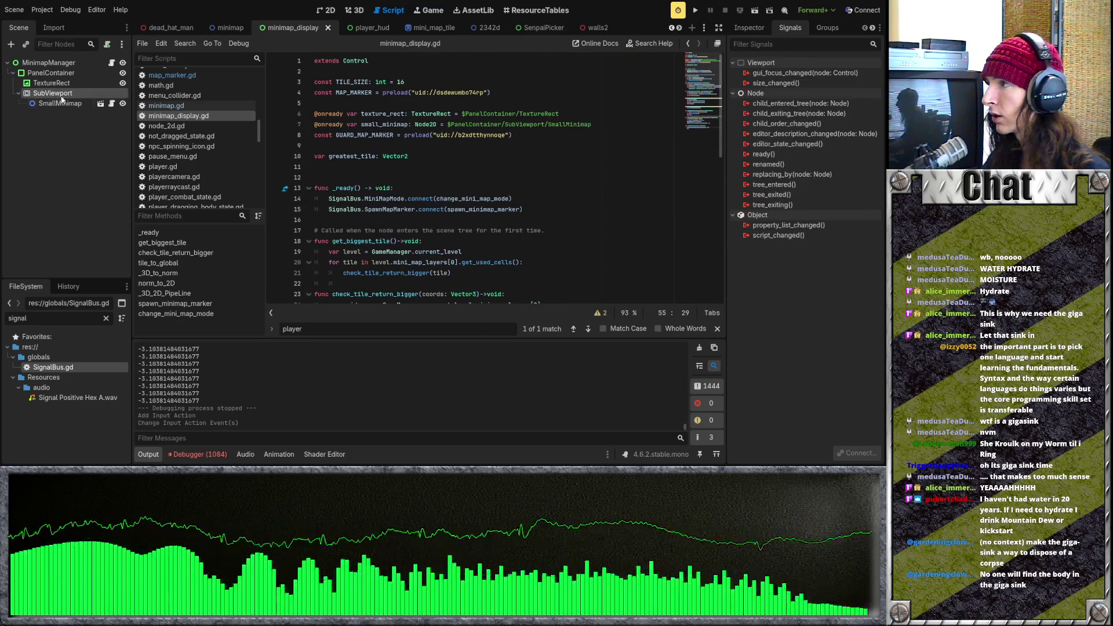
pyautogui.scroll(-2, 406, 159)
pyautogui.scroll(2, 432, 166)
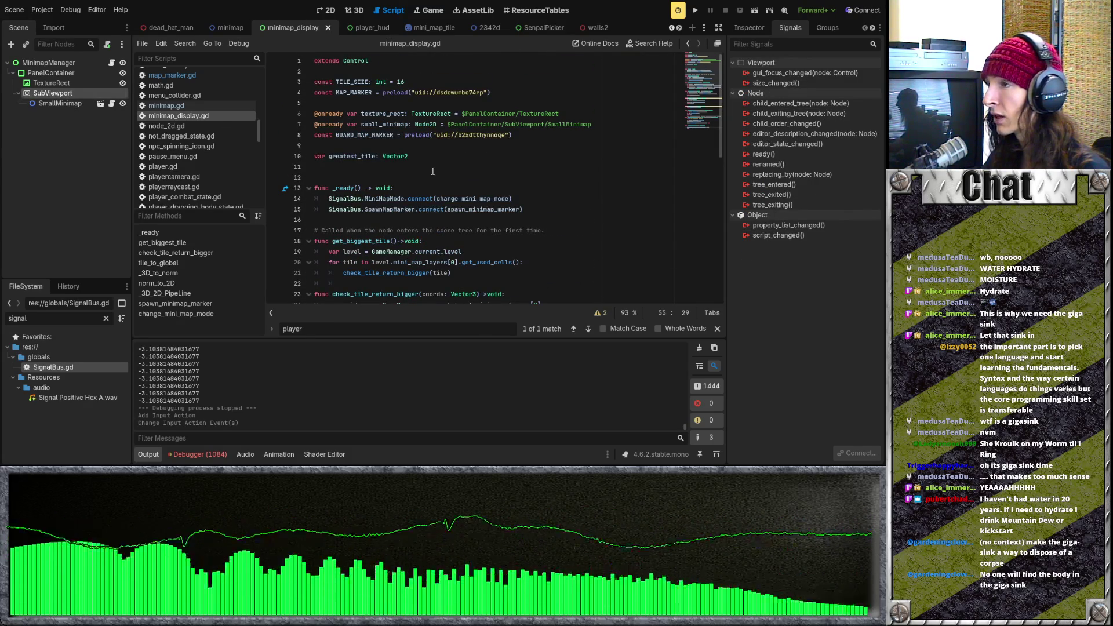
pyautogui.scroll(-10, 432, 170)
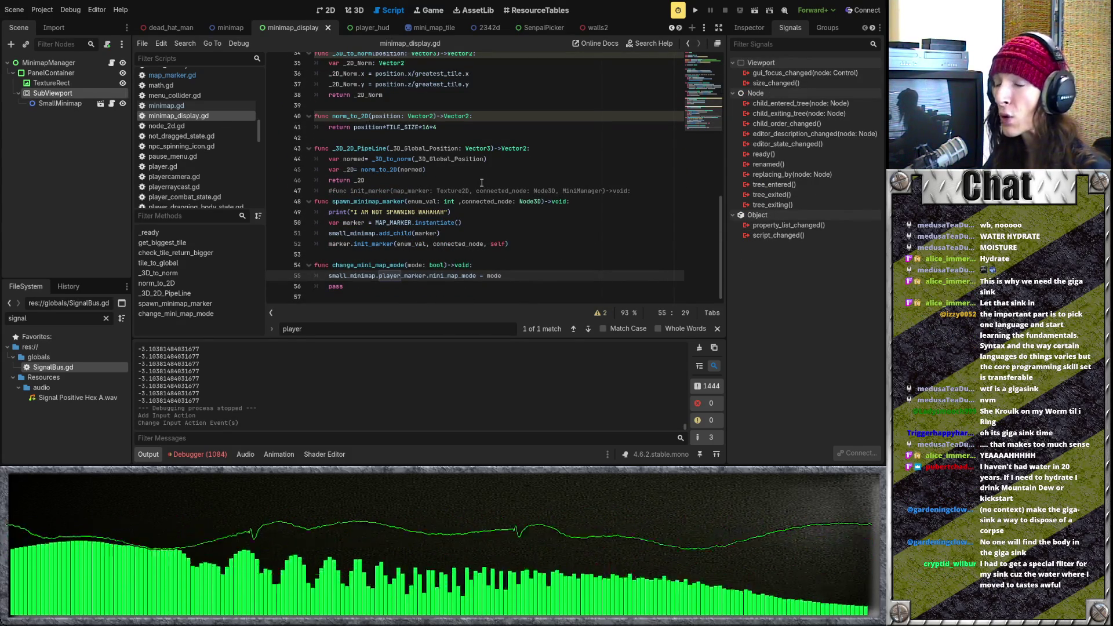
# Remove the empty lines 12 and 9 from minimap_display.gd
pyautogui.click(477, 254)
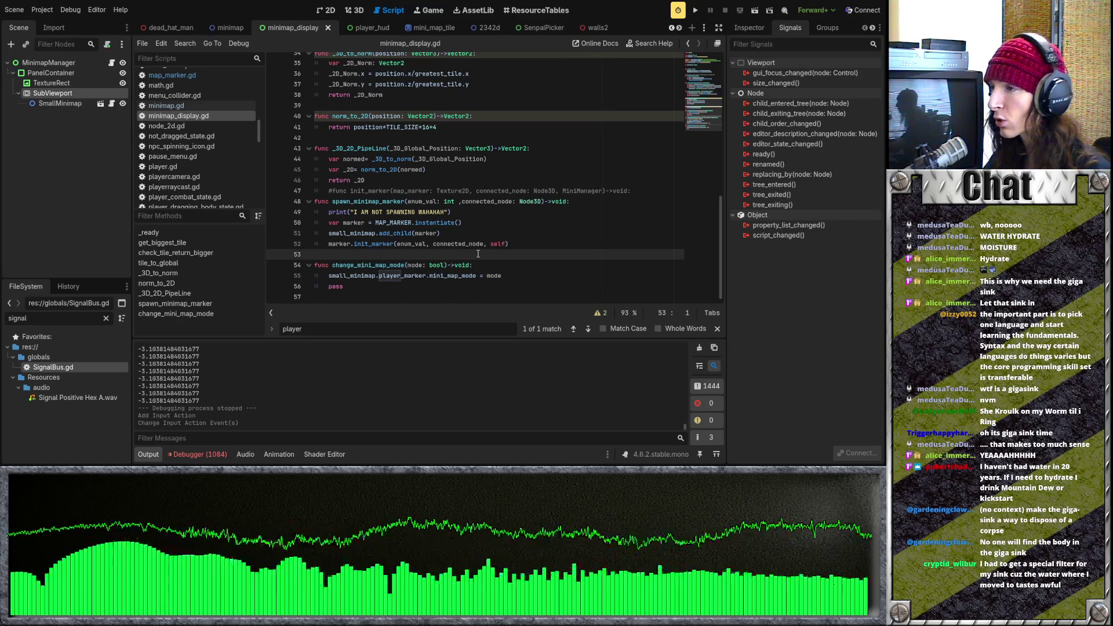
pyautogui.scroll(8, 478, 253)
pyautogui.click(505, 255)
pyautogui.click(538, 169)
pyautogui.scroll(4, 551, 210)
pyautogui.click(505, 178)
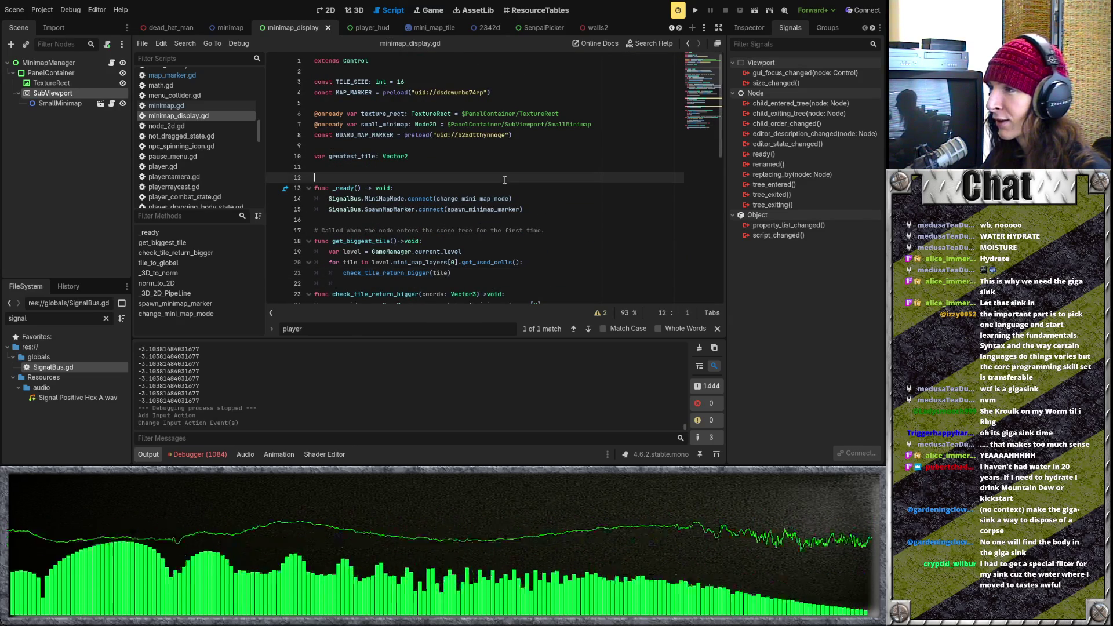
pyautogui.press('BackSpace')
pyautogui.click(399, 147)
pyautogui.press('BackSpace')
pyautogui.click(412, 154)
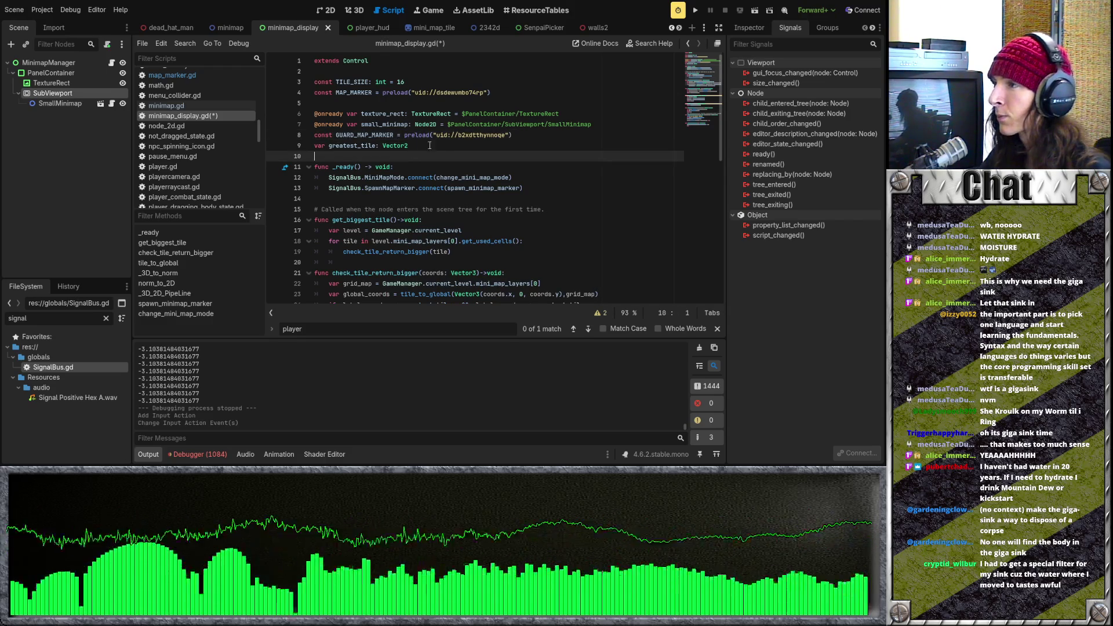
# Add a blank line after the end of the _ready function
pyautogui.scroll(-2, 447, 149)
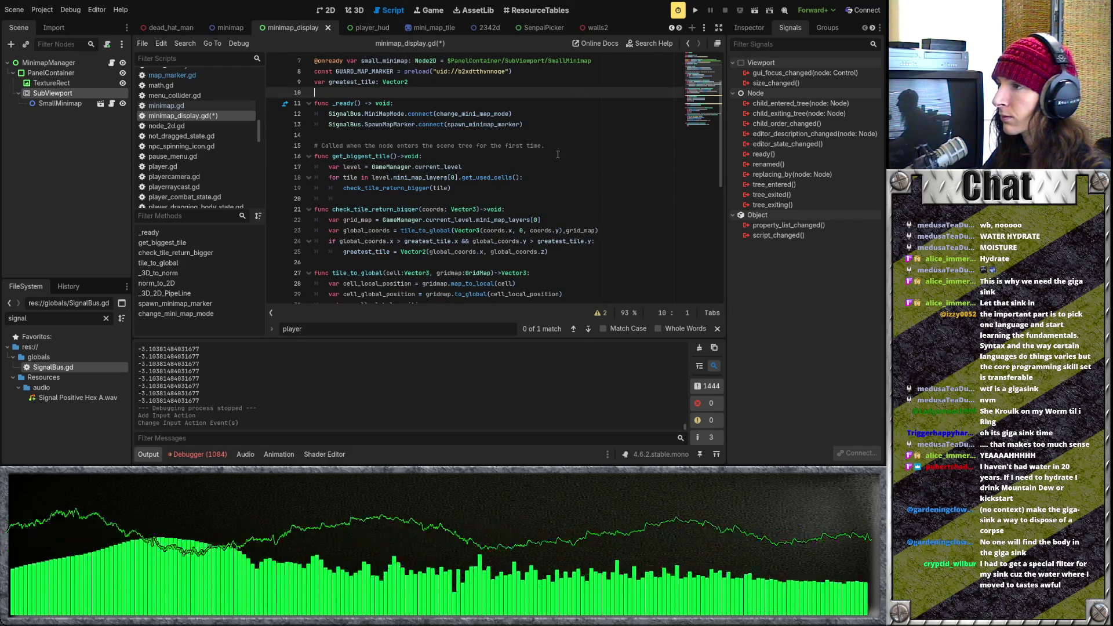
pyautogui.scroll(-8, 558, 155)
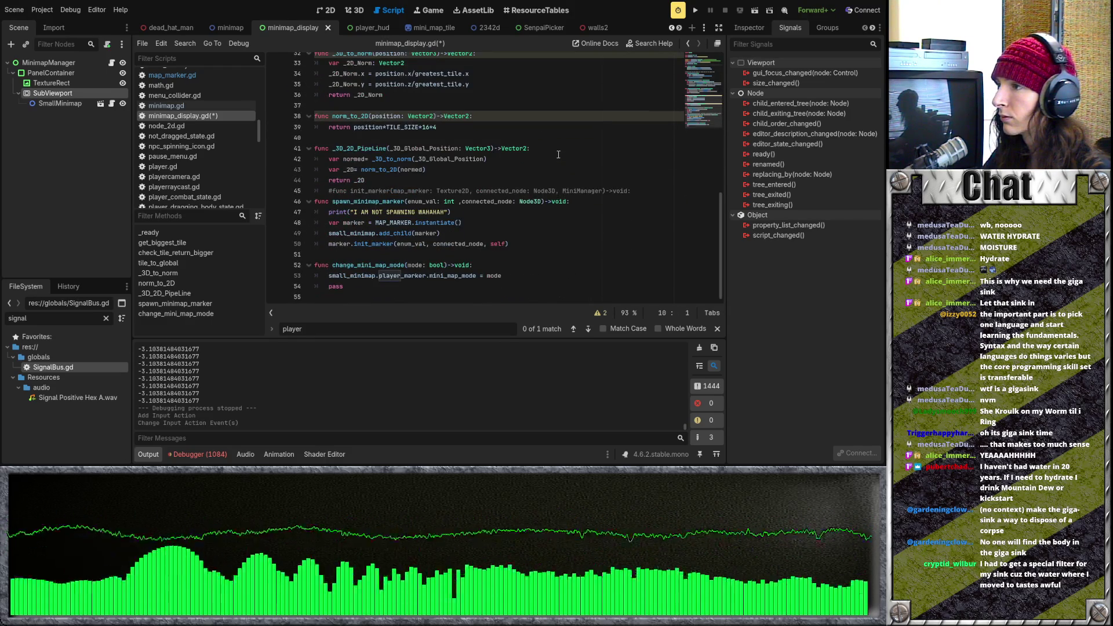
pyautogui.scroll(10, 558, 154)
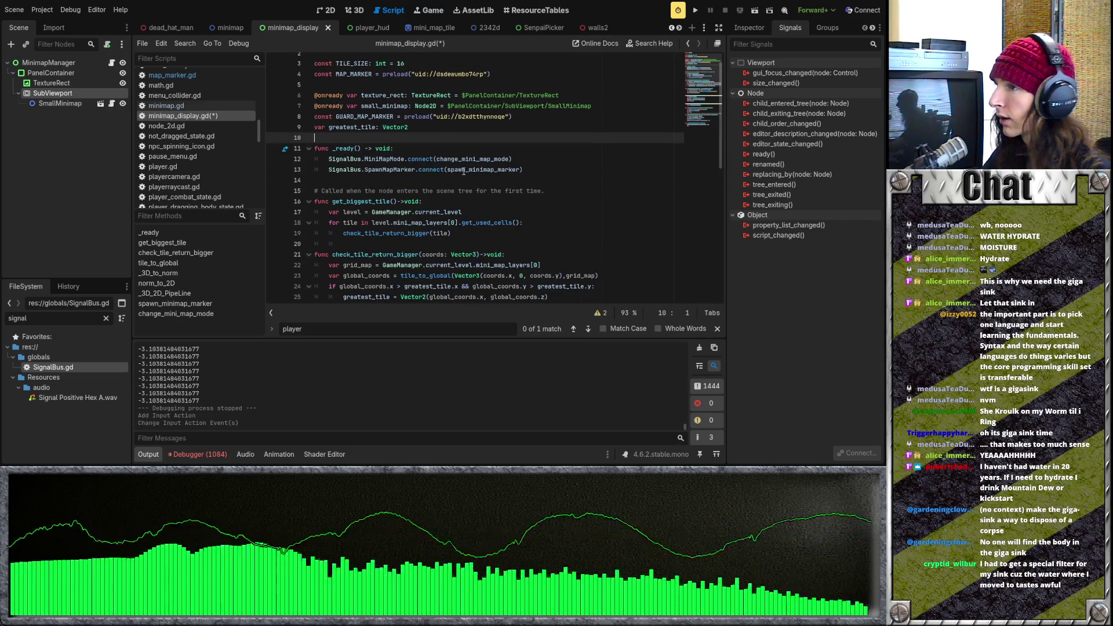
pyautogui.click(467, 171)
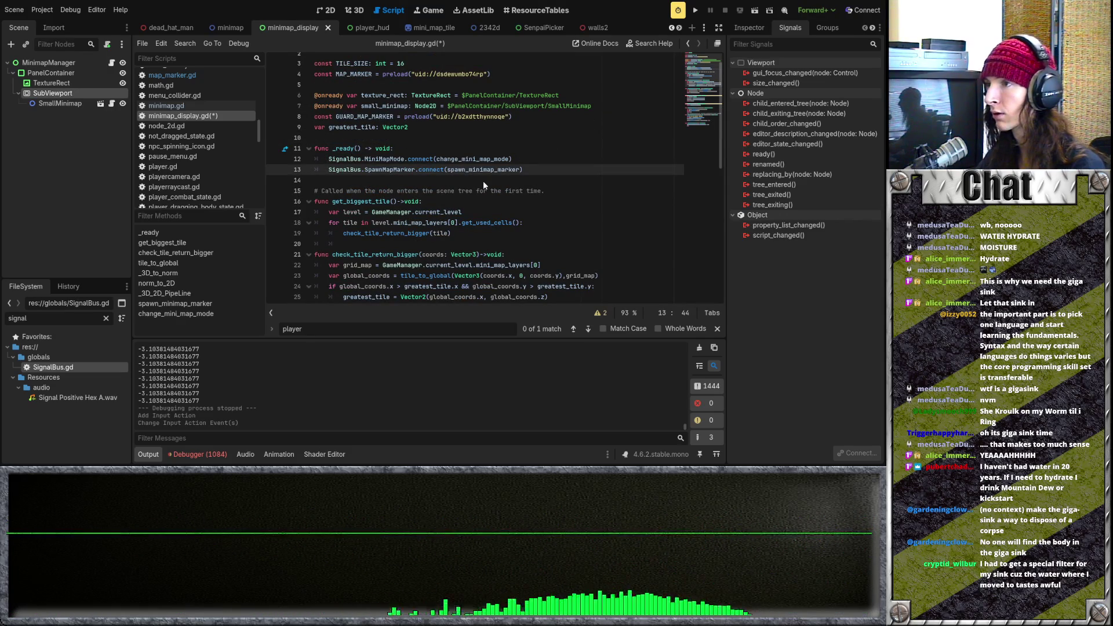
pyautogui.click(452, 180)
pyautogui.press('Return')
pyautogui.press('Return')
# Write func _process(delta) with an if Input.is_action_just_pressed("bigmap"): check
pyautogui.click(438, 190)
pyautogui.write('func ')
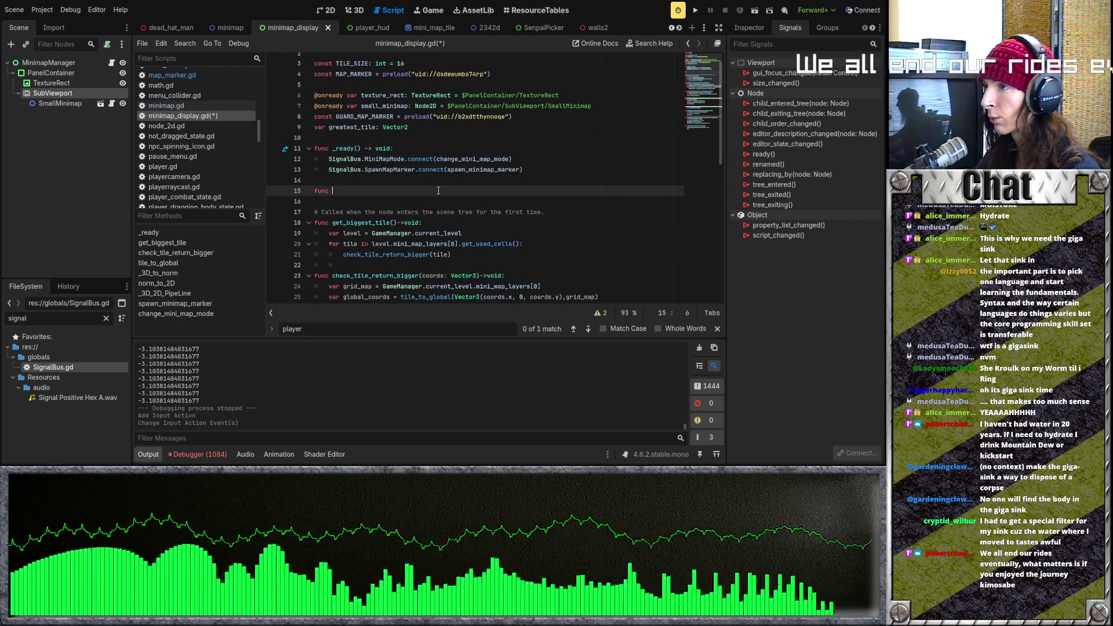
pyautogui.write('_pro')
pyautogui.press('Return')
pyautogui.press('Return')
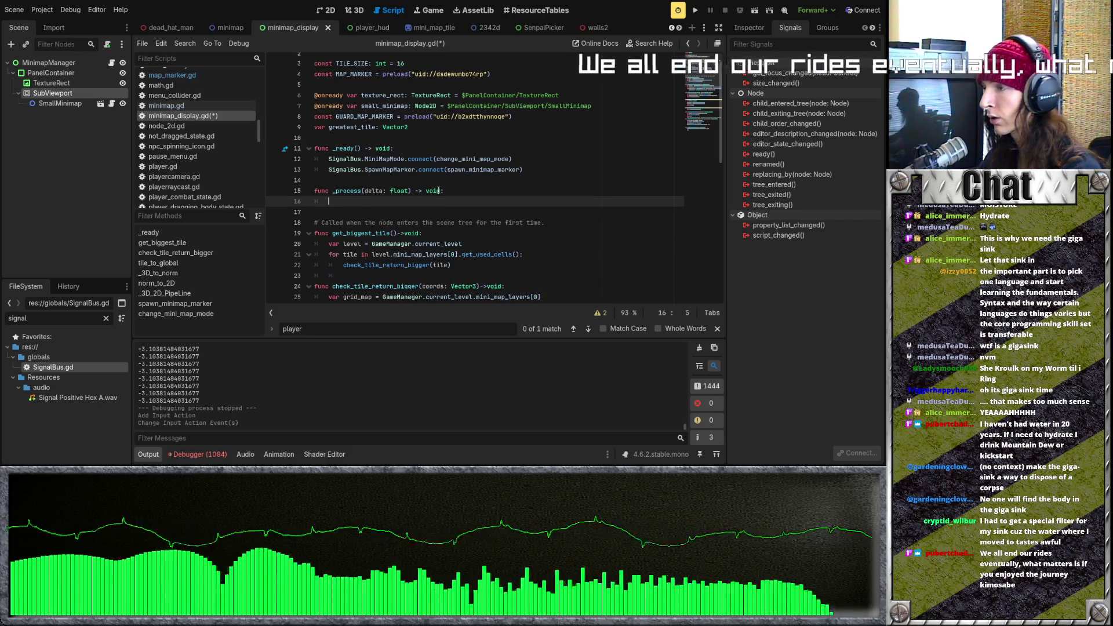
pyautogui.write('Inpu')
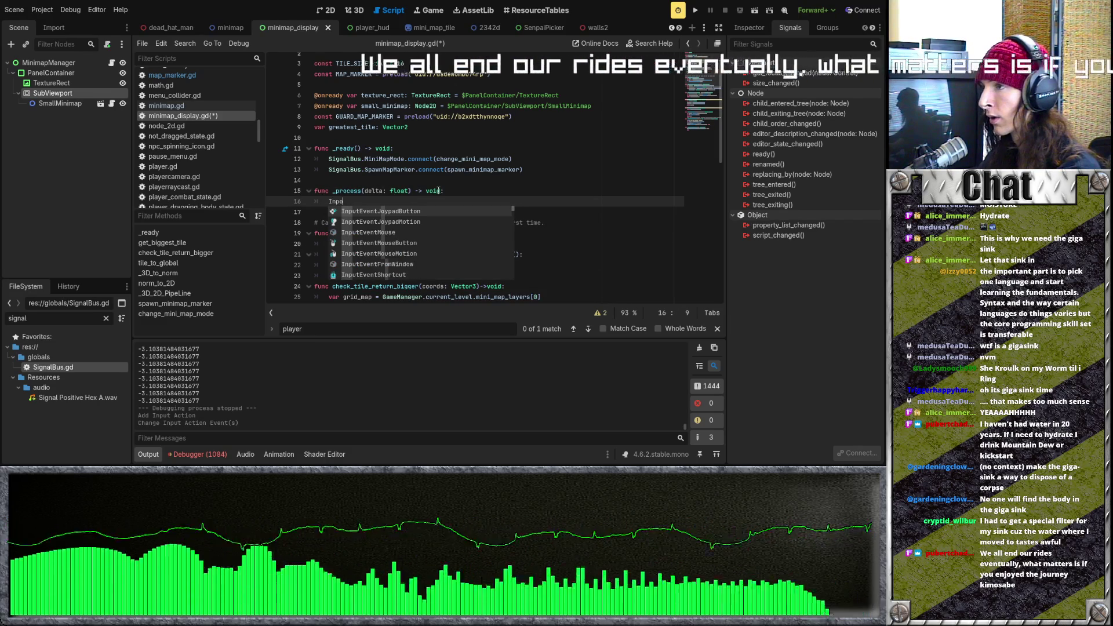
pyautogui.press('BackSpace')
pyautogui.press('BackSpace')
pyautogui.press('BackSpace')
pyautogui.write('if Inp')
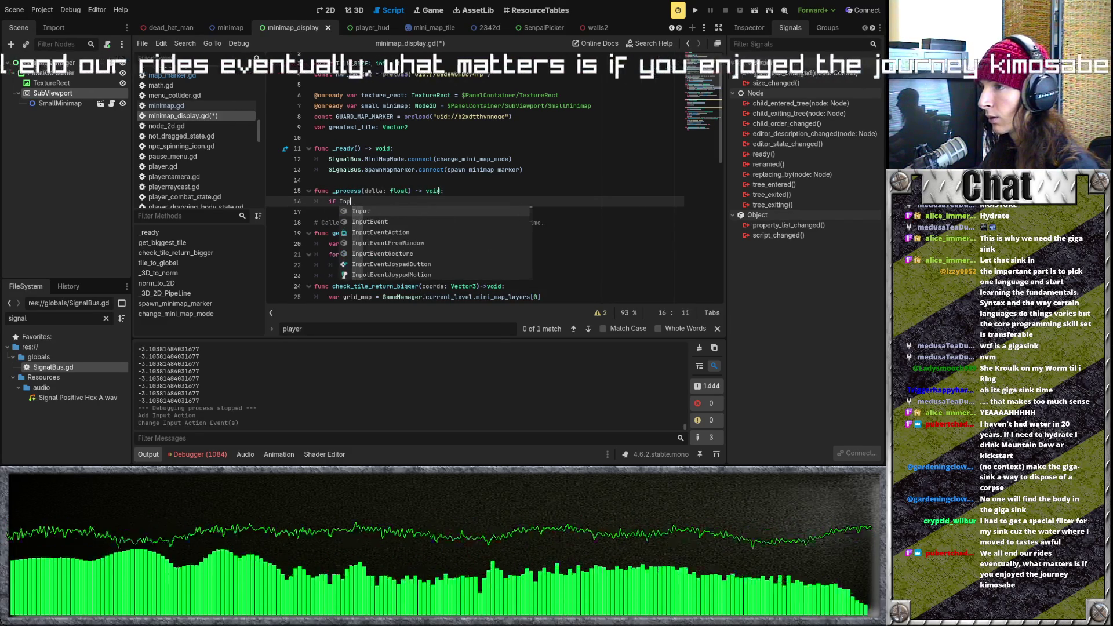
pyautogui.write('utEvent.i')
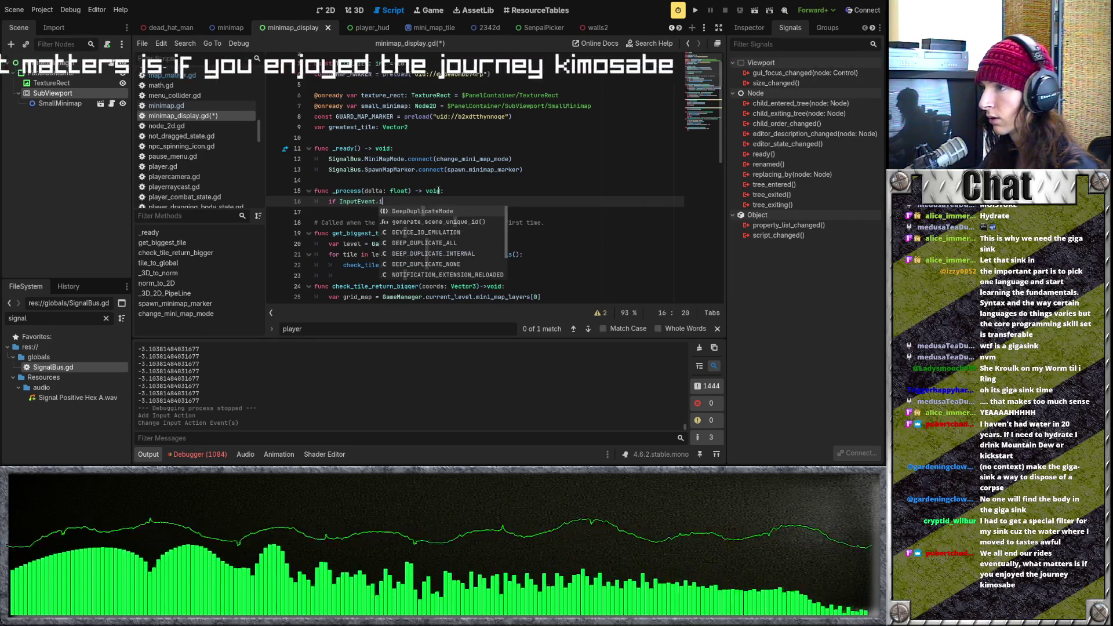
pyautogui.press('BackSpace')
pyautogui.press('BackSpace')
pyautogui.press('BackSpace')
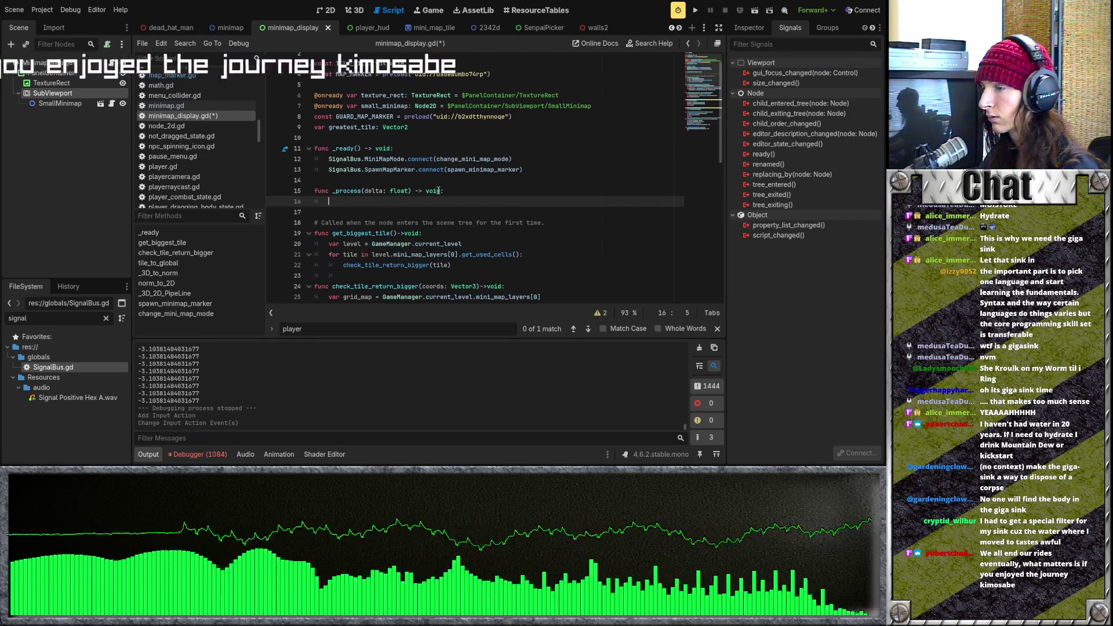
pyautogui.write('if Input.is_action_just_pressed("bigmap"):')
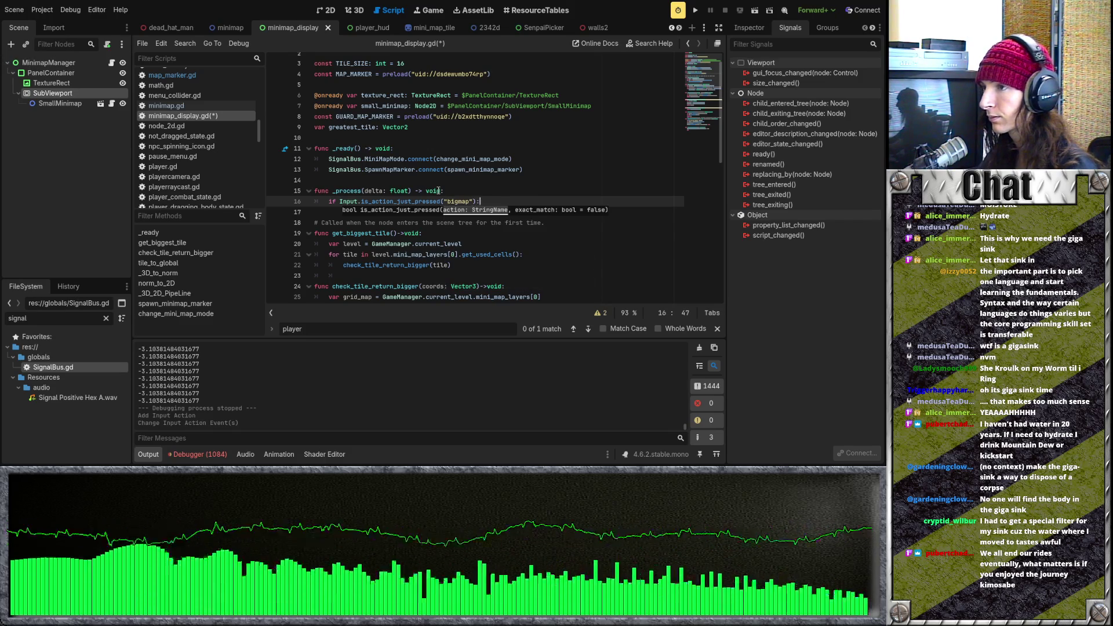
pyautogui.press('Return')
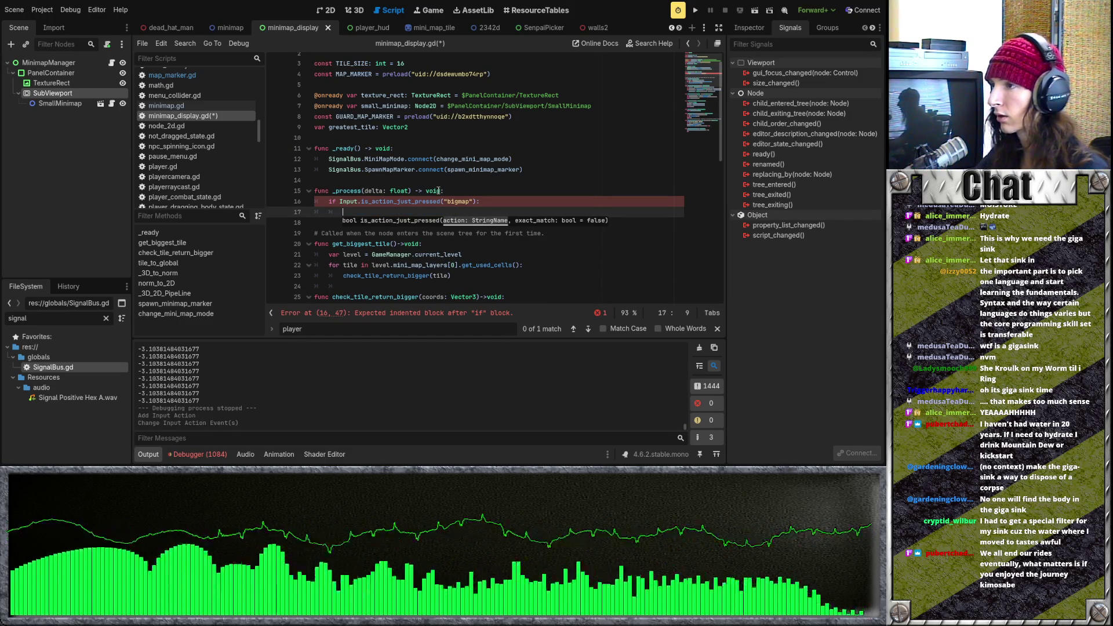
# Inside the if block, create a tween with get_tree().create_tween()
pyautogui.click(421, 214)
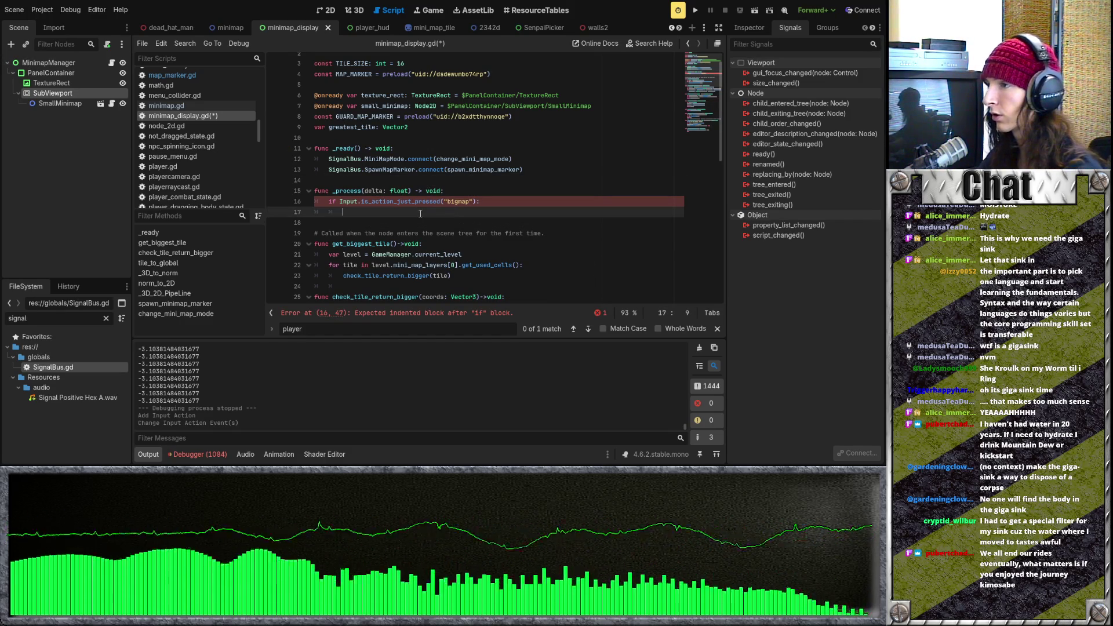
pyautogui.write('_tree')
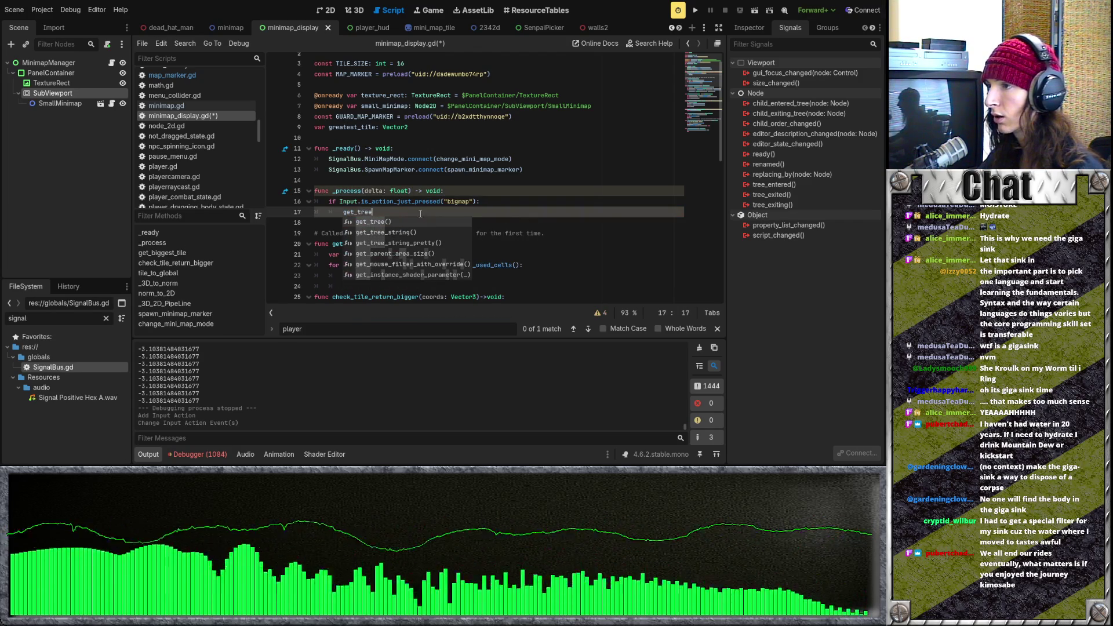
pyautogui.press('Return')
pyautogui.write('.creat')
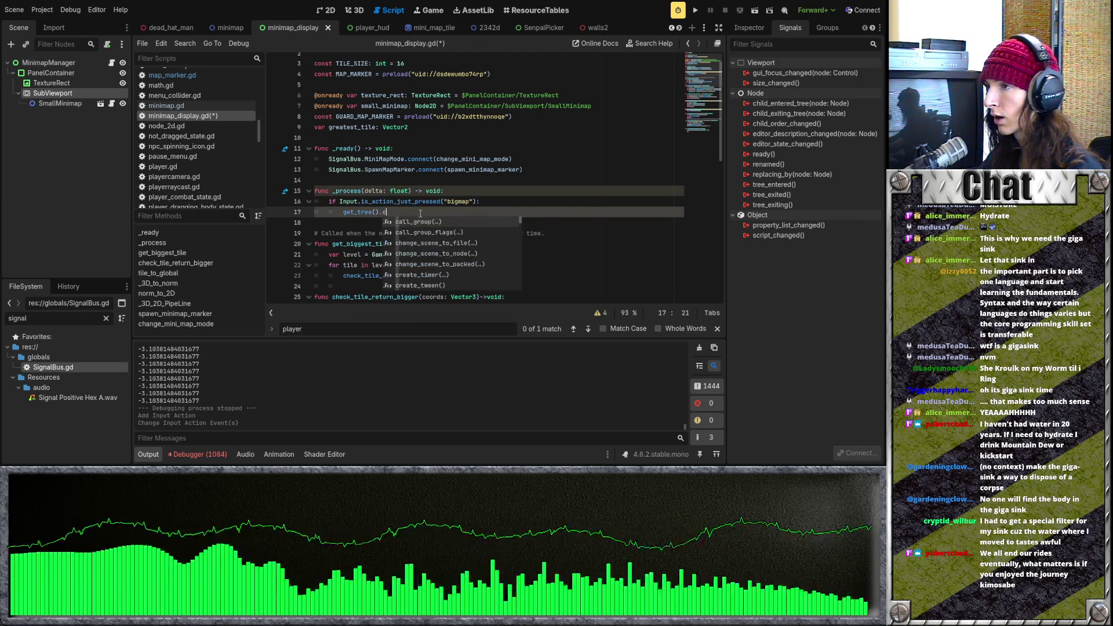
pyautogui.press('Down')
pyautogui.press('Return')
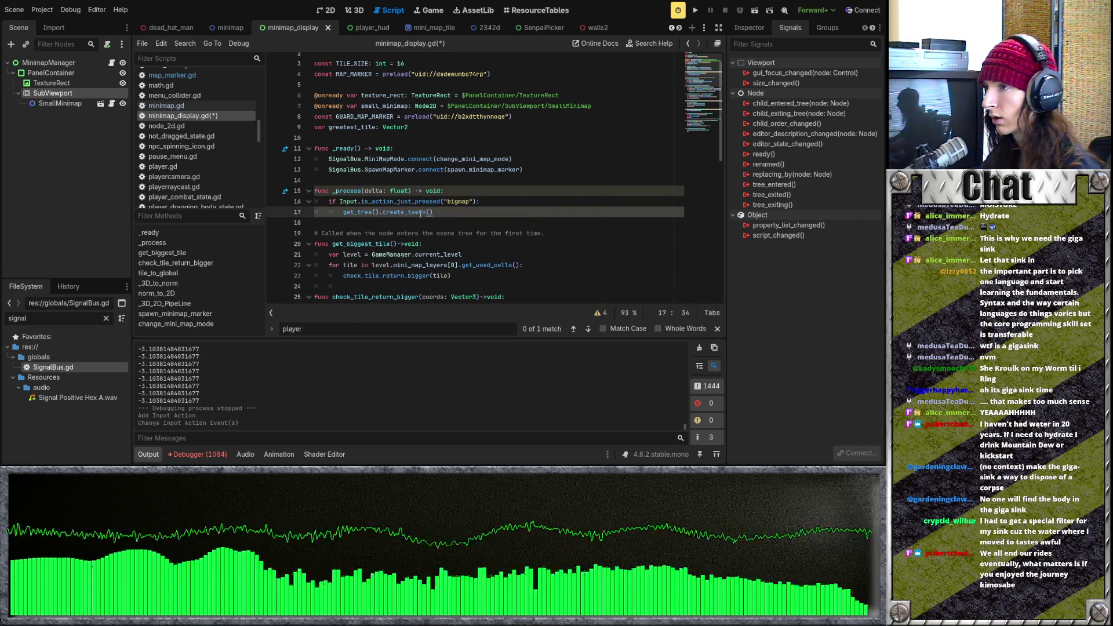
pyautogui.click(341, 214)
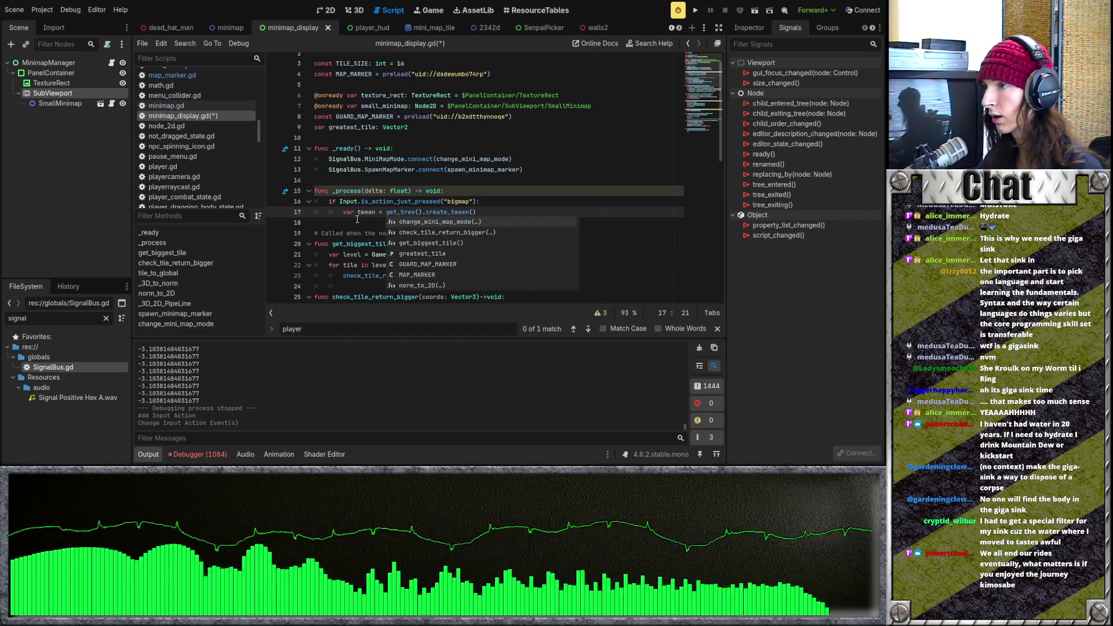
pyautogui.click(363, 223)
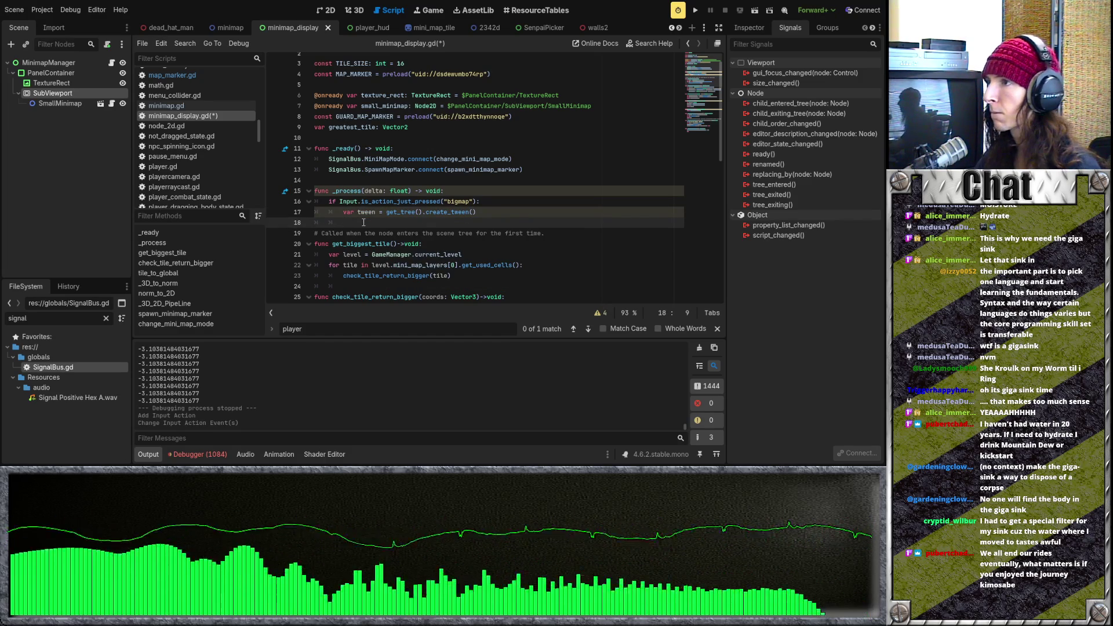
pyautogui.moveTo(52, 93)
pyautogui.mouseDown()
pyautogui.moveTo(406, 107)
pyautogui.moveTo(559, 74)
pyautogui.mouseUp()
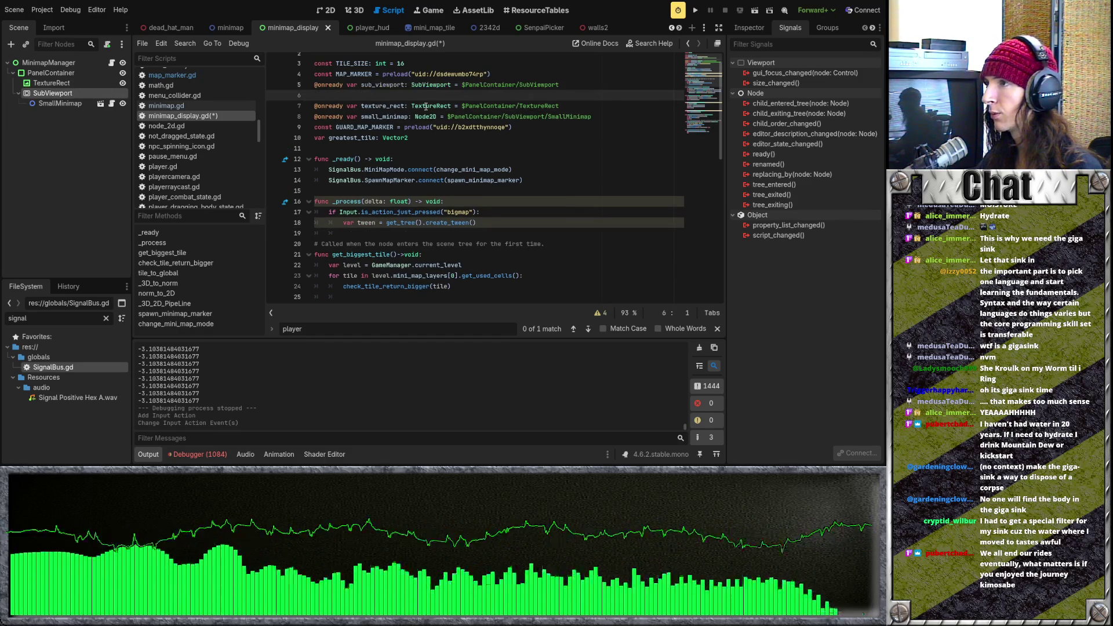
# Declare the constant small_map_size as Vector2(200, 200) on line 11
pyautogui.hotkey('alt', 'Down')
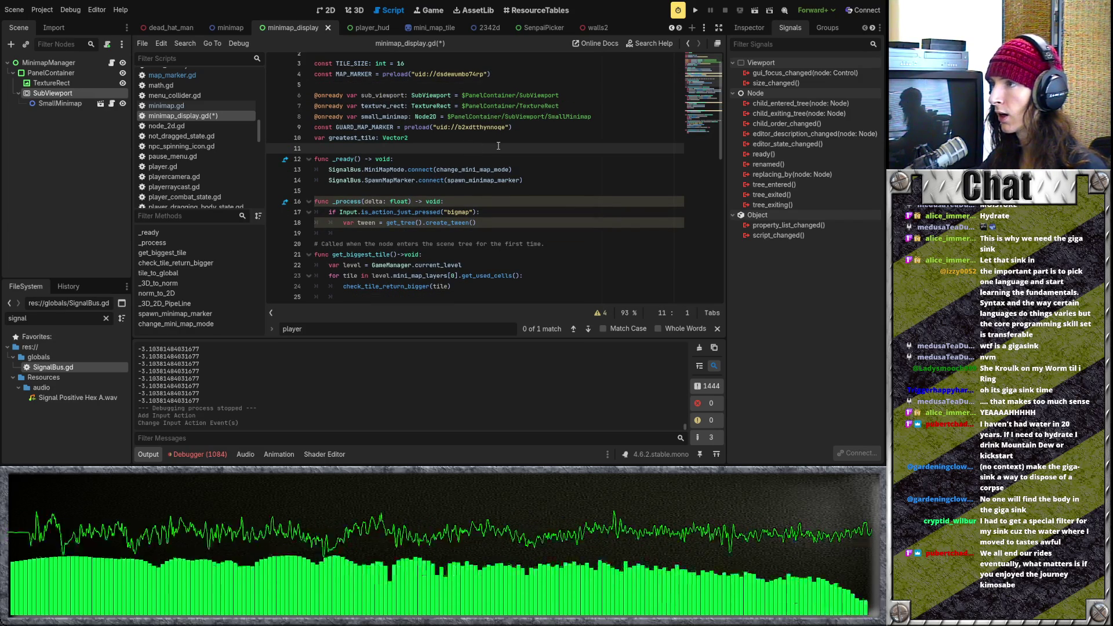
pyautogui.write('var small_map')
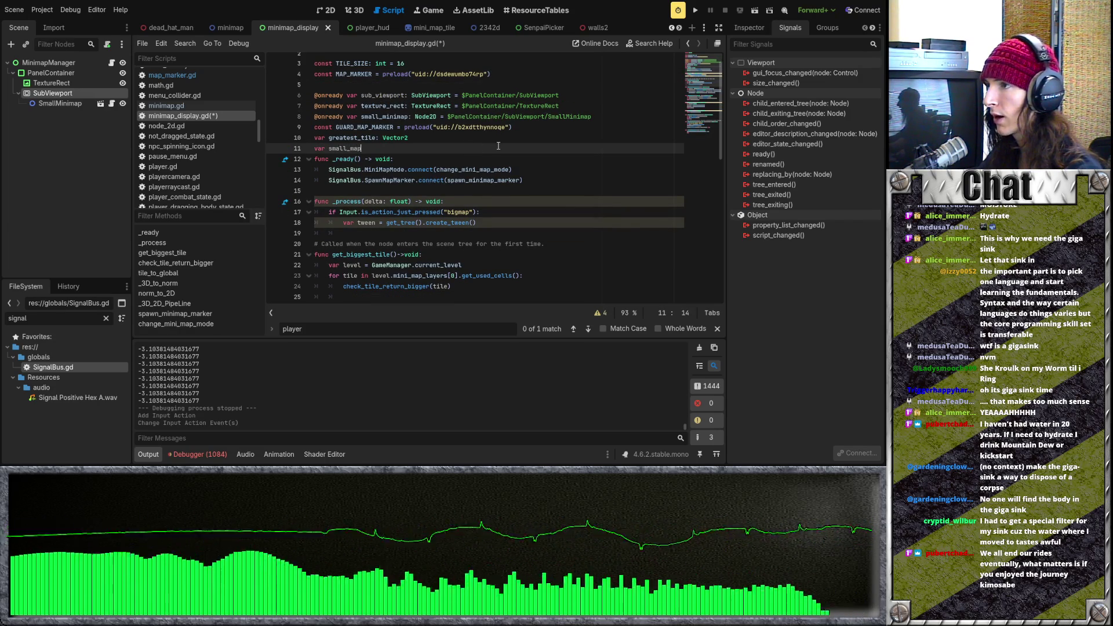
pyautogui.write('size')
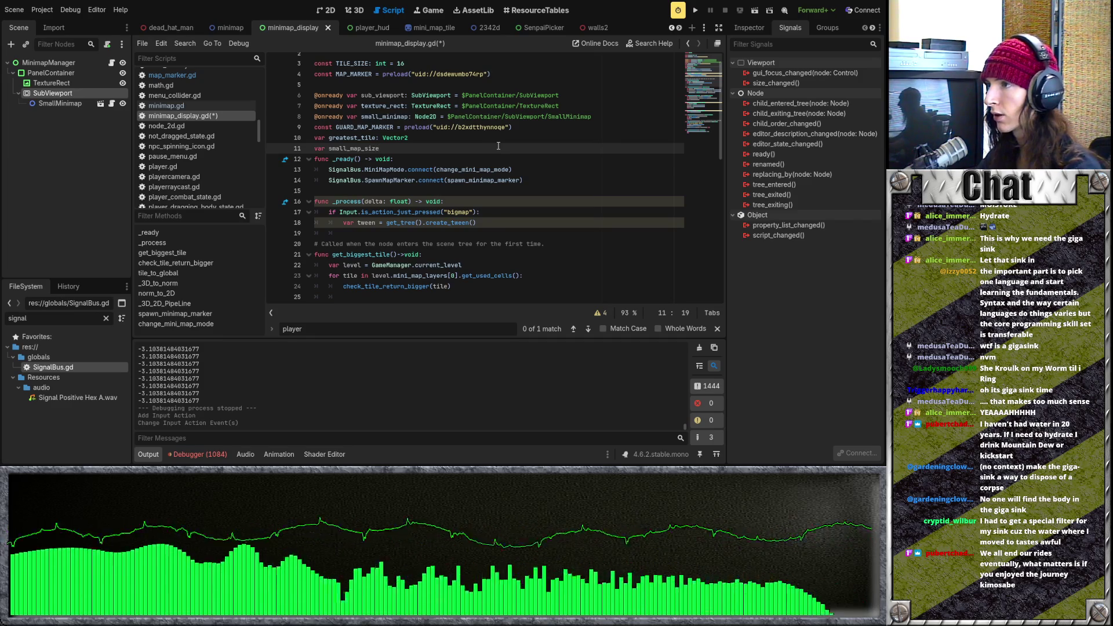
pyautogui.doubleClick(317, 149)
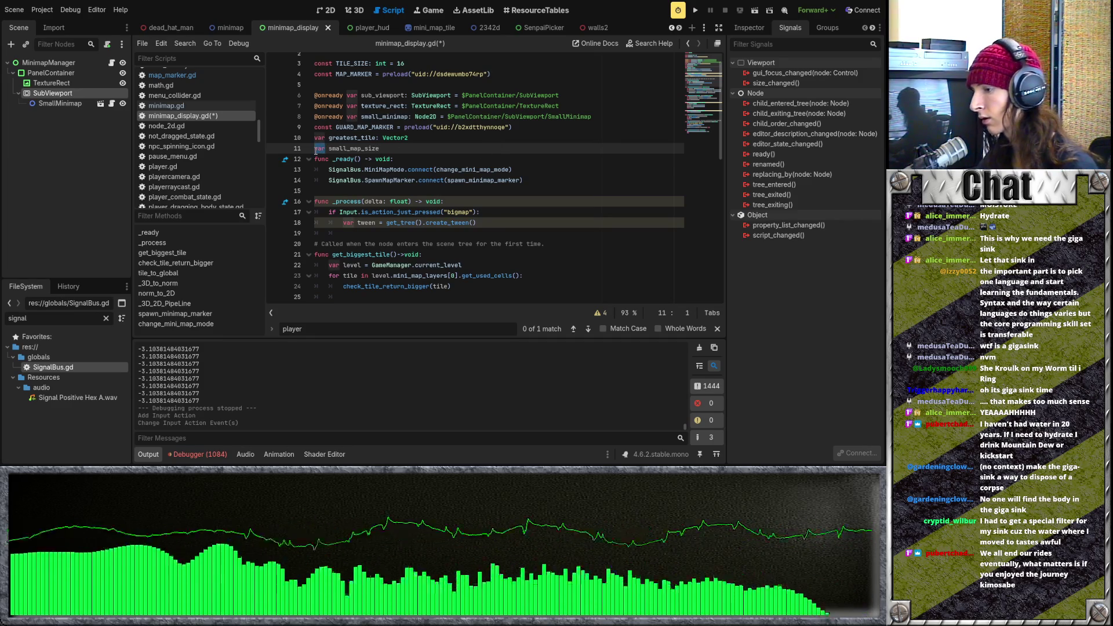
pyautogui.write('const')
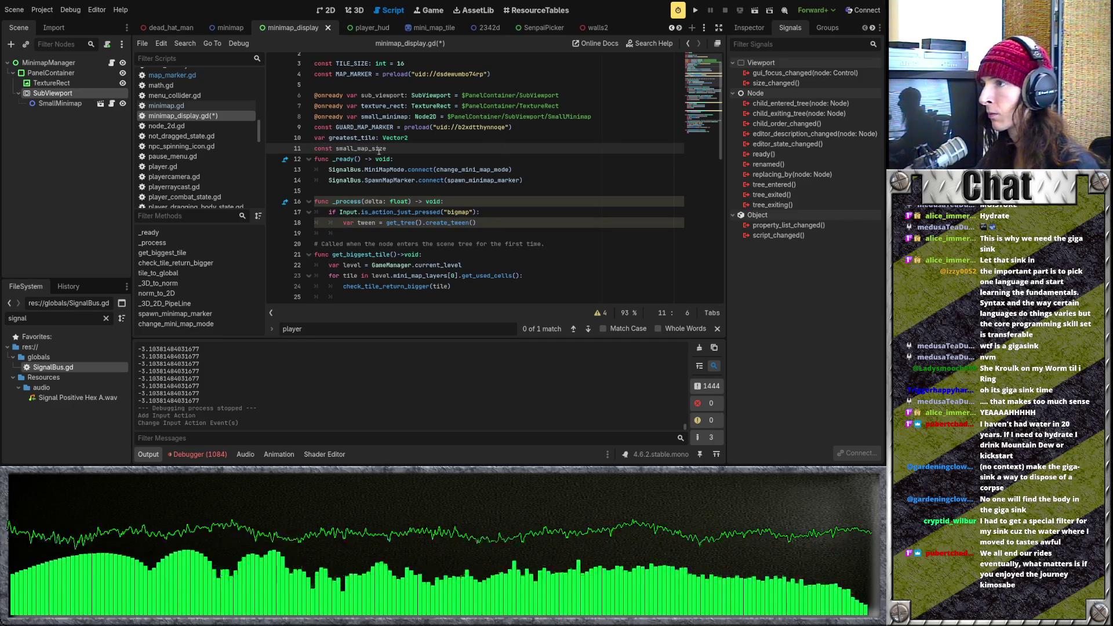
pyautogui.press('BackSpace')
pyautogui.write(': int =')
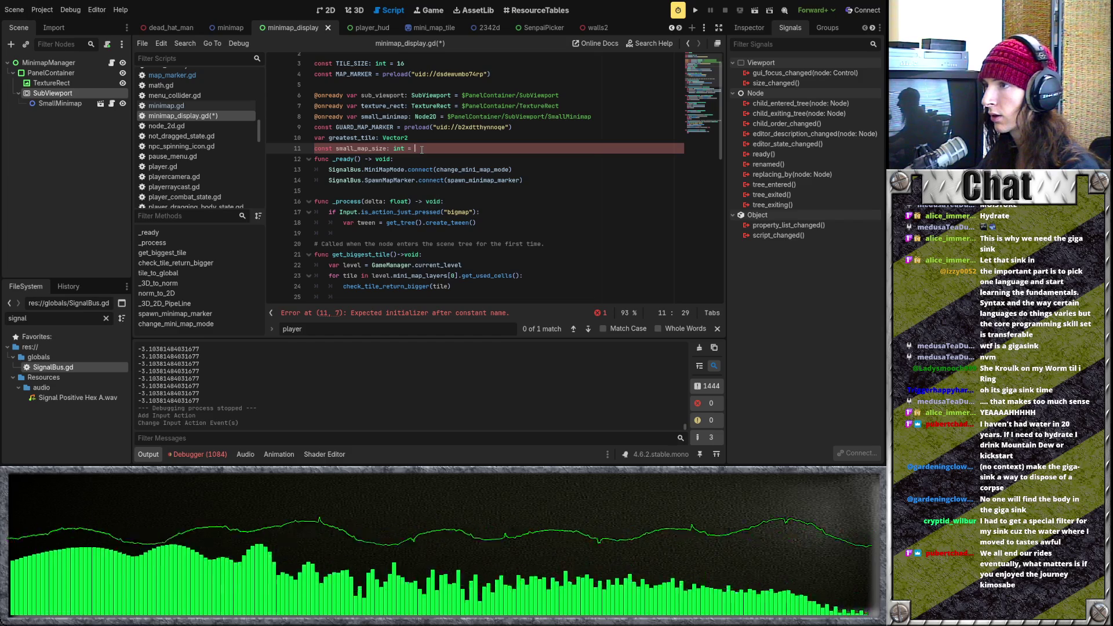
pyautogui.press('BackSpace')
pyautogui.press('BackSpace')
pyautogui.press('BackSpace')
pyautogui.write('Vec')
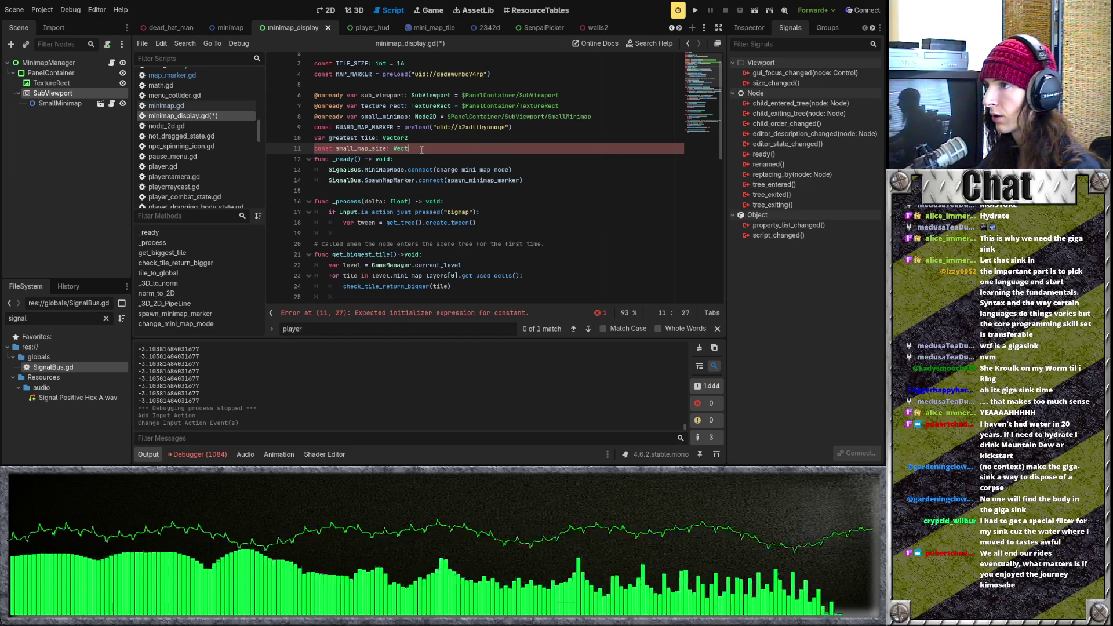
pyautogui.write('(')
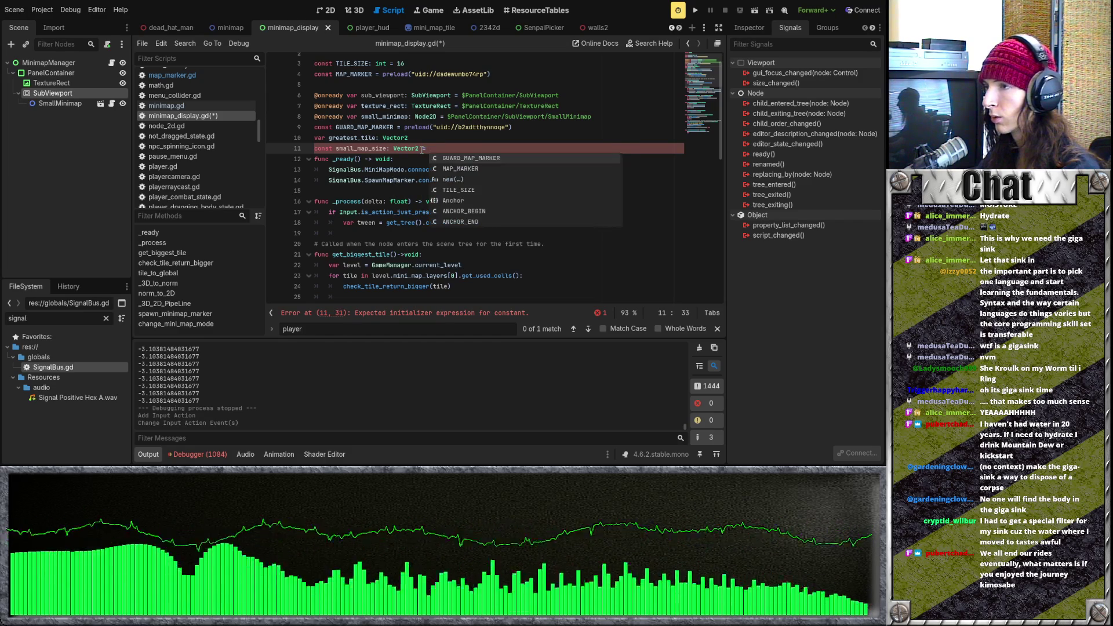
pyautogui.write('(200,200')
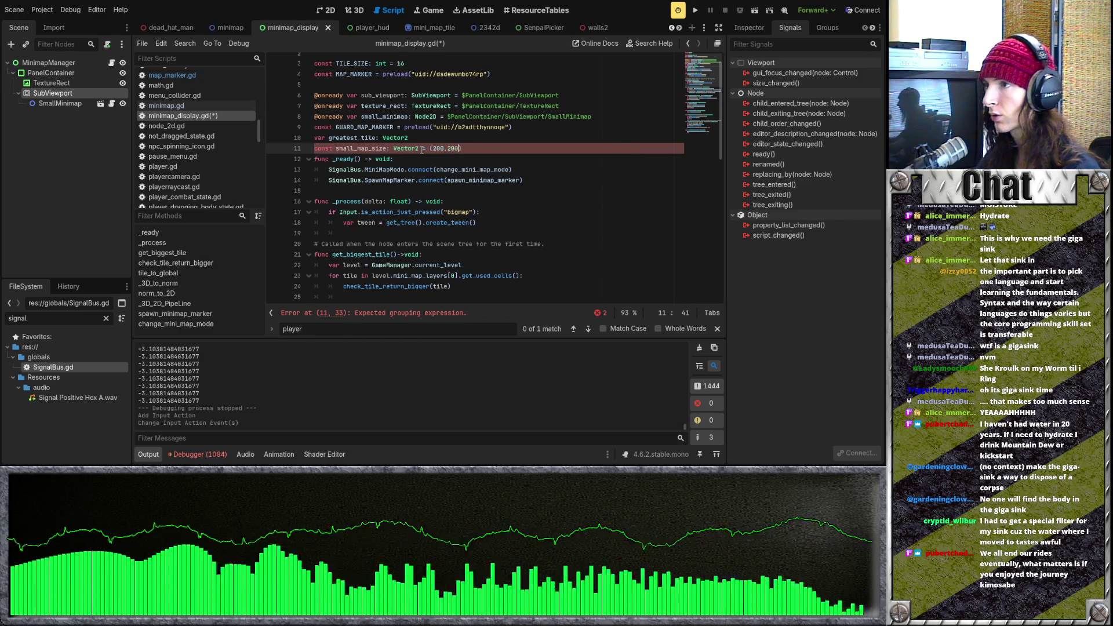
pyautogui.click(429, 149)
pyautogui.write('Vectr')
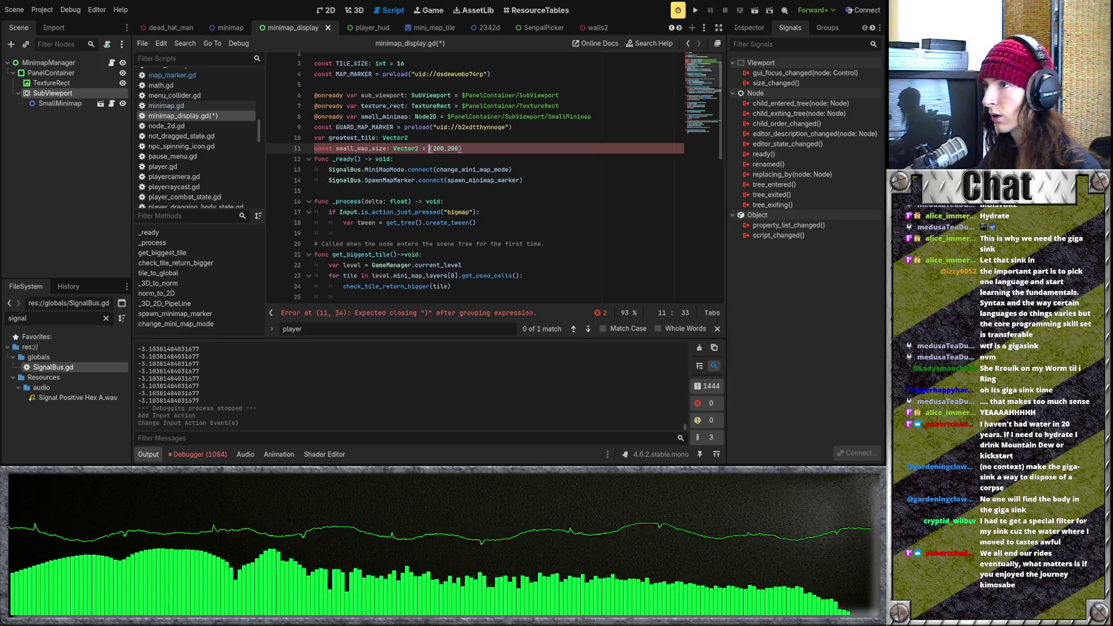
pyautogui.write('o12')
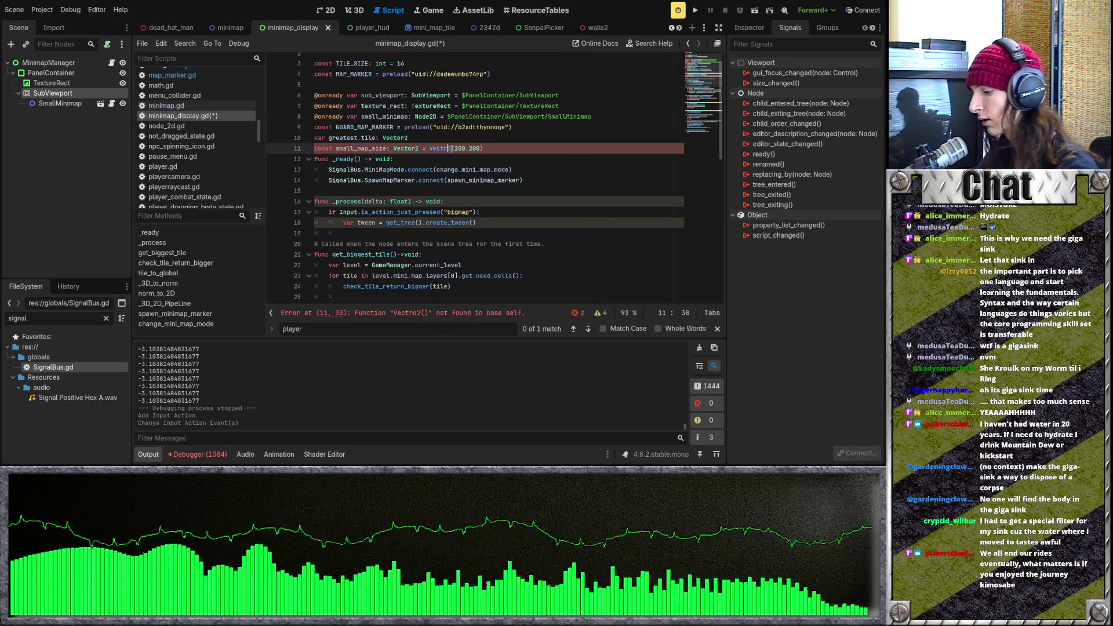
pyautogui.write('oe')
pyautogui.press('BackSpace')
pyautogui.press('BackSpace')
pyautogui.press('BackSpace')
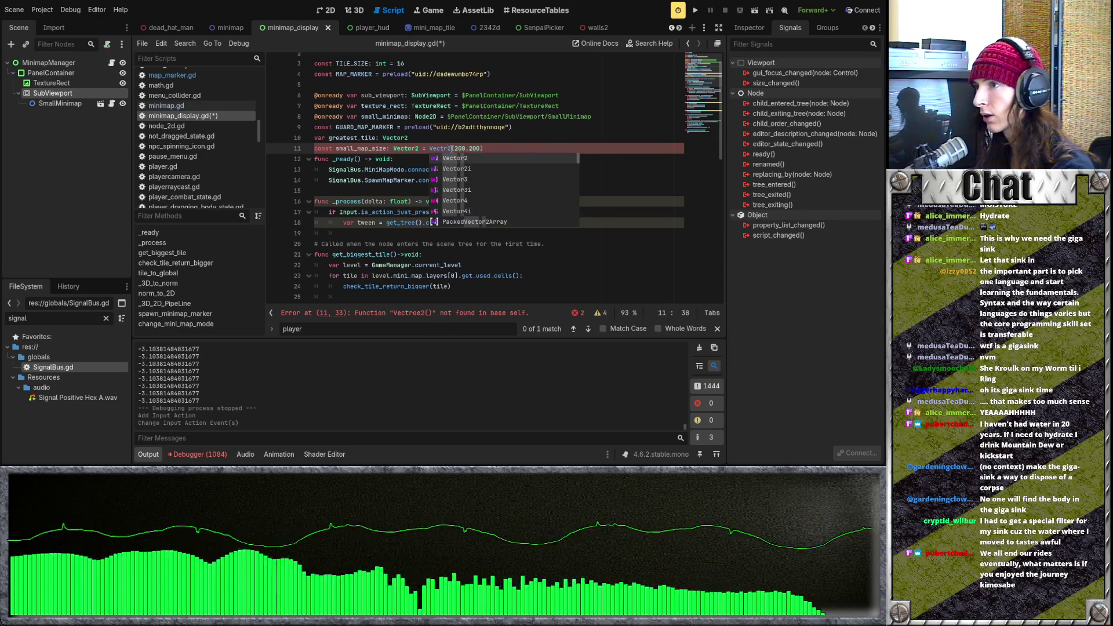
pyautogui.write('or')
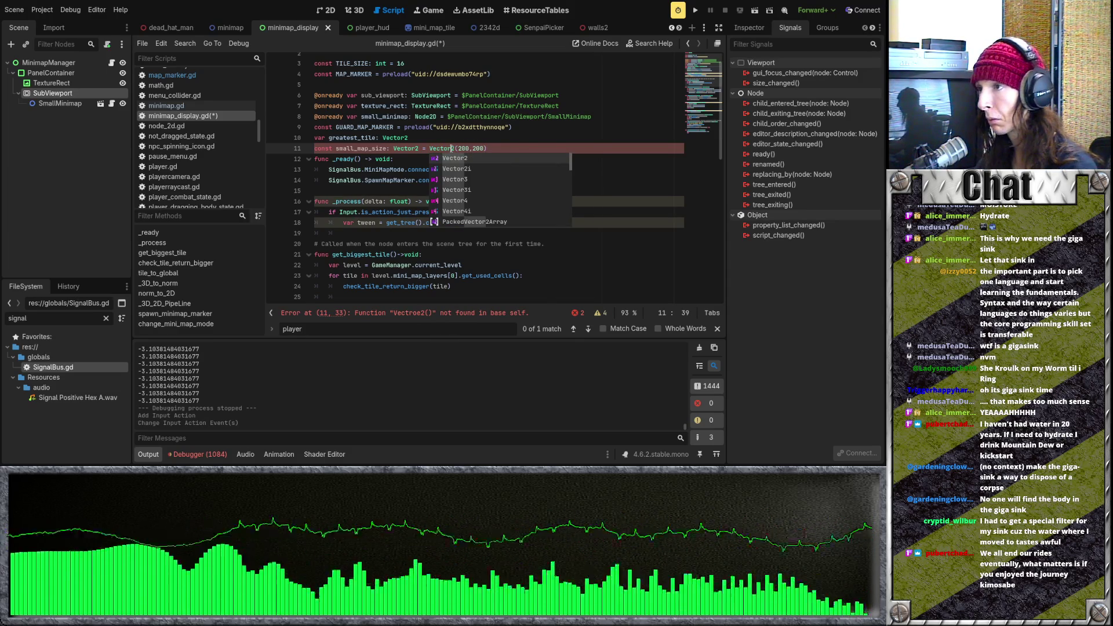
# Copy the small_map_size line below itself and rename the copy big_map_size
pyautogui.moveTo(513, 148); pyautogui.dragTo(270, 149)
pyautogui.hotkey('ctrl', 'c')
pyautogui.click(500, 150)
pyautogui.press('Return')
pyautogui.hotkey('ctrl', 'v')
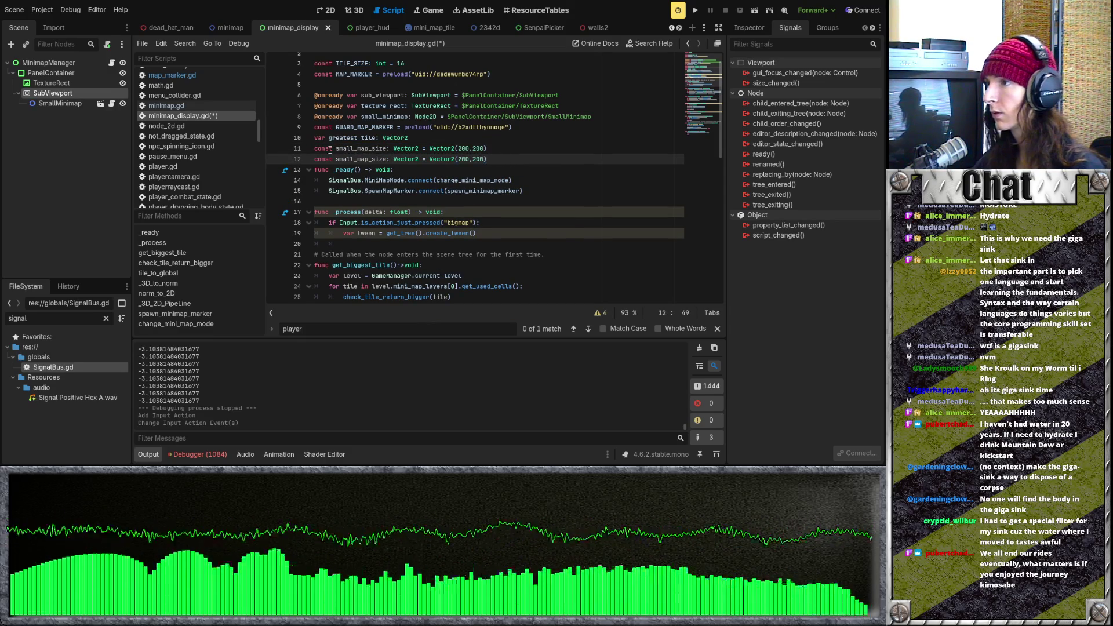
pyautogui.click(332, 159)
pyautogui.write('big')
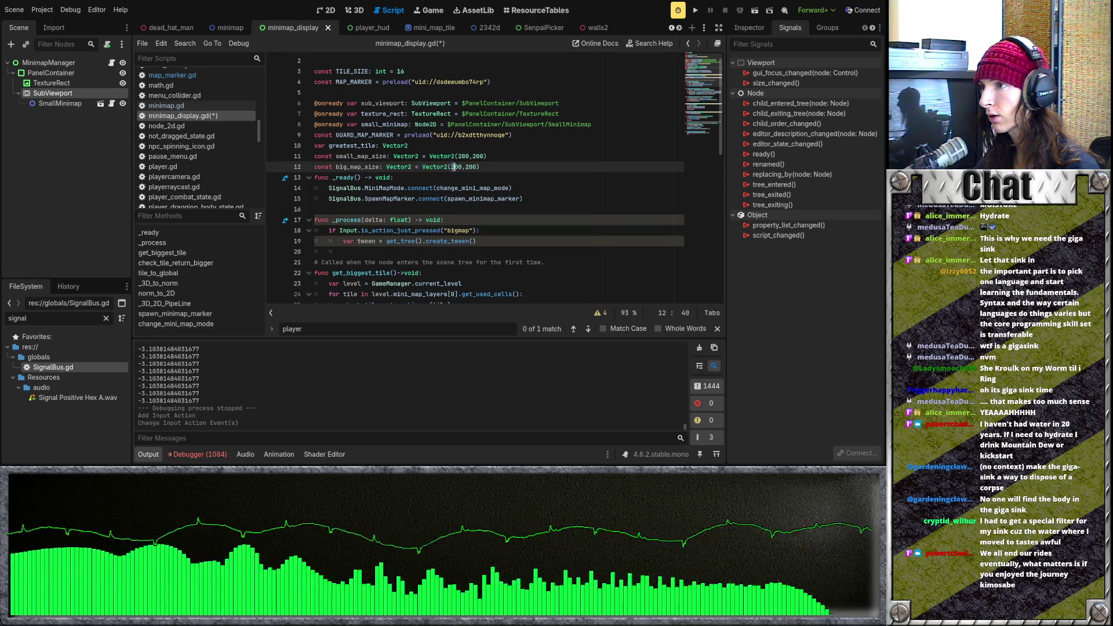
# Set big_map_size to Vector2(1000, 1000) and save the script
pyautogui.press('BackSpace')
pyautogui.write('10')
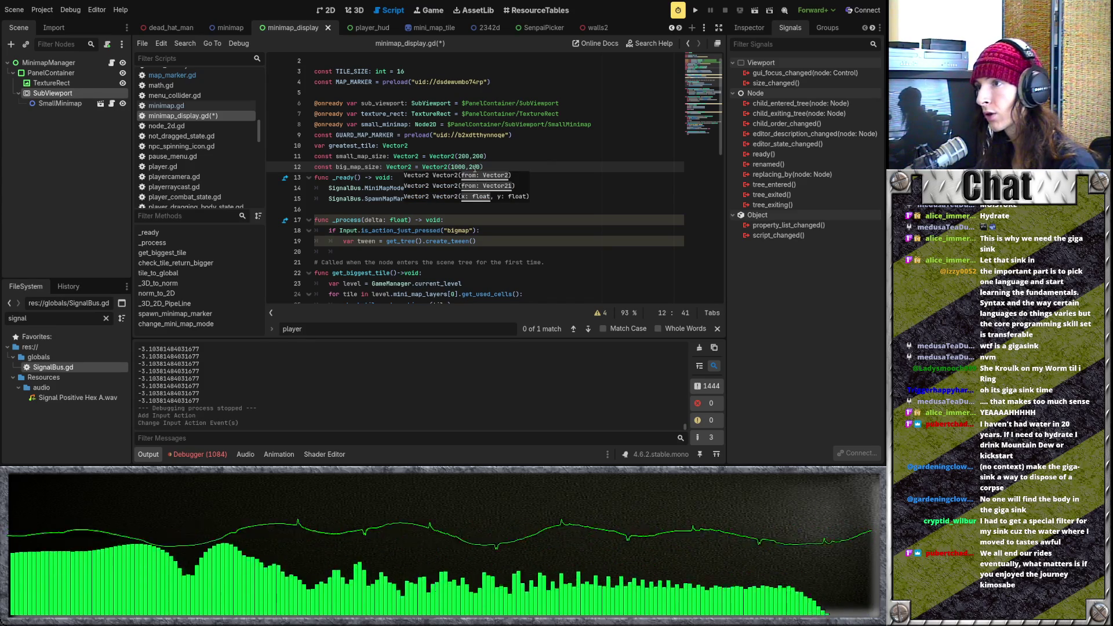
pyautogui.click(470, 167)
pyautogui.press('BackSpace')
pyautogui.write('10')
pyautogui.click(519, 165)
pyautogui.hotkey('ctrl', 's')
pyautogui.press('Return')
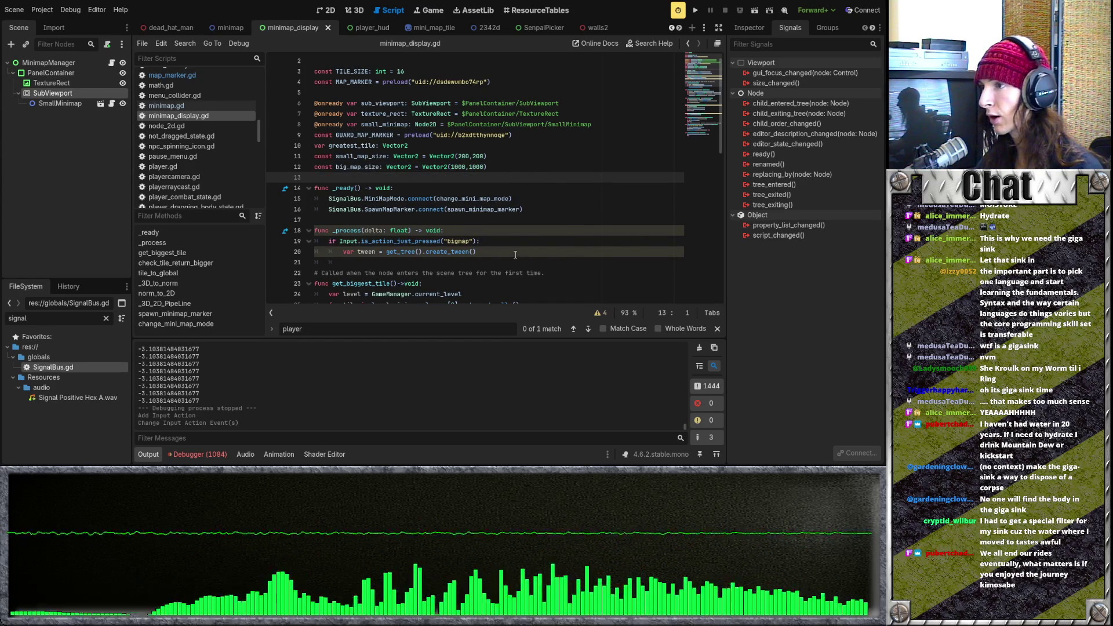
# Declare var is_big_map: bool = false on line 13 and save
pyautogui.scroll(-1, 515, 254)
pyautogui.click(465, 229)
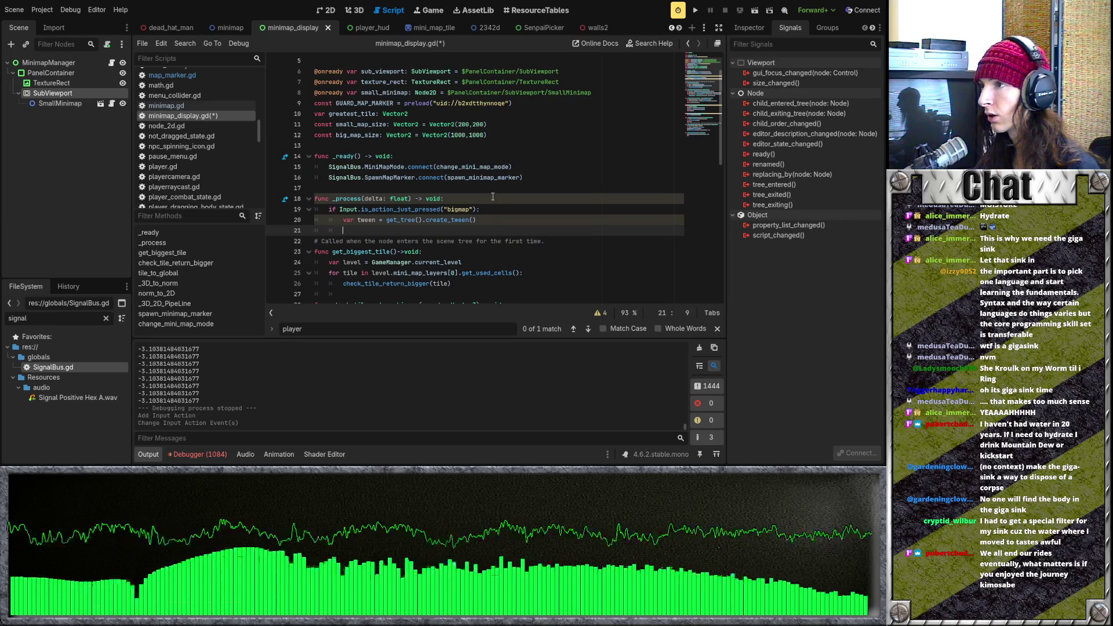
pyautogui.click(419, 145)
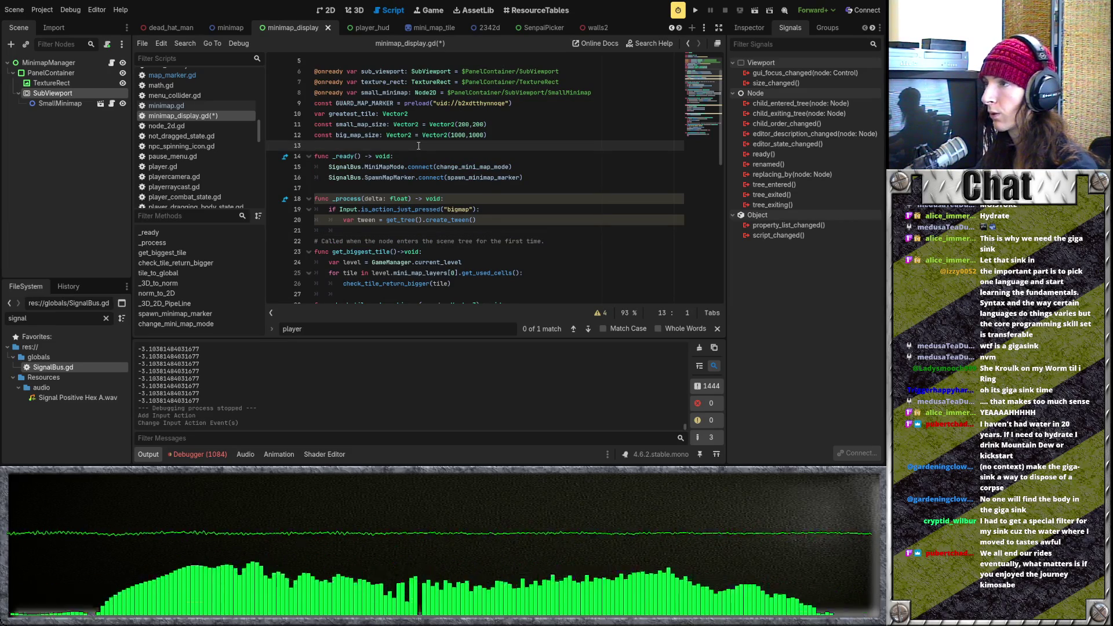
pyautogui.write('map_toggle: ')
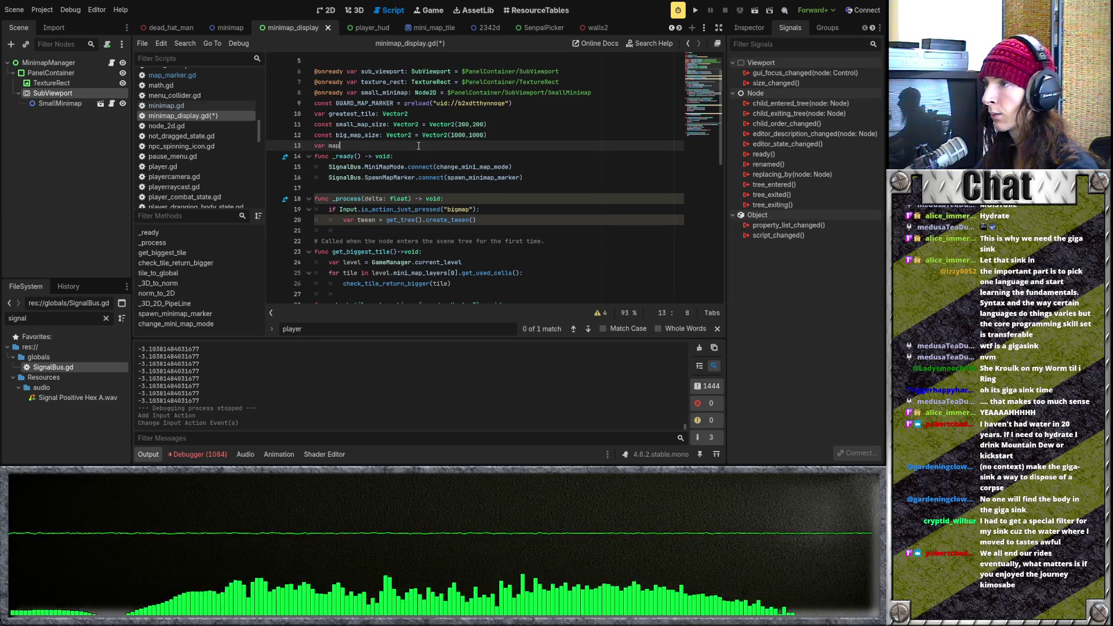
pyautogui.write('bool = false')
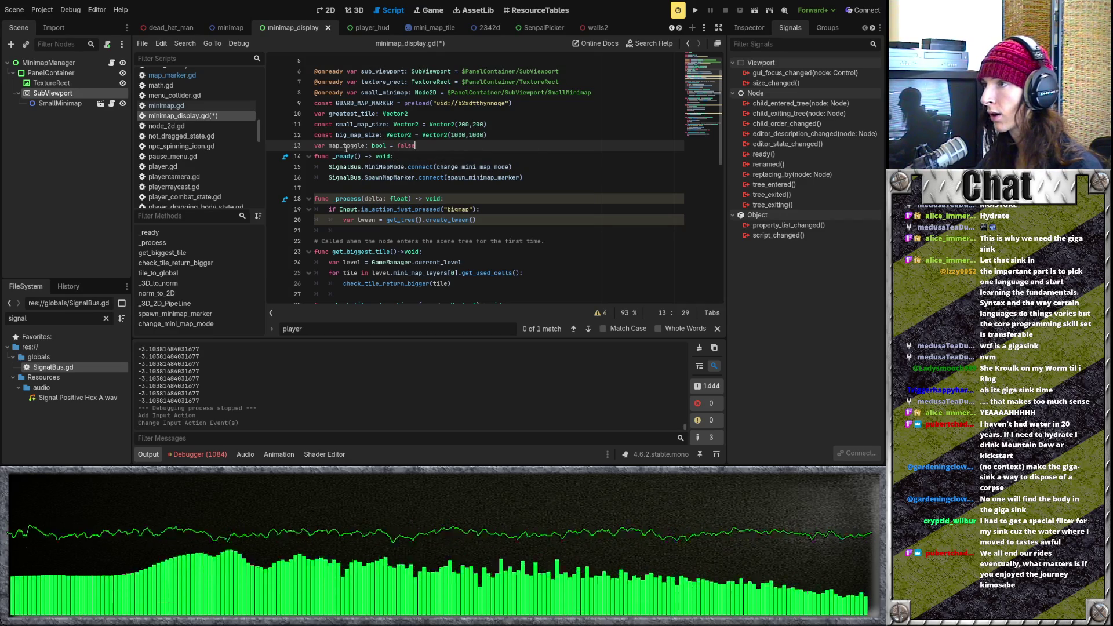
pyautogui.moveTo(366, 147); pyautogui.dragTo(328, 148)
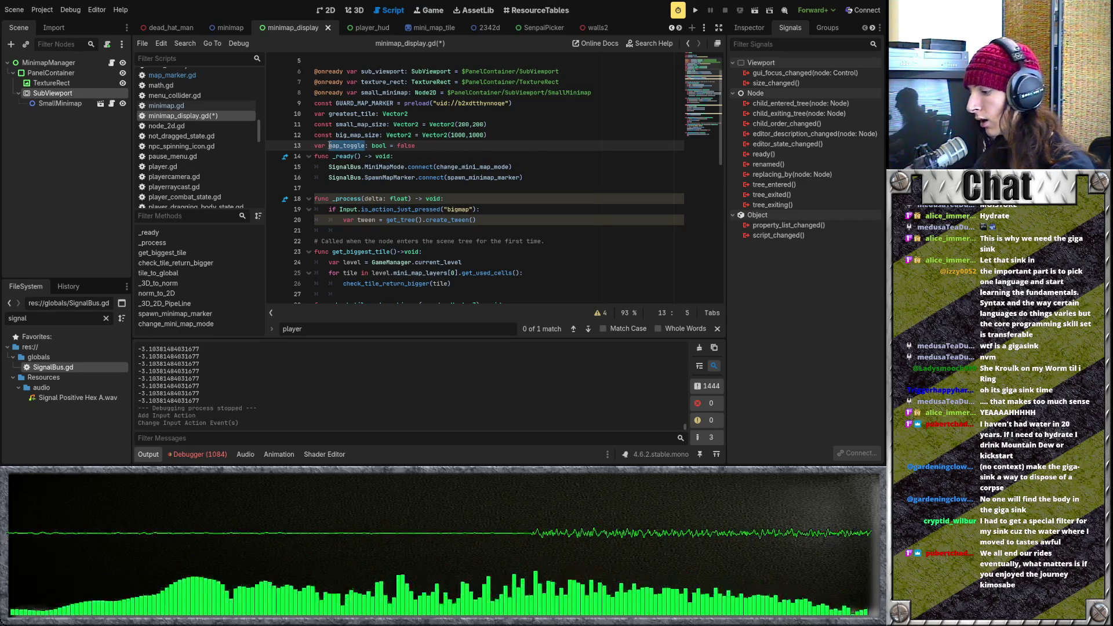
pyautogui.write('is_big_map')
pyautogui.hotkey('ctrl', 's')
# Add an if is_big_map: block under the create_tween line
pyautogui.click(494, 229)
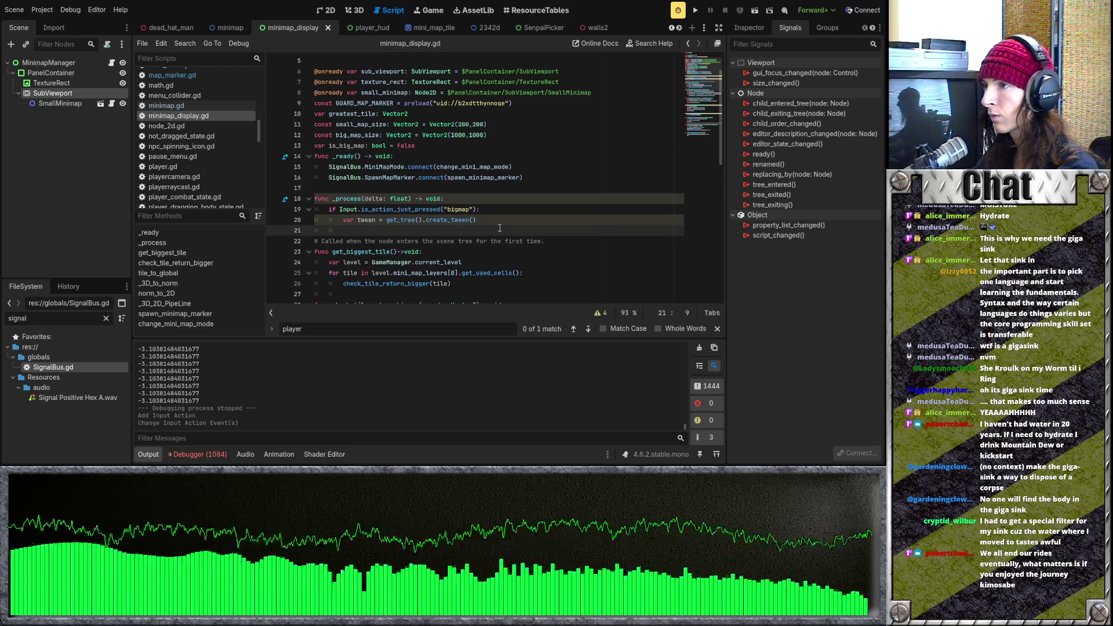
pyautogui.write('is_big_map')
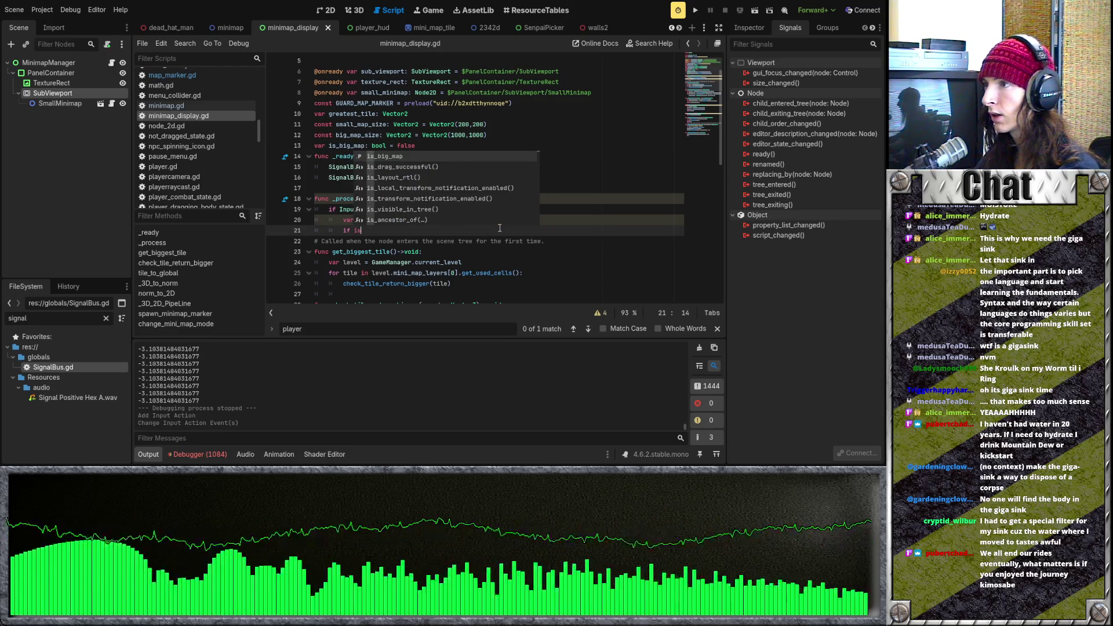
pyautogui.write(':')
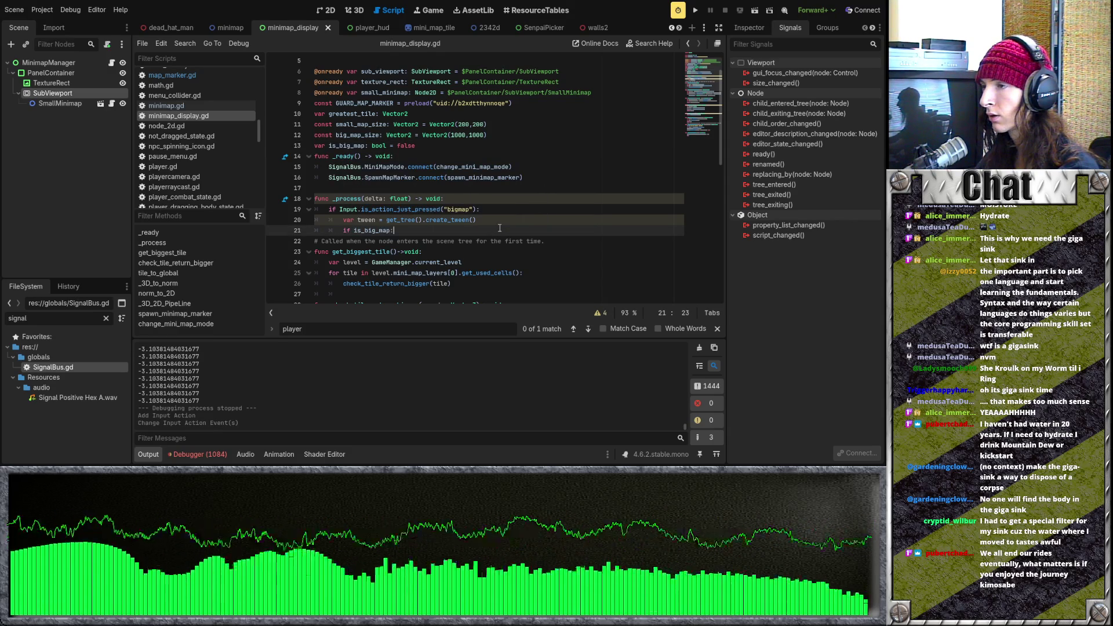
pyautogui.press('Return')
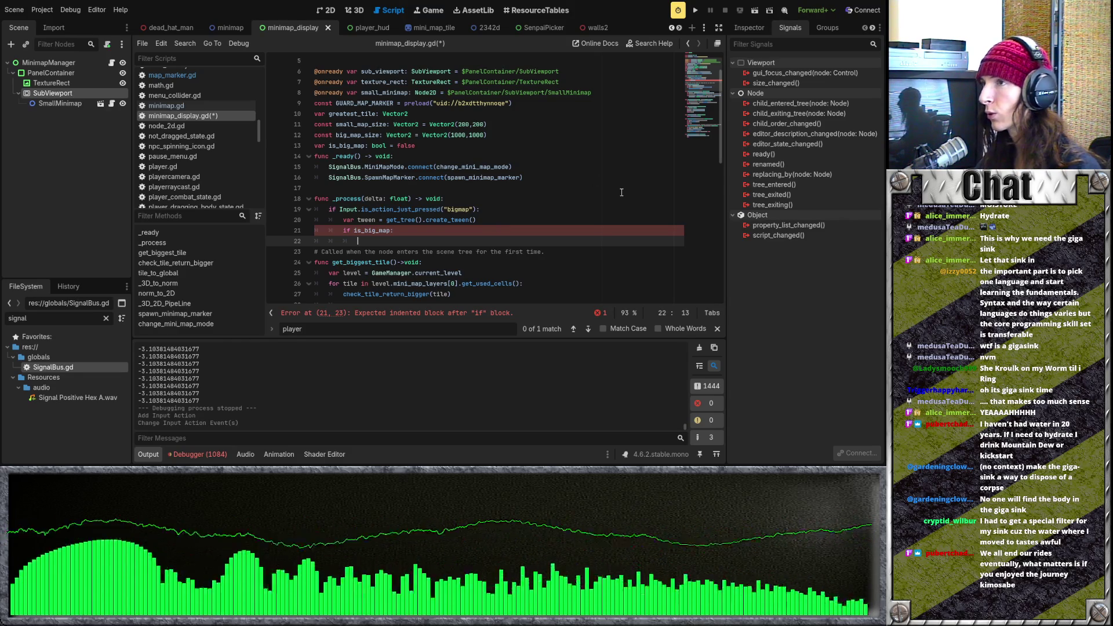
# Filter FileSystem for 'door', open door.tscn and its script, and select the tween_property line
pyautogui.click(71, 318)
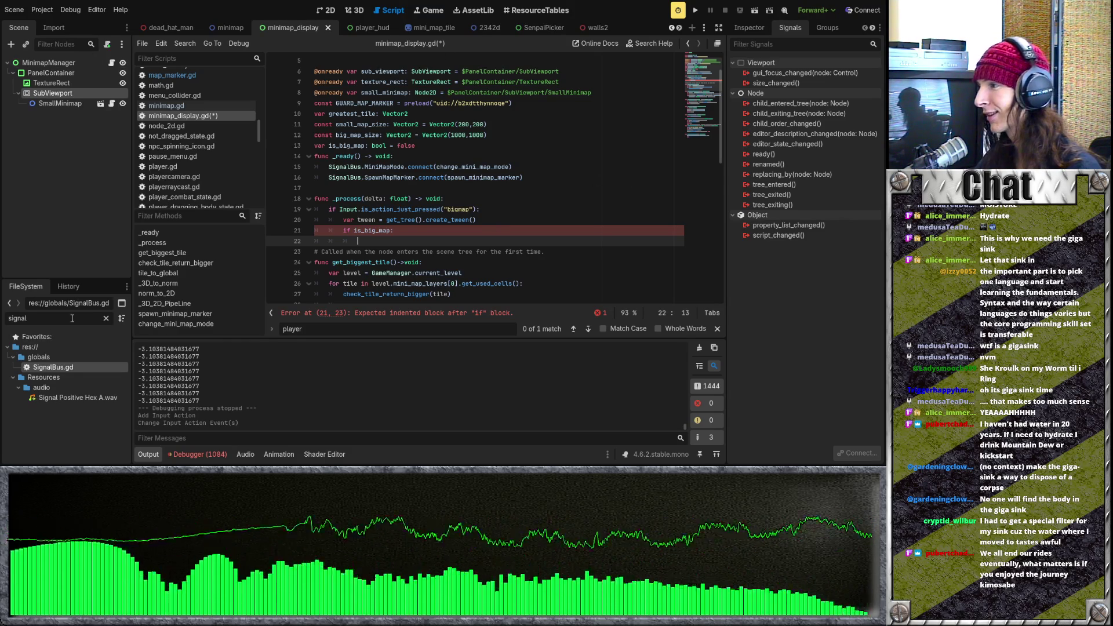
pyautogui.click(106, 319)
pyautogui.write('door')
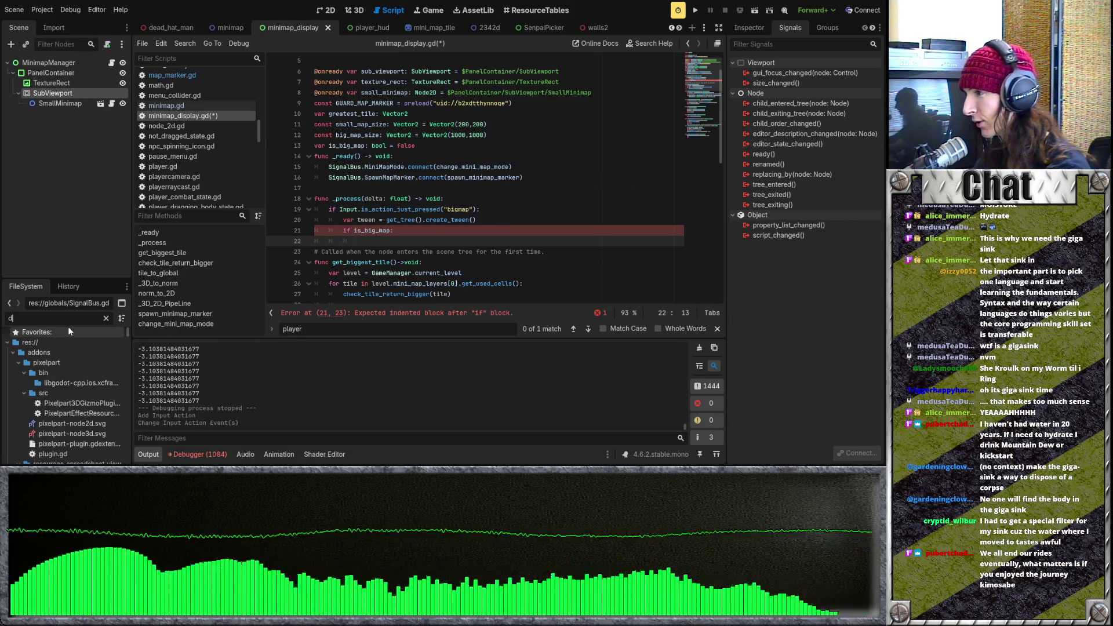
pyautogui.doubleClick(65, 374)
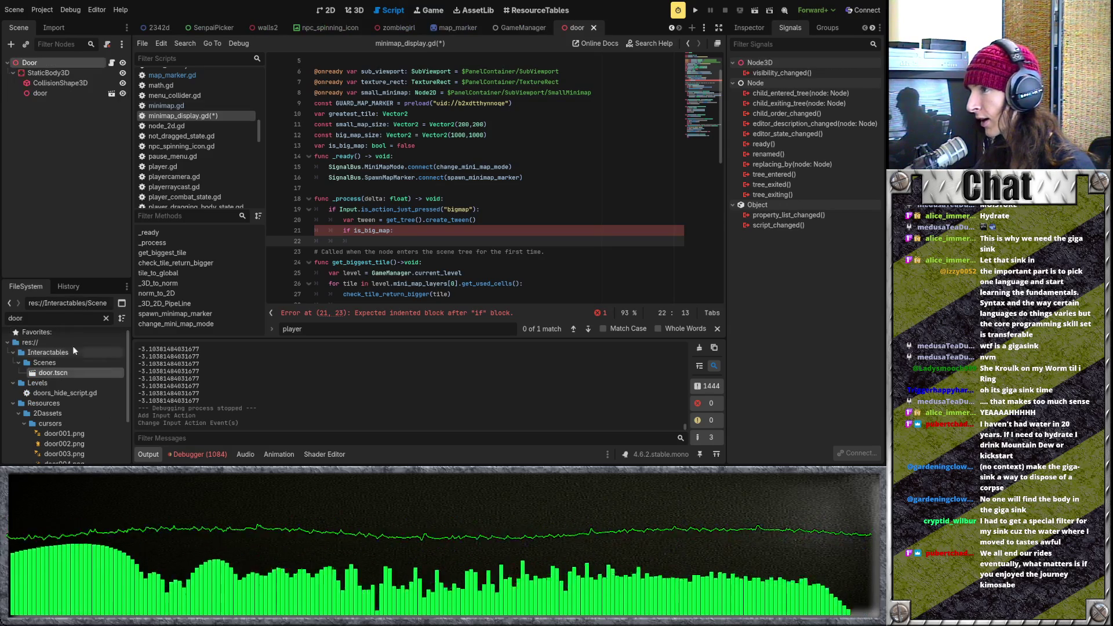
pyautogui.click(109, 65)
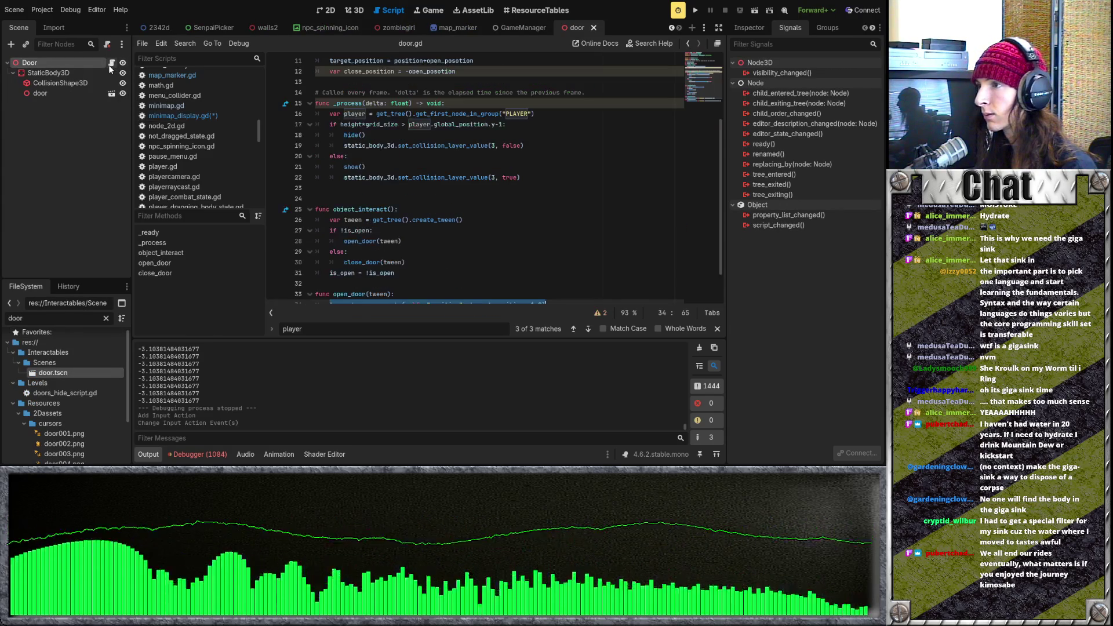
pyautogui.scroll(-2, 435, 196)
pyautogui.moveTo(545, 265); pyautogui.dragTo(329, 265)
pyautogui.hotkey('ctrl', 'c')
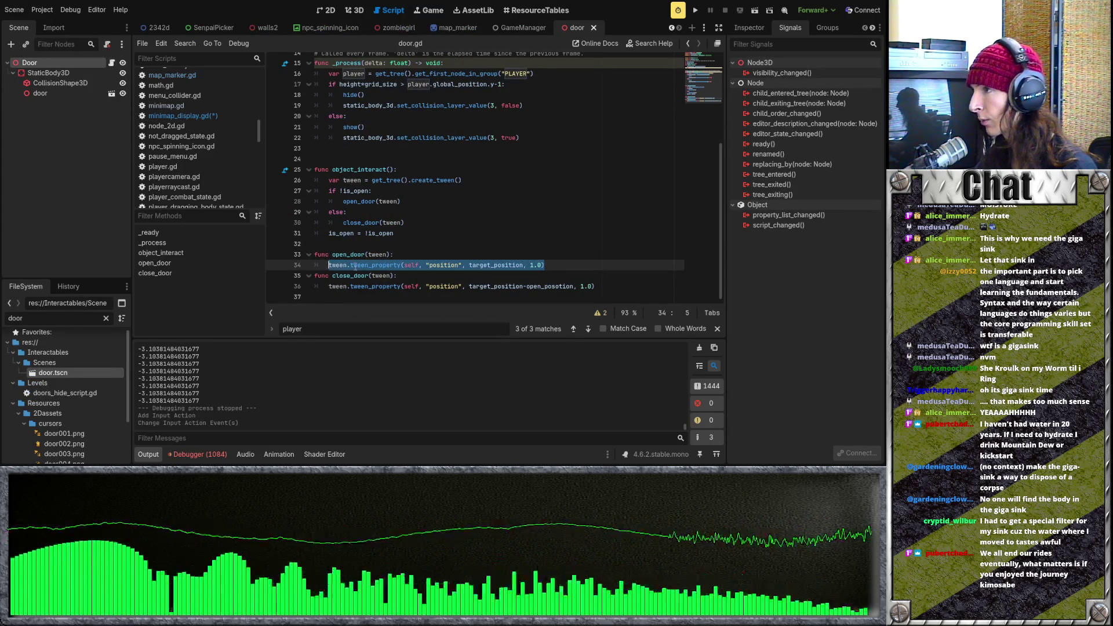
# Filter for 'minimap', reopen minimap_display.gd and its scene, and go to line 22
pyautogui.click(106, 318)
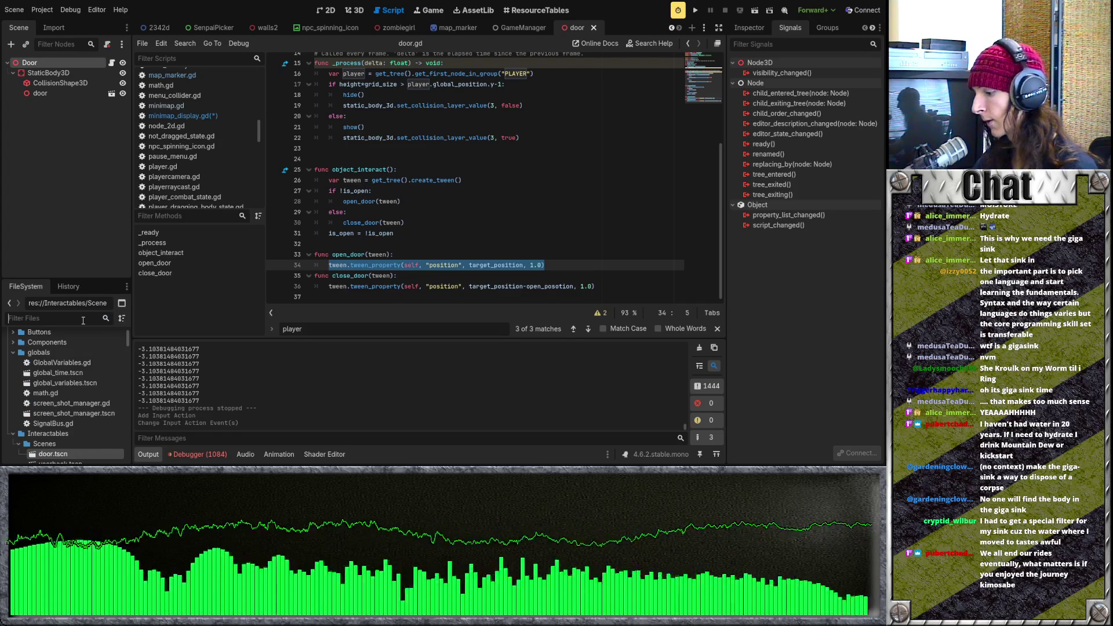
pyautogui.write('minimap')
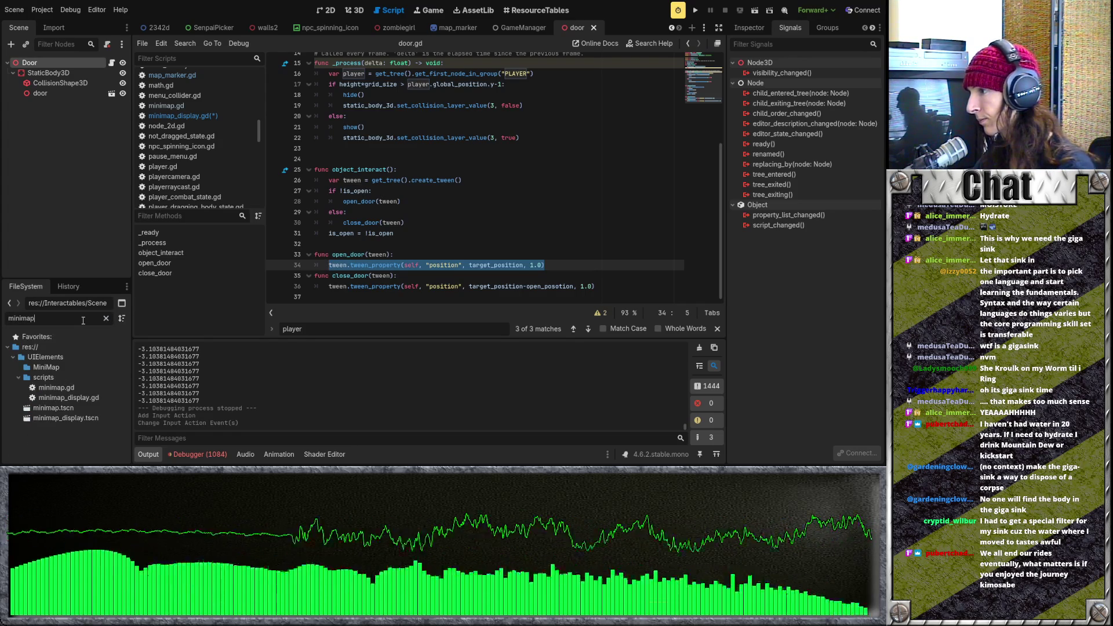
pyautogui.doubleClick(102, 397)
pyautogui.doubleClick(75, 416)
pyautogui.click(430, 241)
# Paste the tween_property line into the if block and rename the sub-viewport variable to miniMapViewport
pyautogui.hotkey('ctrl', 'v')
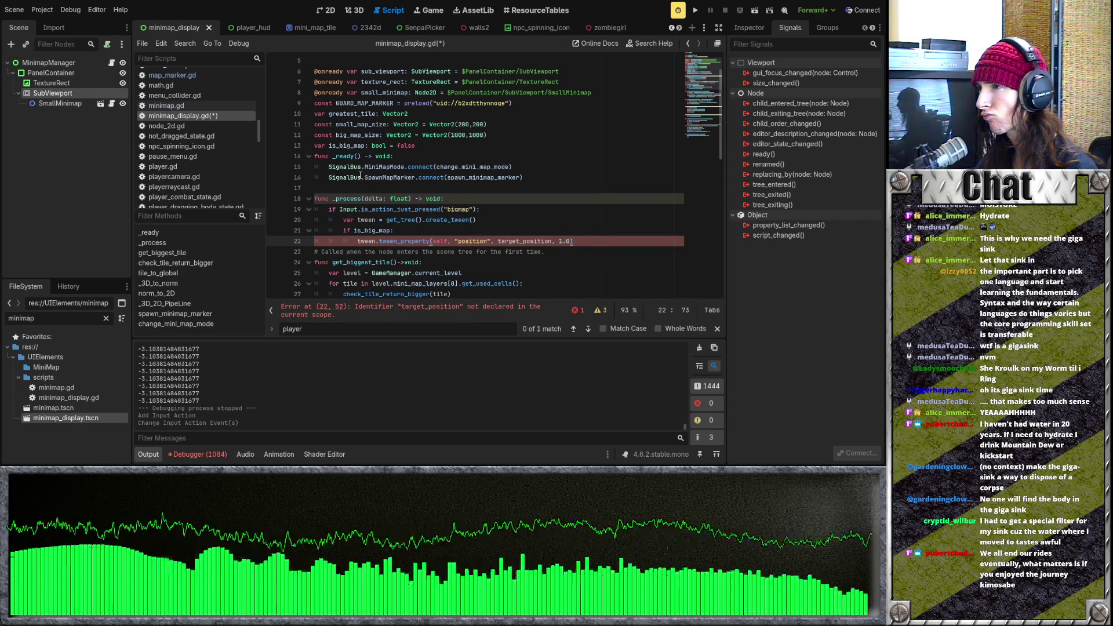
pyautogui.scroll(2, 361, 175)
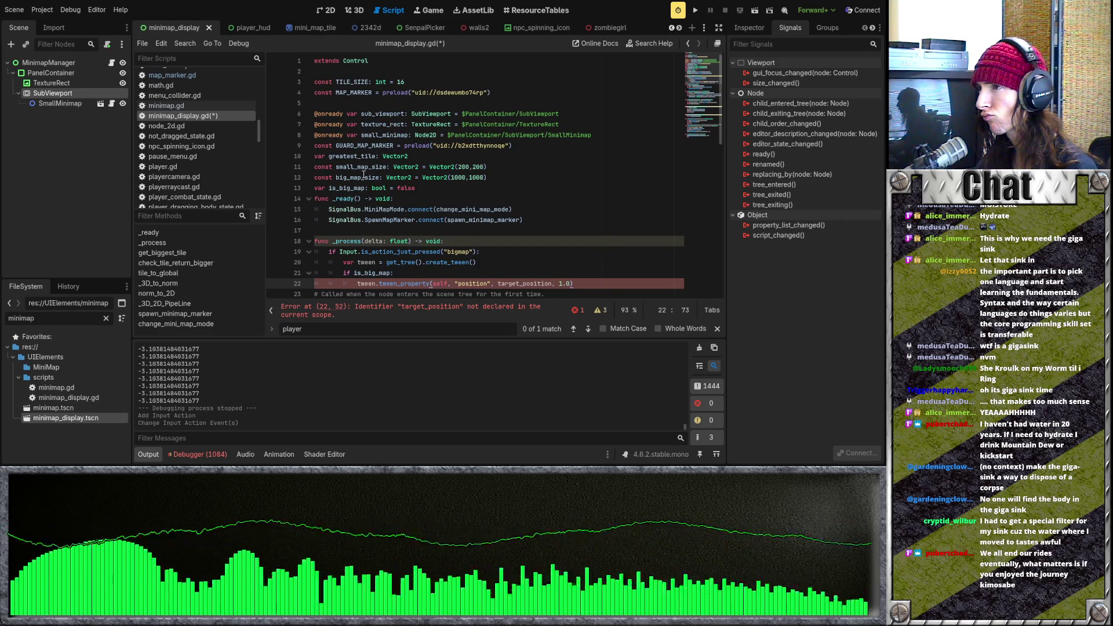
pyautogui.click(362, 114)
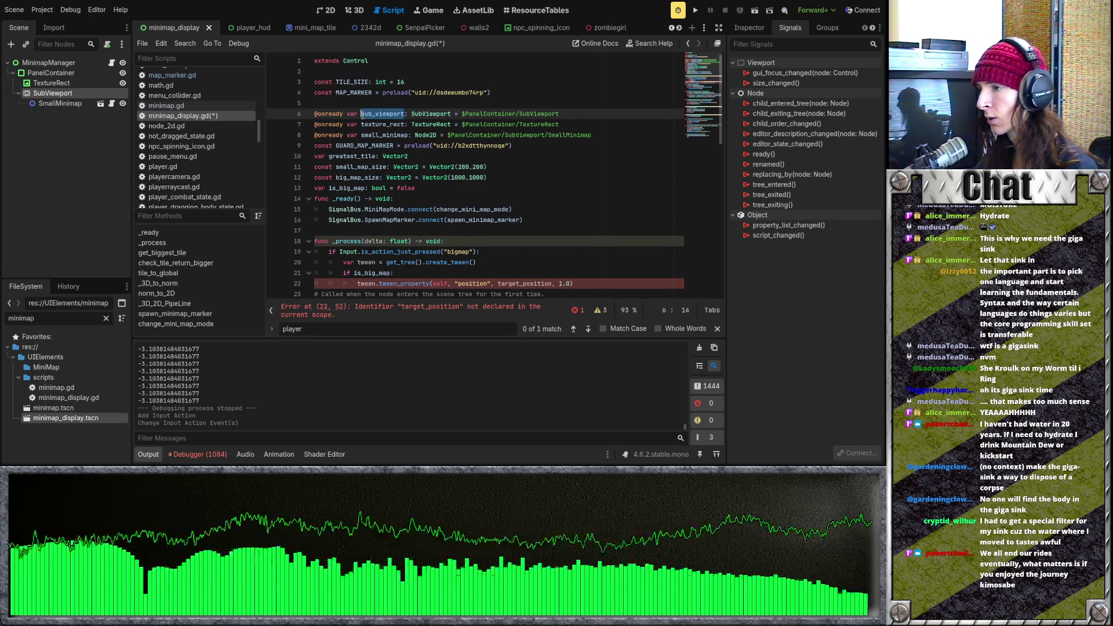
pyautogui.write('miniMap')
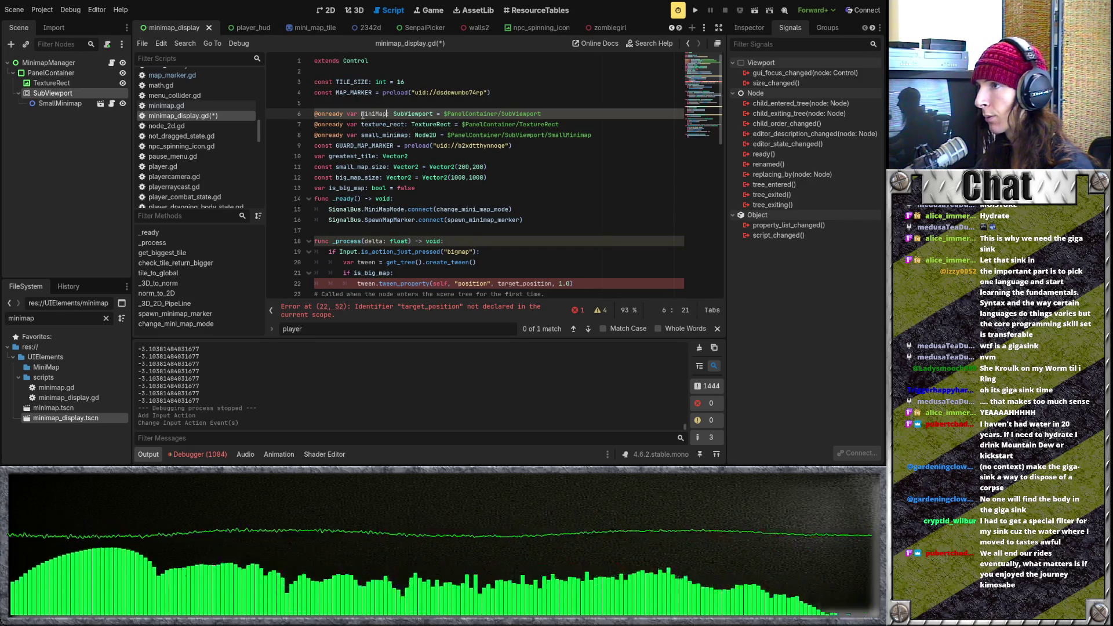
pyautogui.write('Viewport')
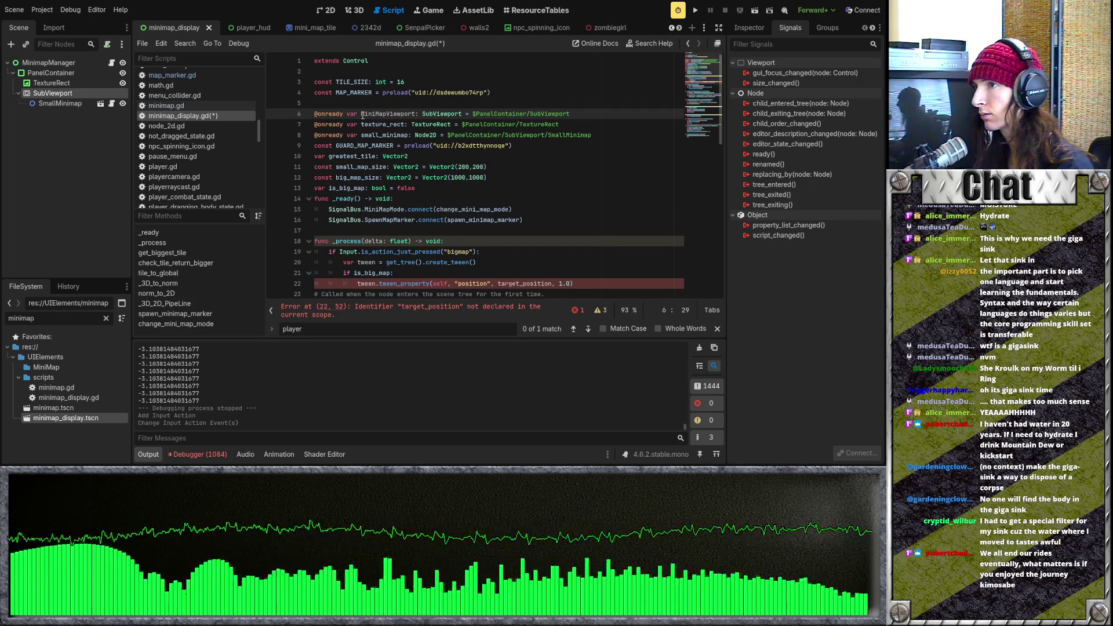
# Replace self with miniMapViewport in the tween_property call on line 22
pyautogui.moveTo(413, 113); pyautogui.dragTo(361, 114)
pyautogui.hotkey('ctrl', 'c')
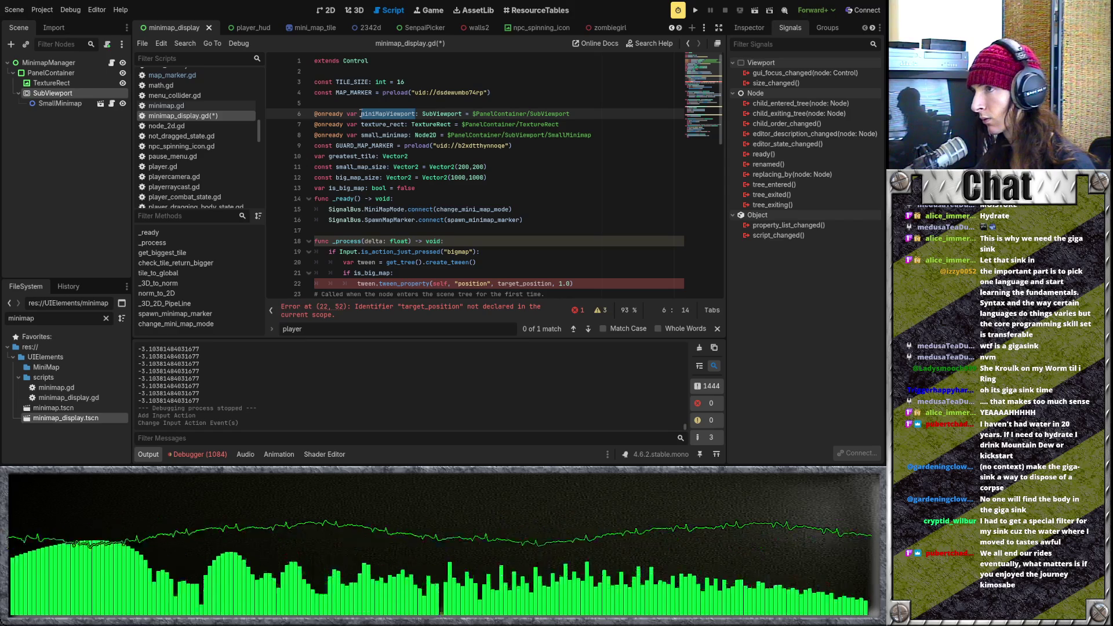
pyautogui.scroll(-3, 457, 198)
pyautogui.click(457, 198)
pyautogui.doubleClick(439, 188)
pyautogui.hotkey('ctrl', 'v')
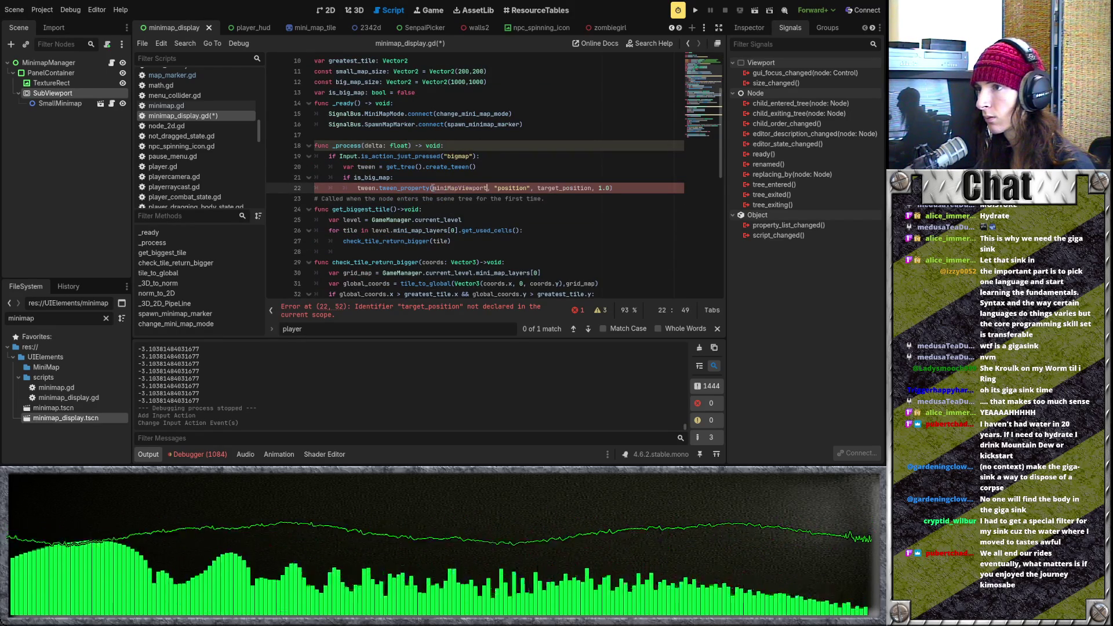
pyautogui.moveTo(591, 187); pyautogui.dragTo(537, 187)
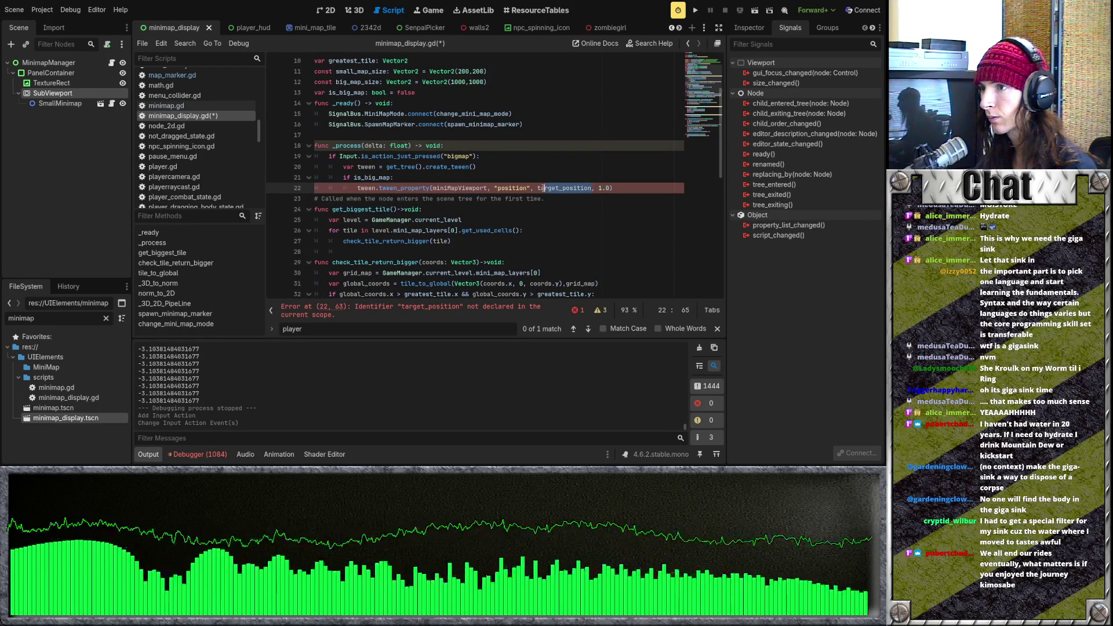
pyautogui.click(749, 27)
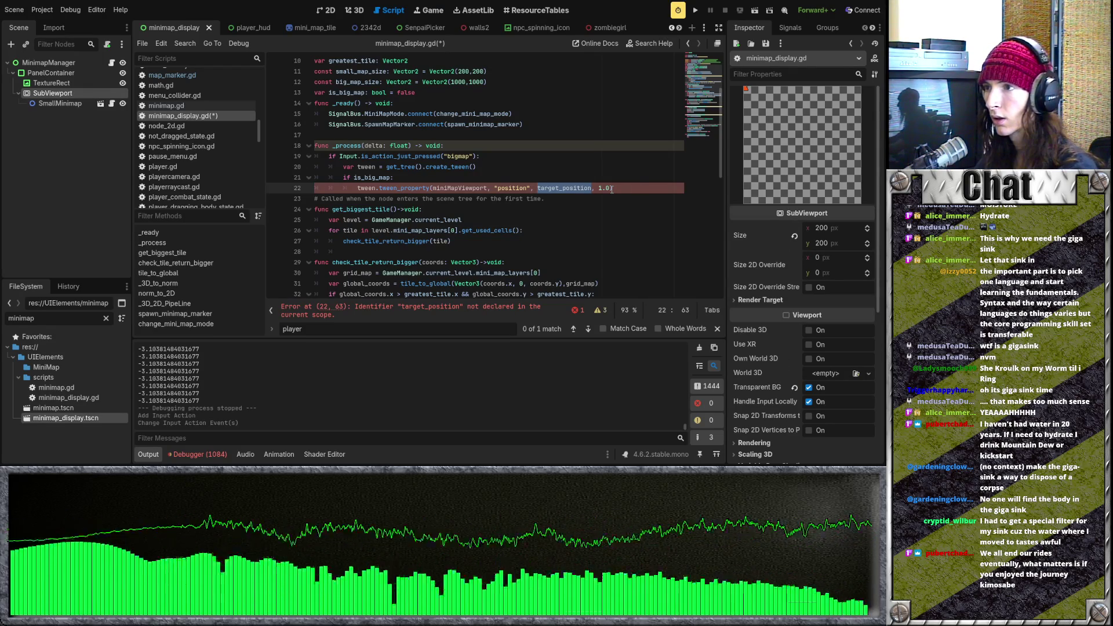
# Make the tween animate size instead of position, targeting small_map_size
pyautogui.click(611, 188)
pyautogui.moveTo(527, 188); pyautogui.dragTo(497, 188)
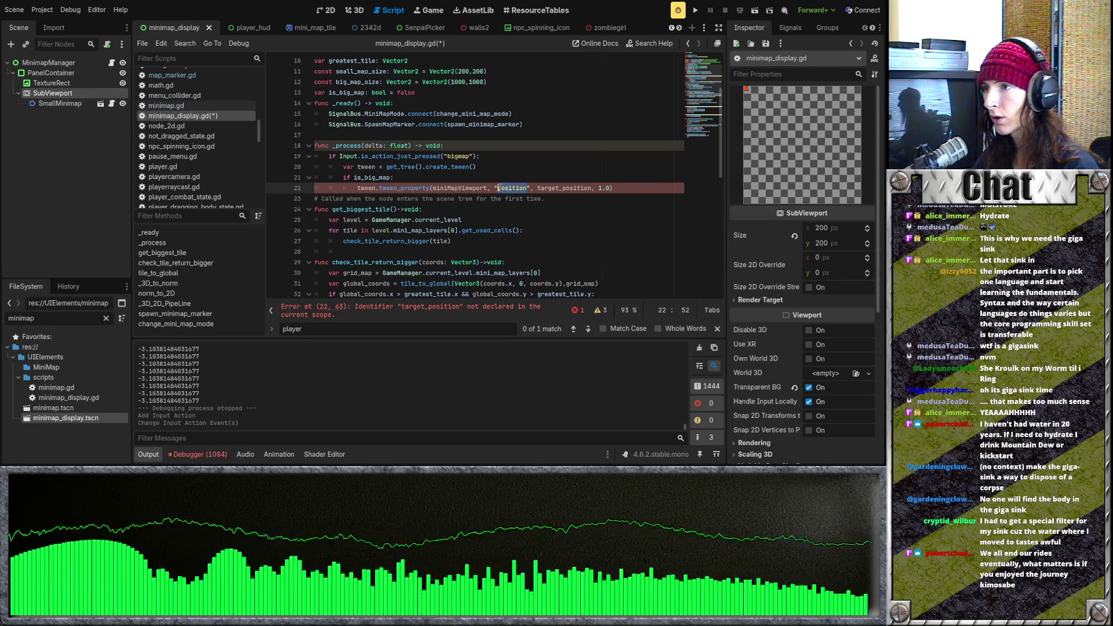
pyautogui.write('size')
pyautogui.click(587, 179)
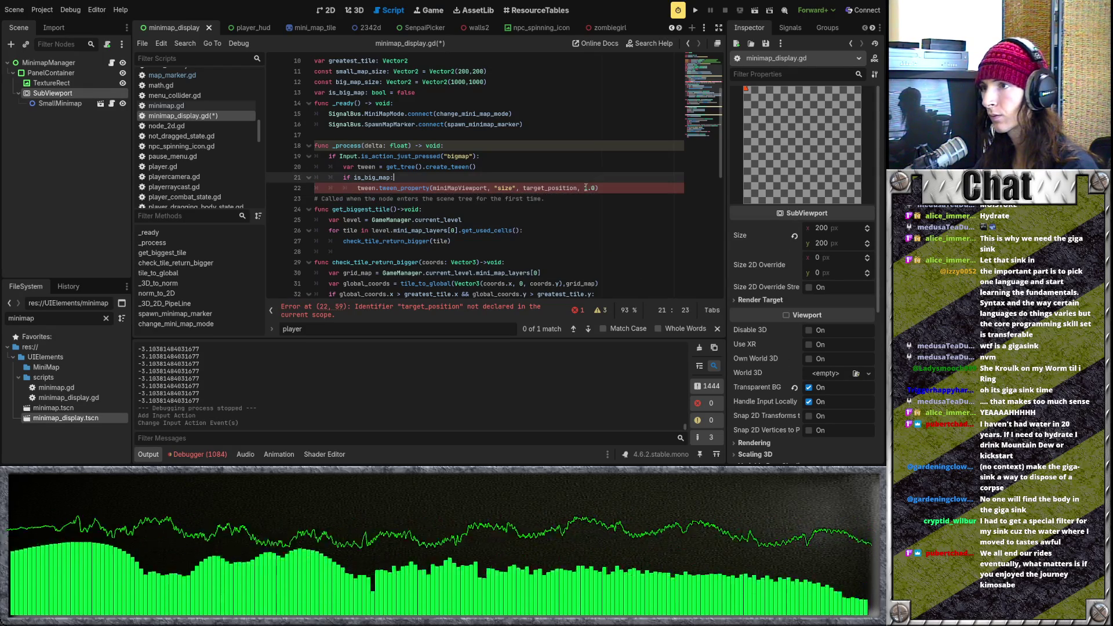
pyautogui.doubleClick(578, 188)
pyautogui.scroll(1, 570, 237)
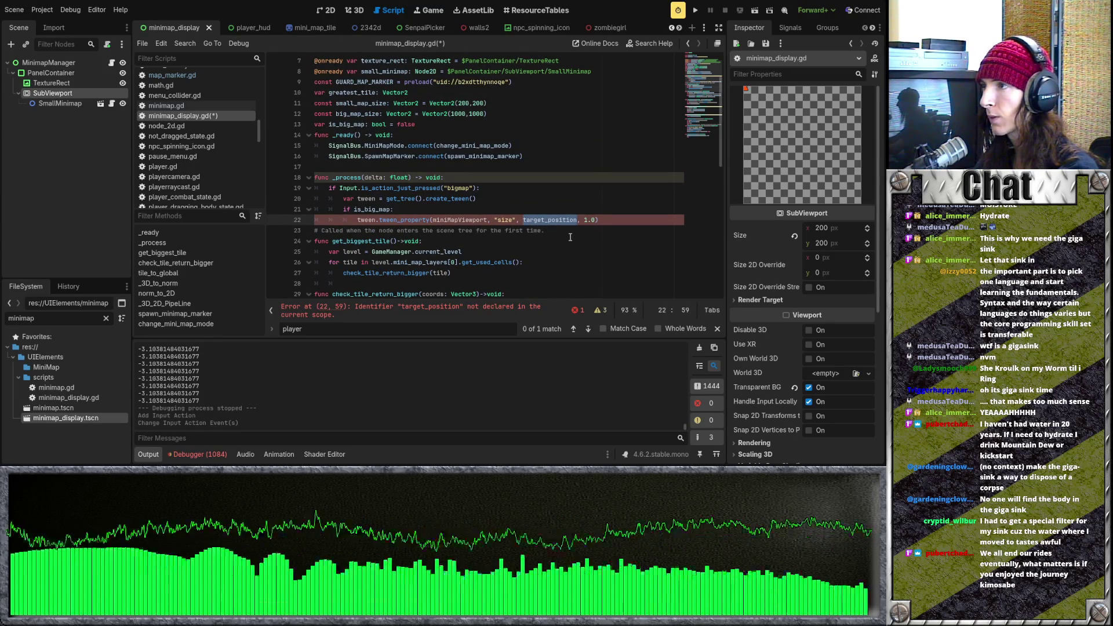
pyautogui.write('small_map_s')
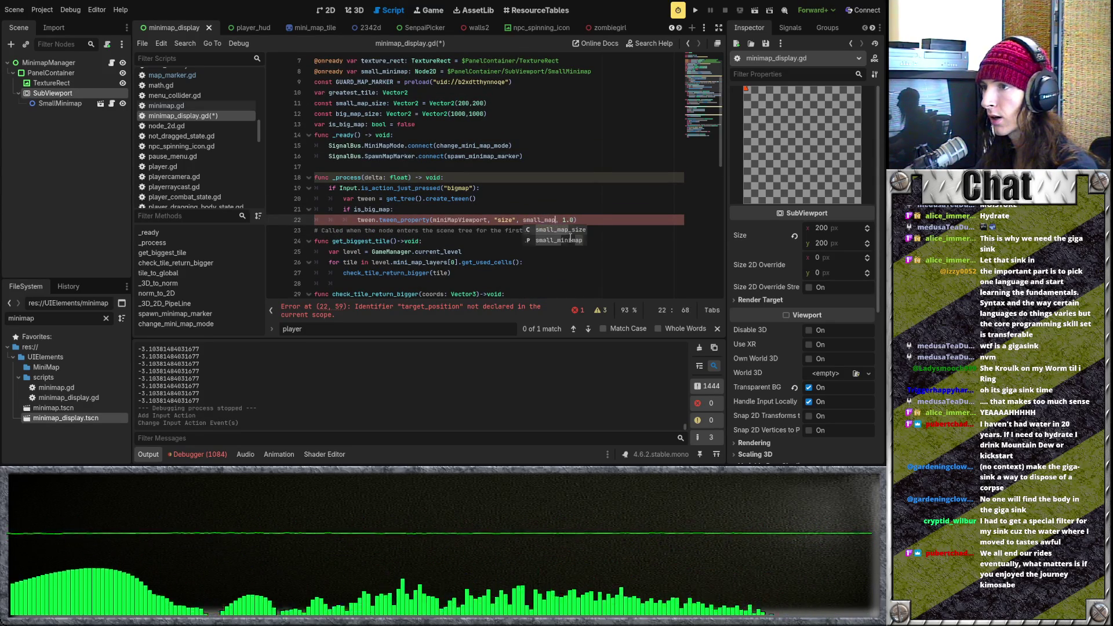
pyautogui.press('Return')
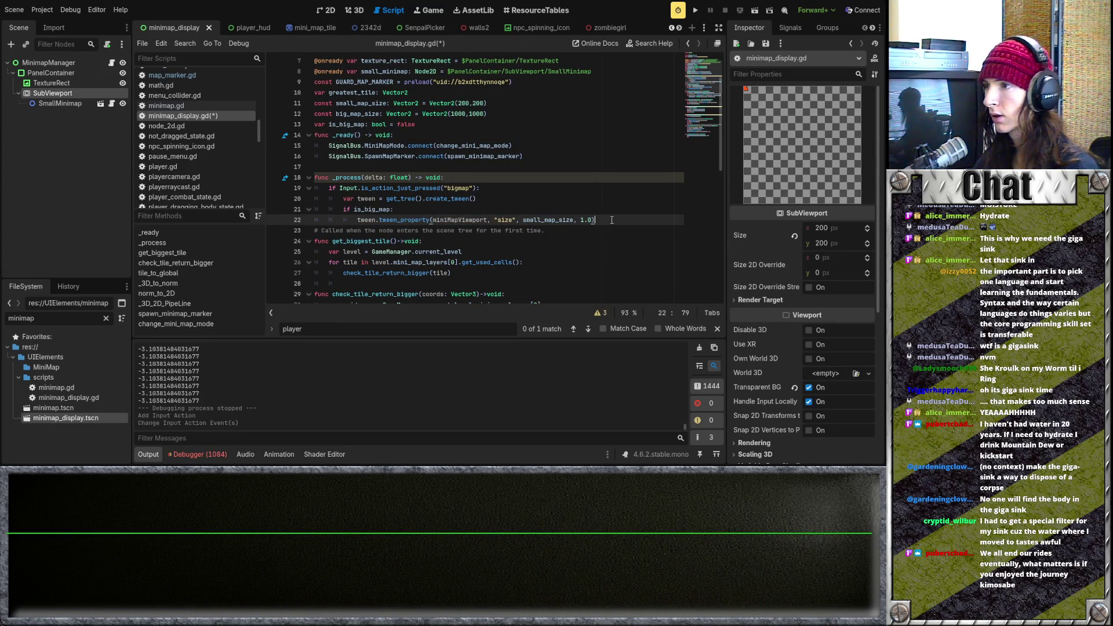
# Add is_big_map = false below the tween call
pyautogui.press('Return')
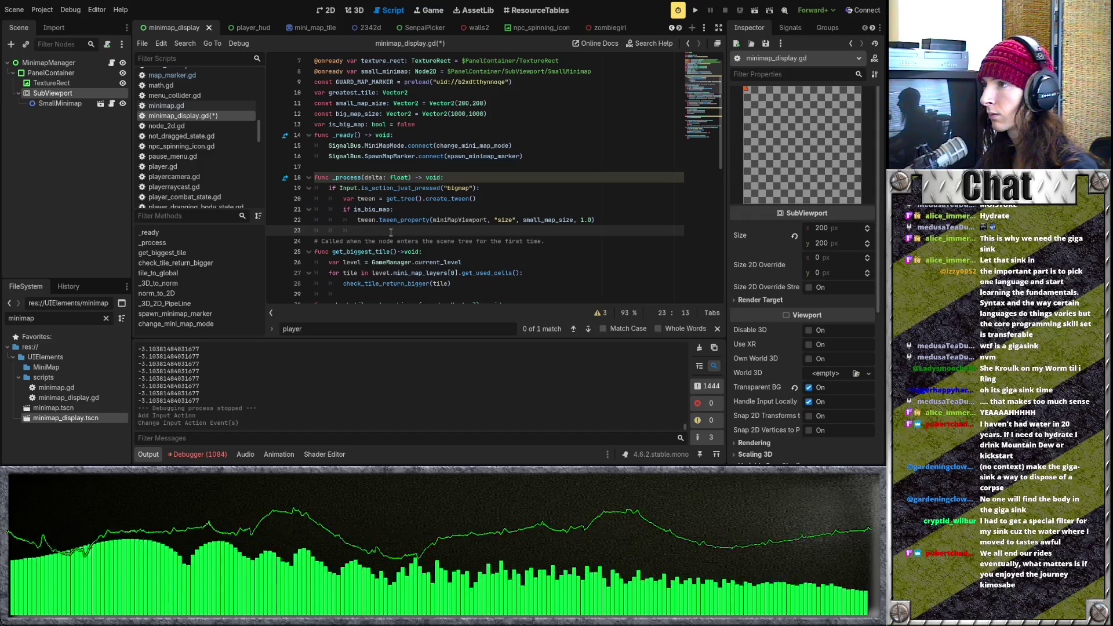
pyautogui.write('b')
pyautogui.press('Return')
pyautogui.write('= false;')
pyautogui.press('BackSpace')
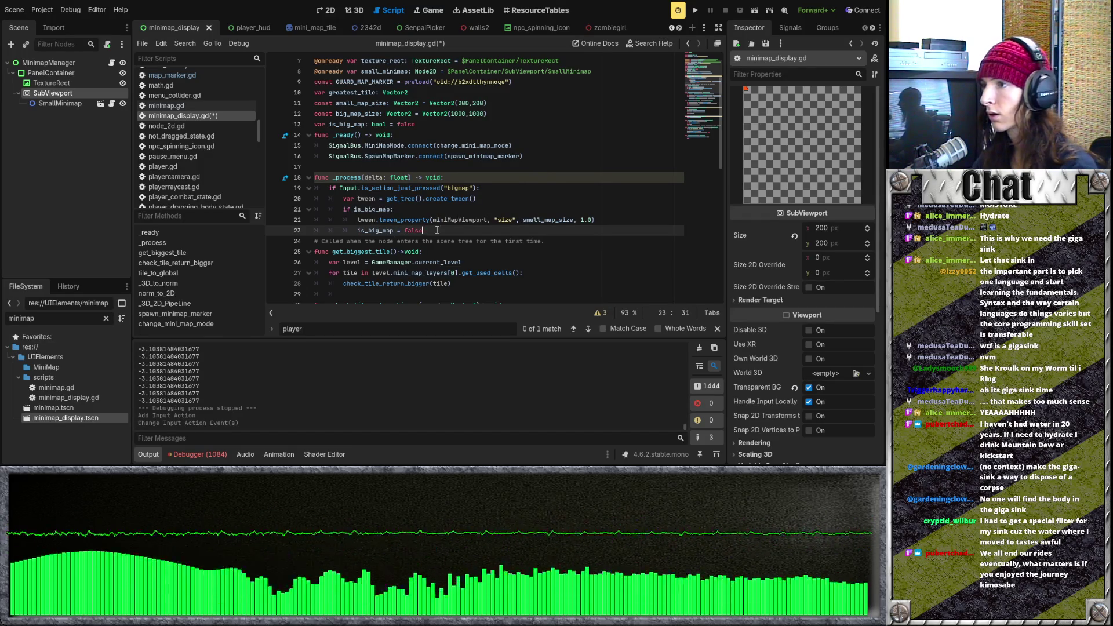
# Add an else branch containing a copy of the tween and is_big_map lines
pyautogui.moveTo(421, 230); pyautogui.dragTo(360, 223)
pyautogui.hotkey('ctrl', 'c')
pyautogui.click(445, 230)
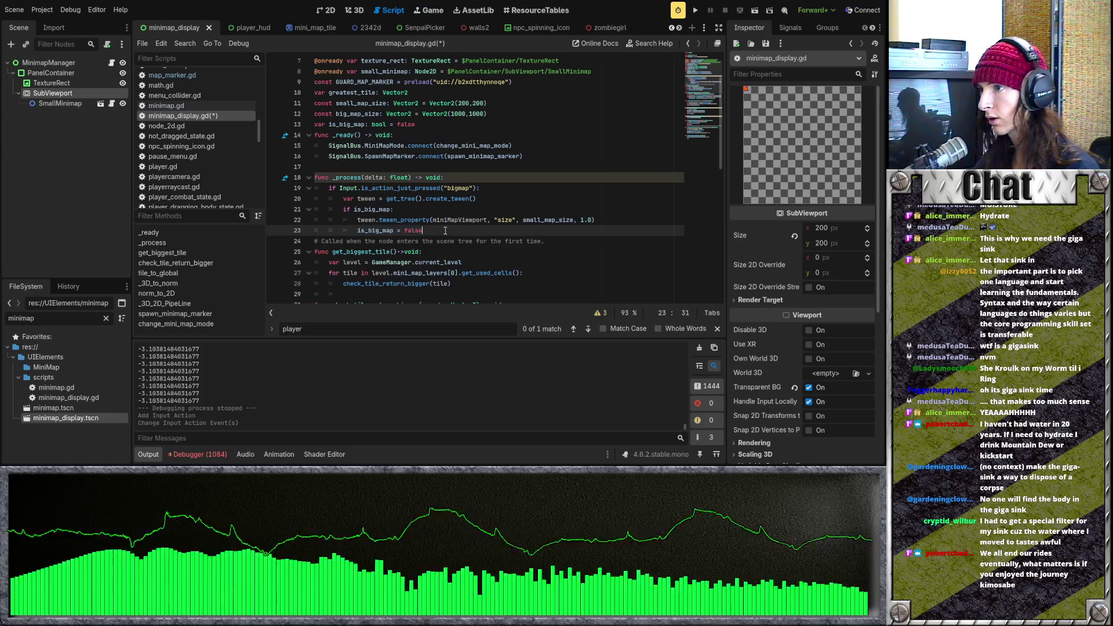
pyautogui.press('Return')
pyautogui.write(':')
pyautogui.press('Return')
pyautogui.hotkey('ctrl', 'v')
# In the else branch use big_map_size and is_big_map = true, save the script, and test-run the game
pyautogui.moveTo(542, 252); pyautogui.dragTo(523, 252)
pyautogui.write('big')
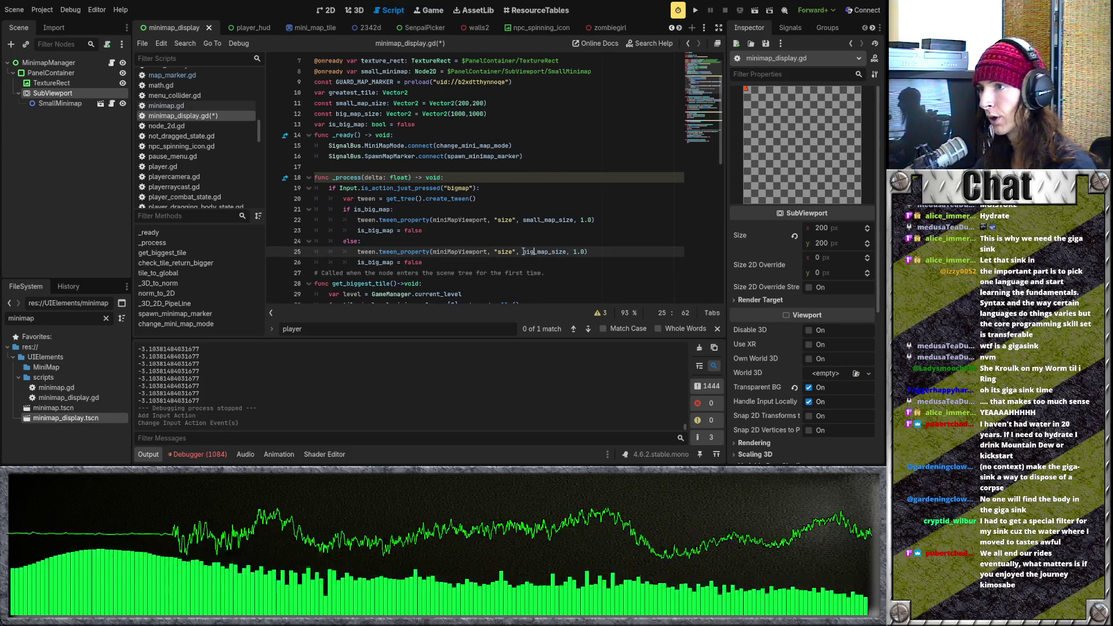
pyautogui.doubleClick(406, 262)
pyautogui.write('true')
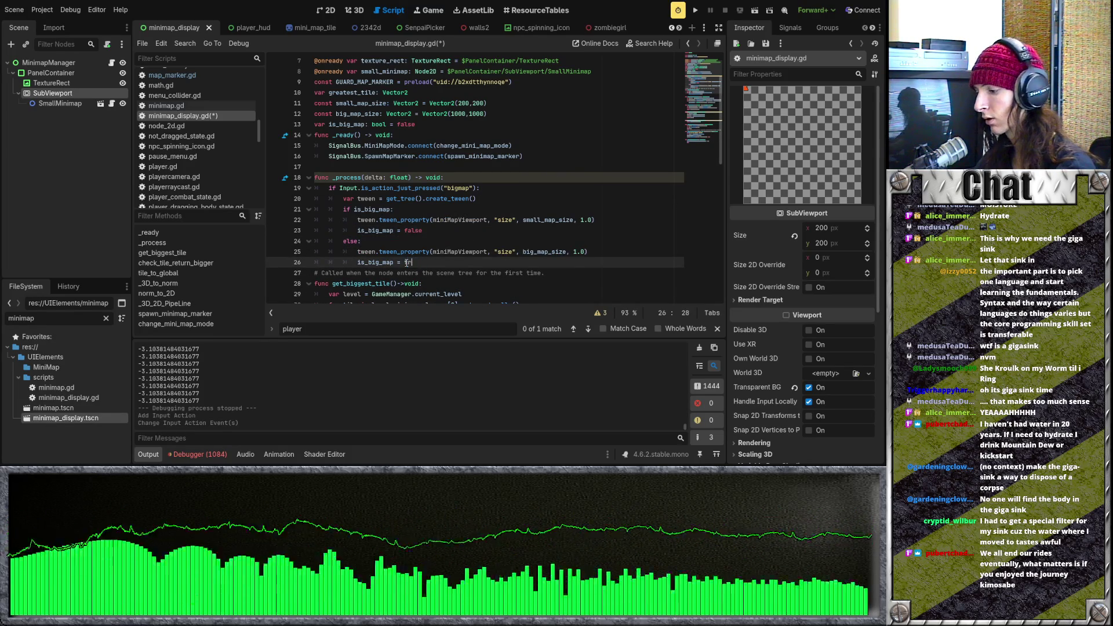
pyautogui.hotkey('ctrl', 's')
pyautogui.click(528, 190)
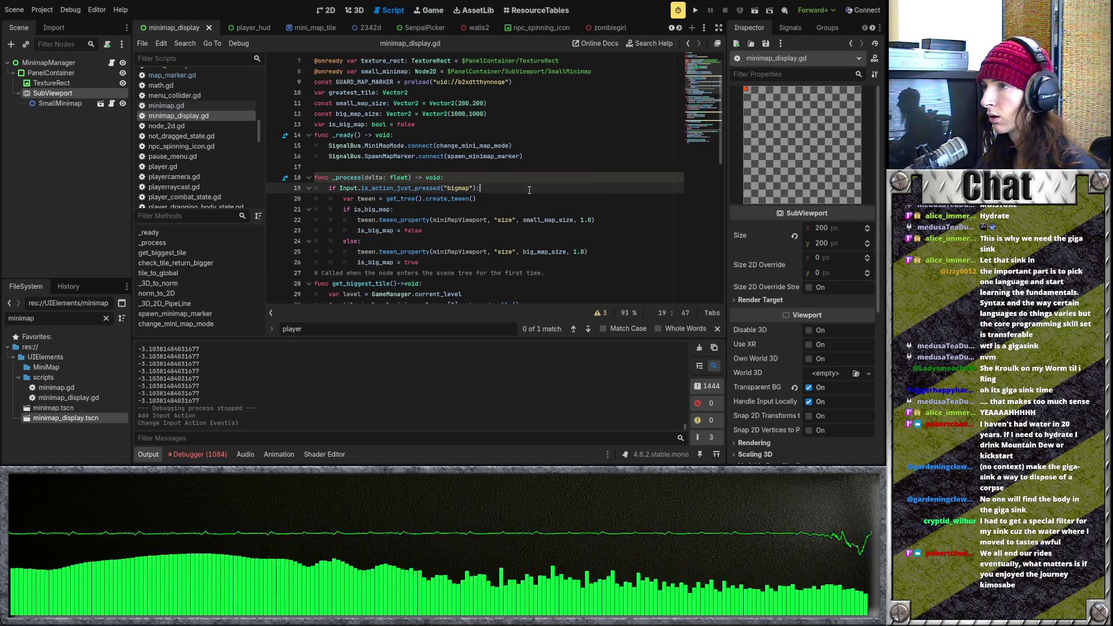
pyautogui.click(696, 10)
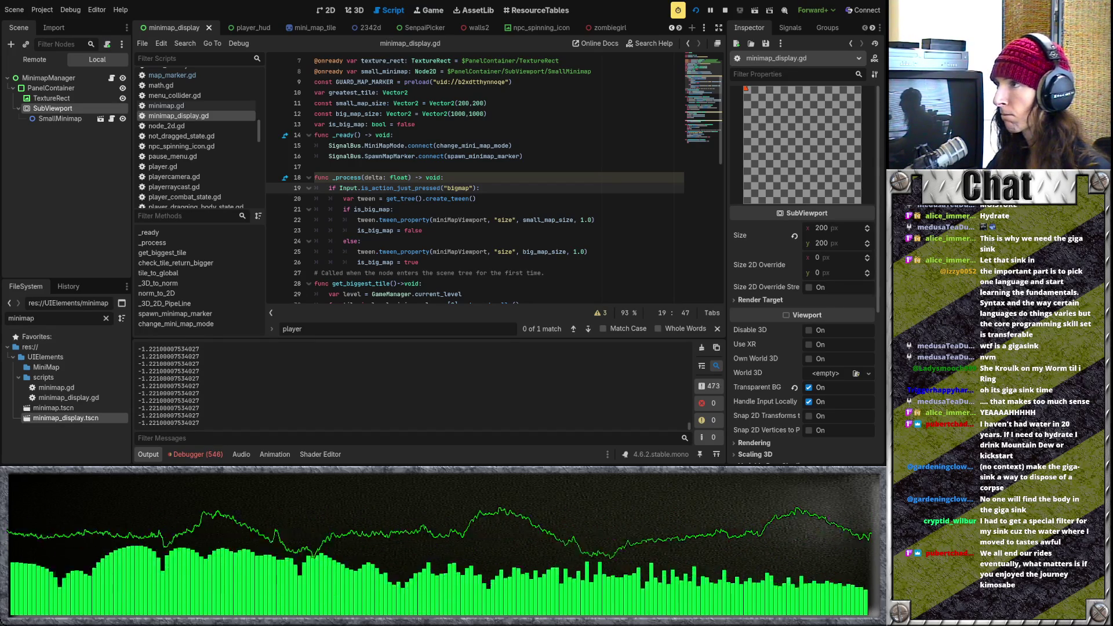
# Scroll through the debugger's Errors list of Tween 'started with no Tweeners' messages
pyautogui.click(214, 454)
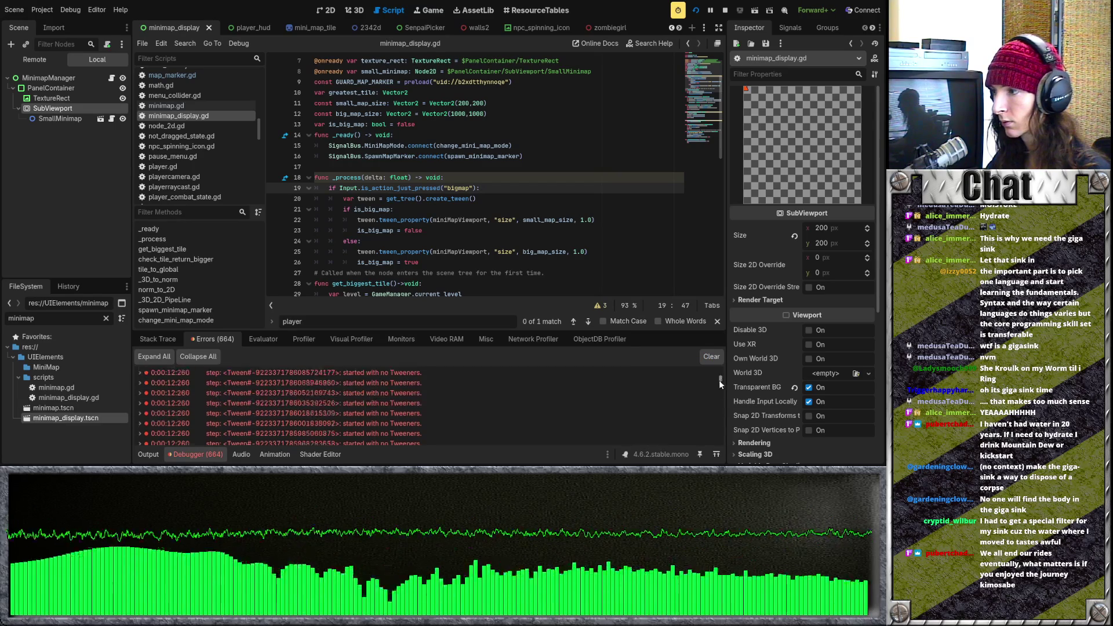
pyautogui.scroll(-15, 667, 424)
pyautogui.scroll(8, 667, 423)
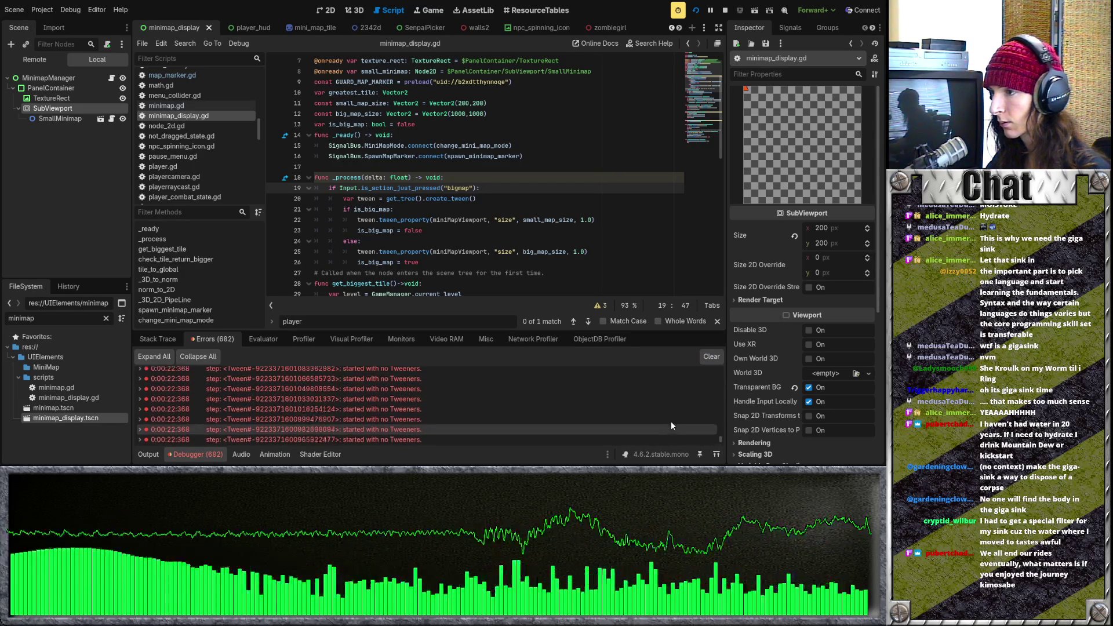
pyautogui.scroll(5, 665, 411)
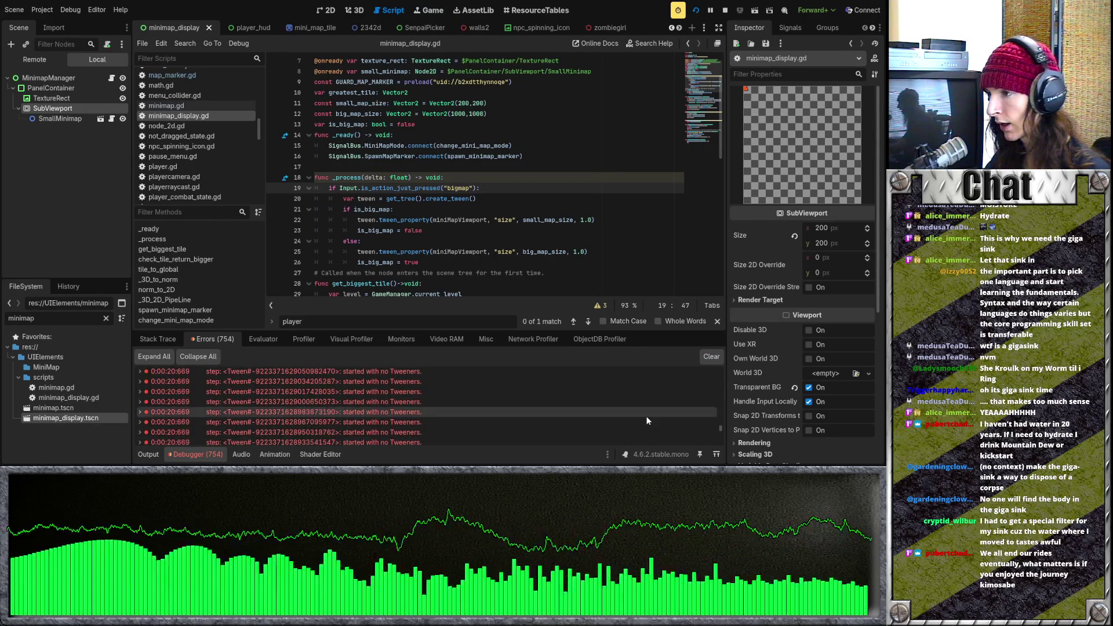
pyautogui.scroll(10, 572, 409)
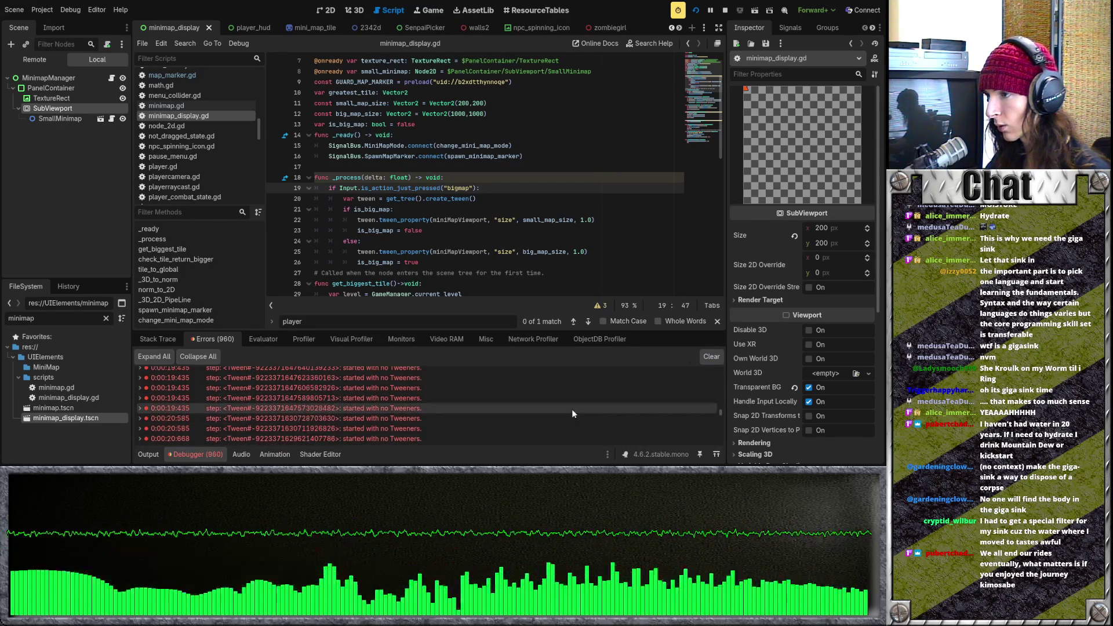
# Jump to the line 25 type-mismatch error and retype the size constants on lines 11 and 12 as Vector2i
pyautogui.doubleClick(561, 406)
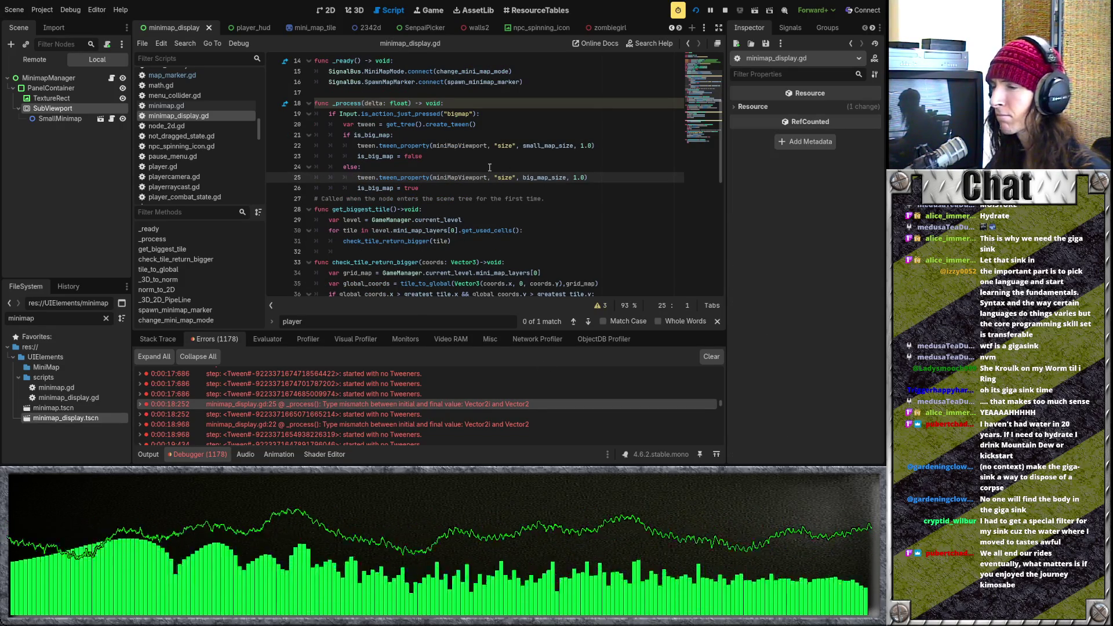
pyautogui.scroll(2, 493, 165)
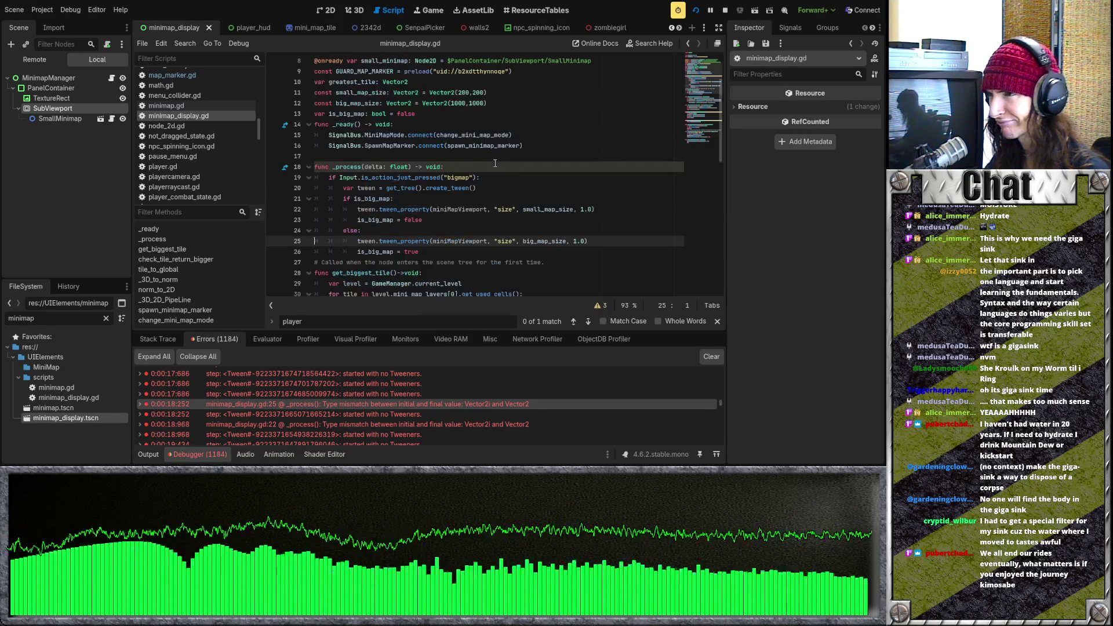
pyautogui.click(412, 103)
pyautogui.write('i')
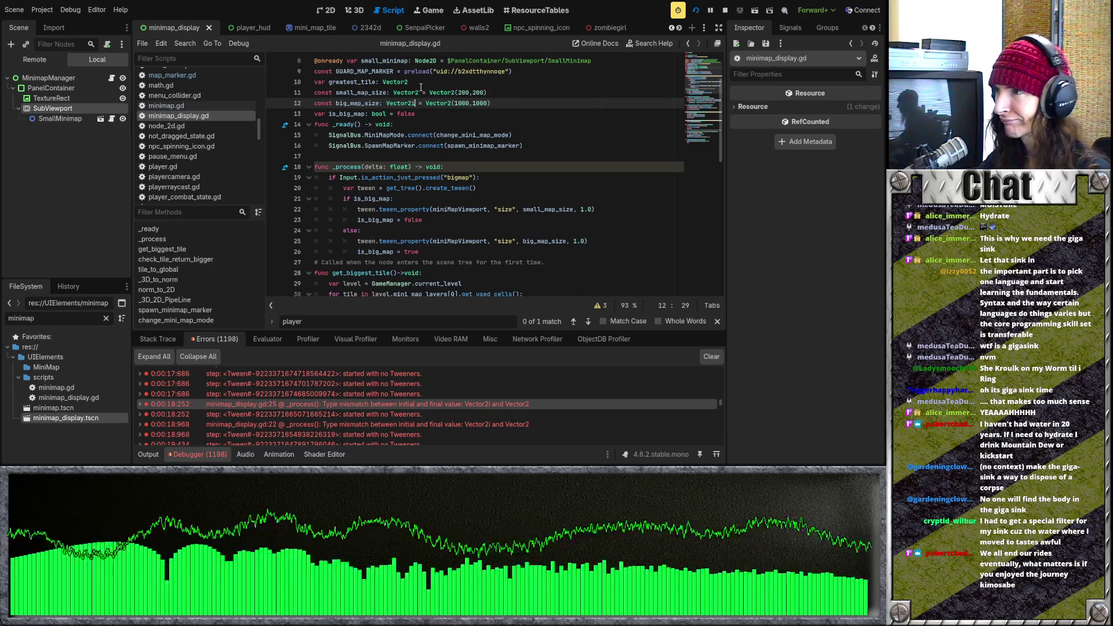
pyautogui.click(420, 93)
pyautogui.write('i')
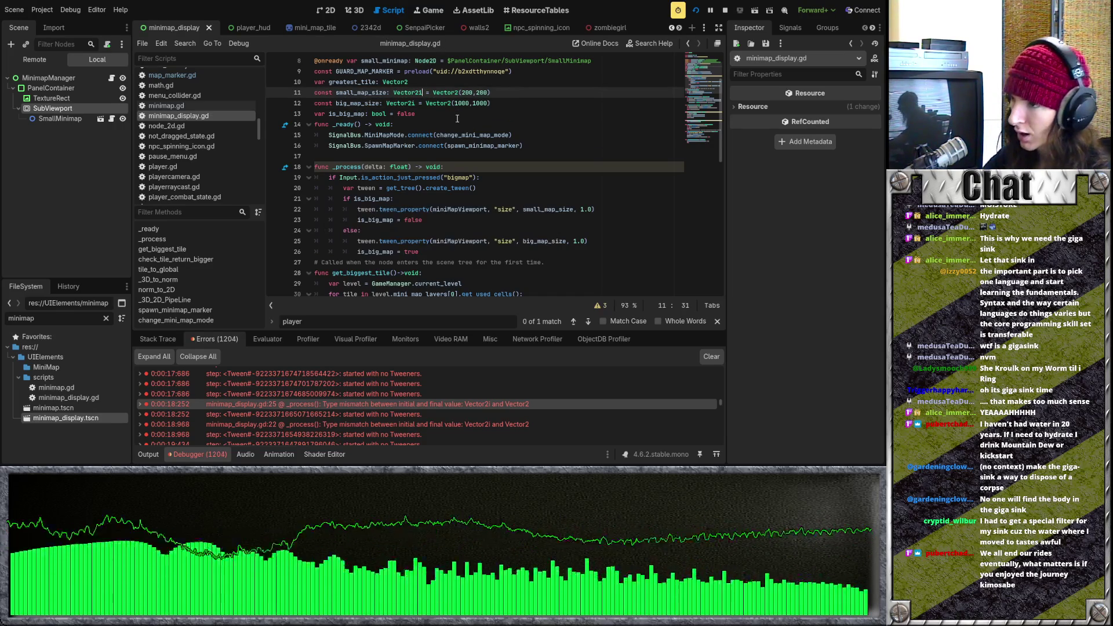
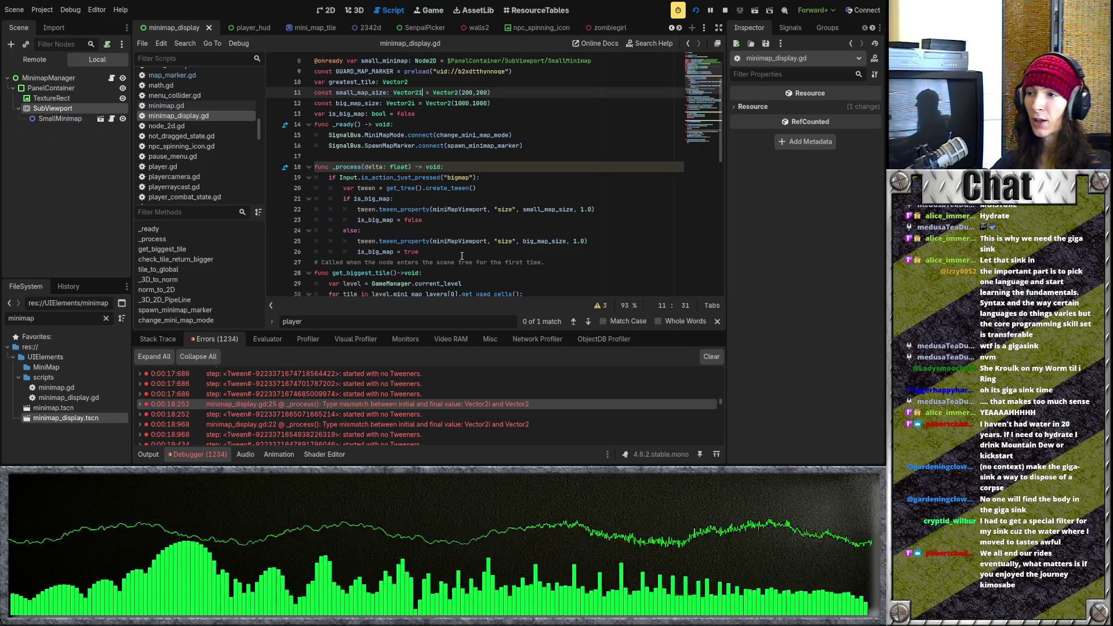
# Replace the 1 in the line 22 and line 25 tween durations with 0
pyautogui.click(586, 209)
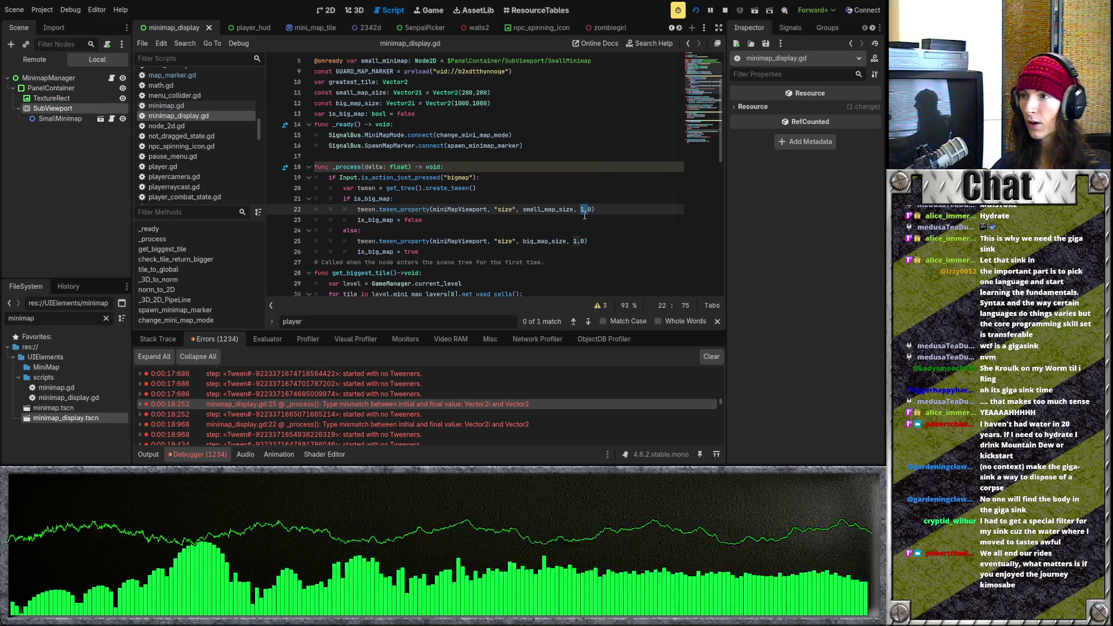
pyautogui.press('BackSpace')
pyautogui.write('0')
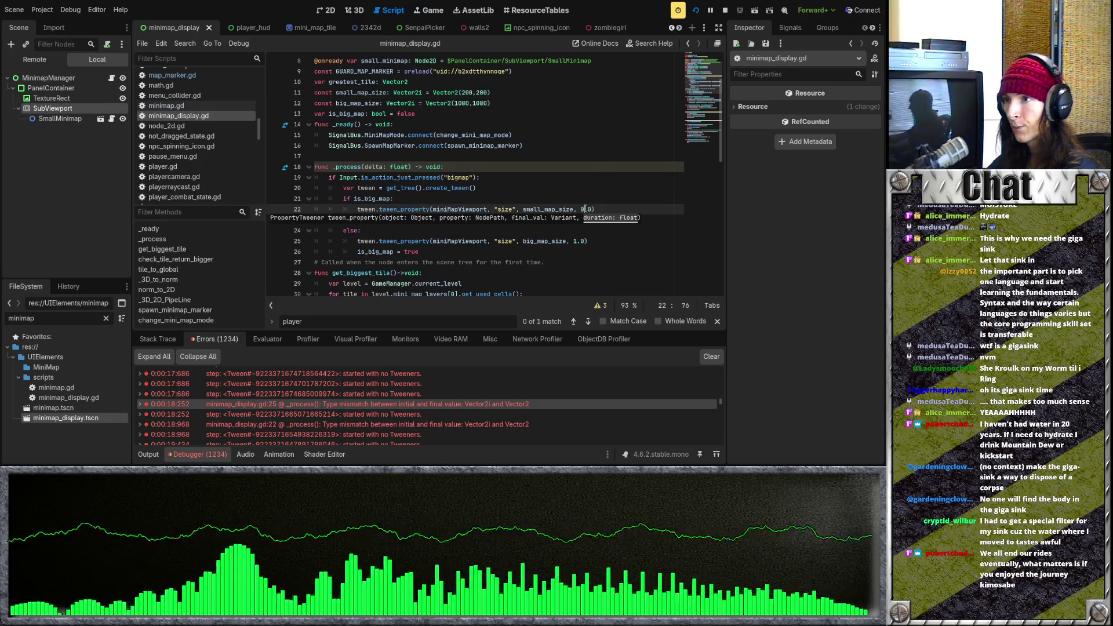
pyautogui.click(577, 241)
pyautogui.press('BackSpace')
pyautogui.write('0')
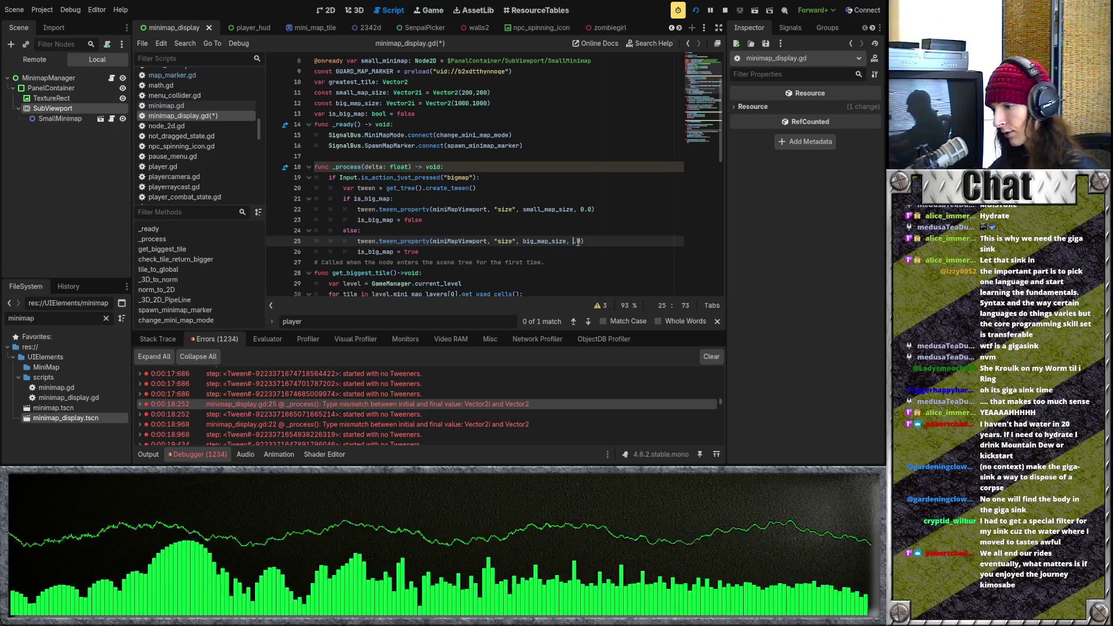
# Try 0.25 on line 22, trim line 25's duration, and save the script
pyautogui.click(592, 209)
pyautogui.press('BackSpace')
pyautogui.write('2')
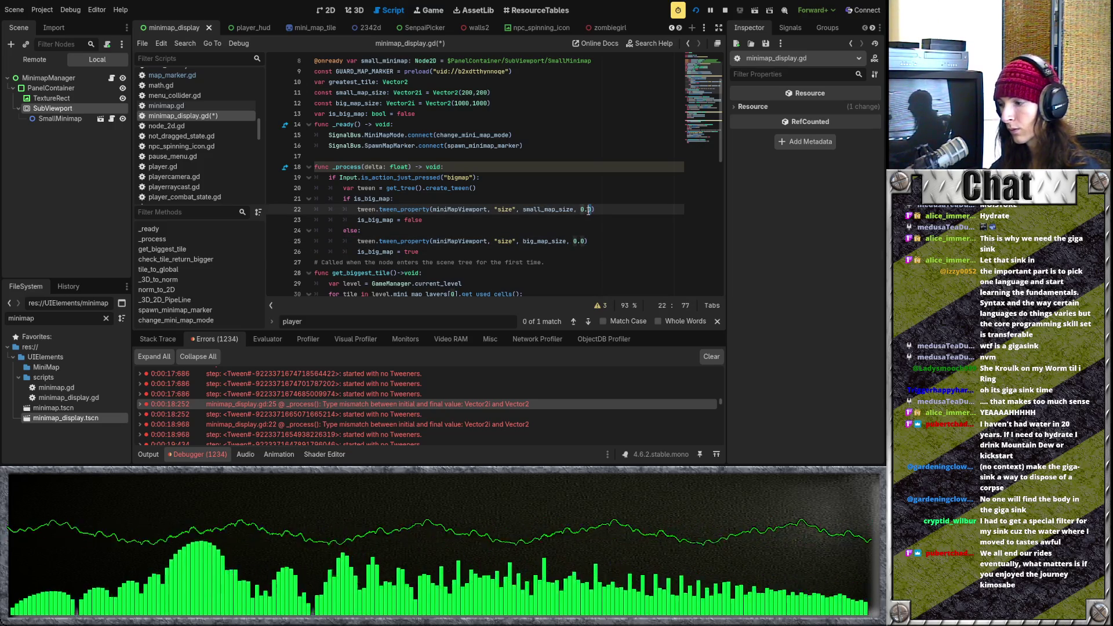
pyautogui.write('5')
pyautogui.click(585, 241)
pyautogui.press('BackSpace')
pyautogui.write('25')
pyautogui.hotkey('ctrl', 's')
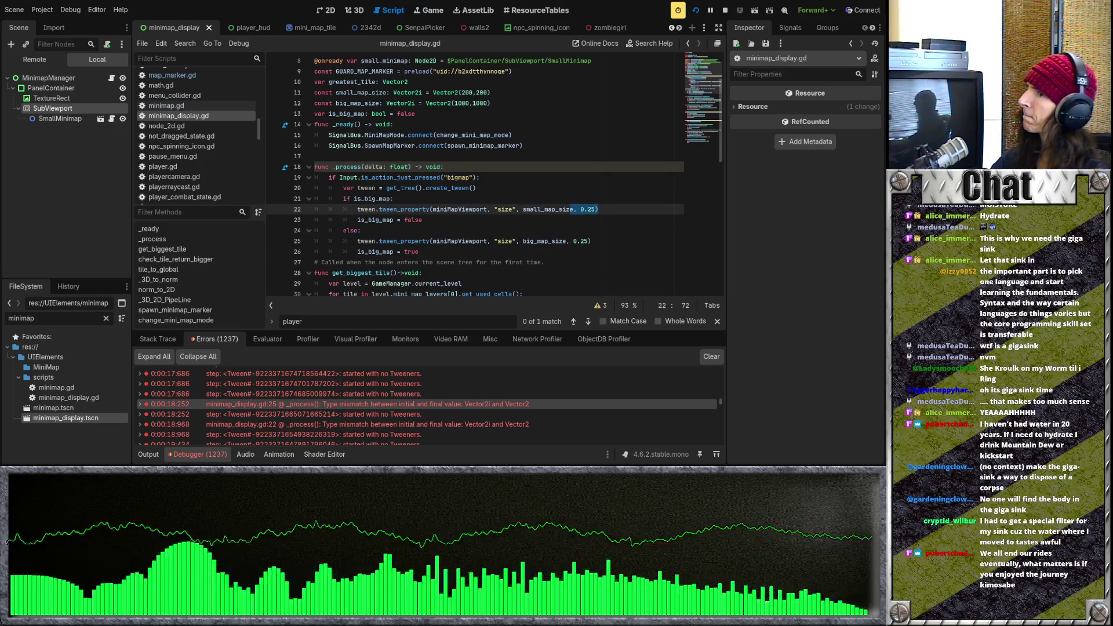
# Set both the line 22 and line 25 tween durations to 0.5
pyautogui.click(591, 211)
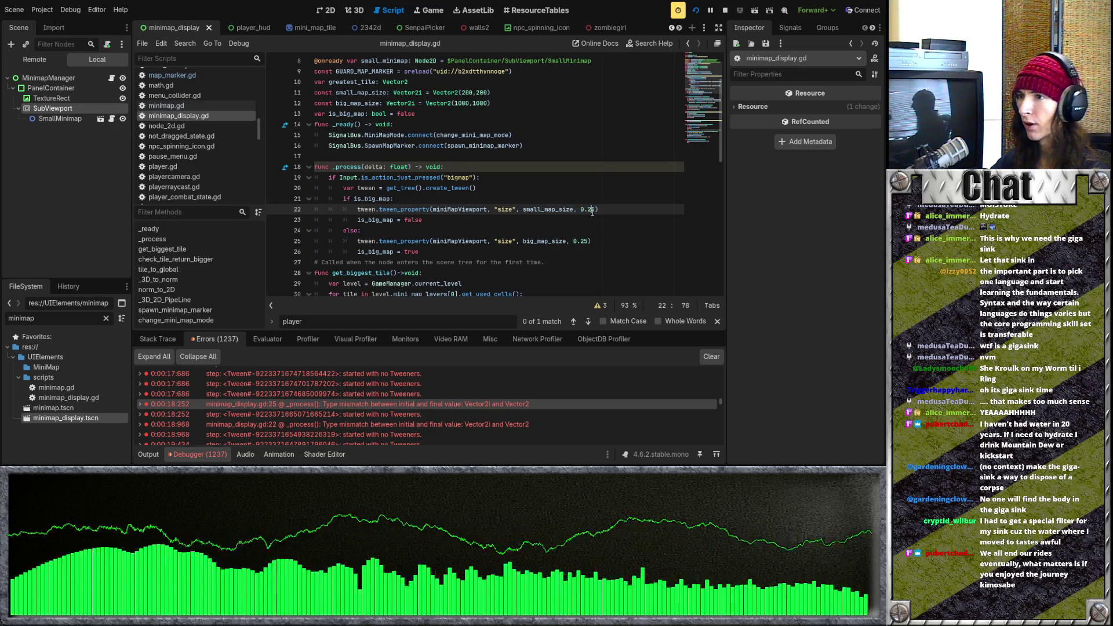
pyautogui.press('BackSpace')
pyautogui.click(582, 241)
pyautogui.press('BackSpace')
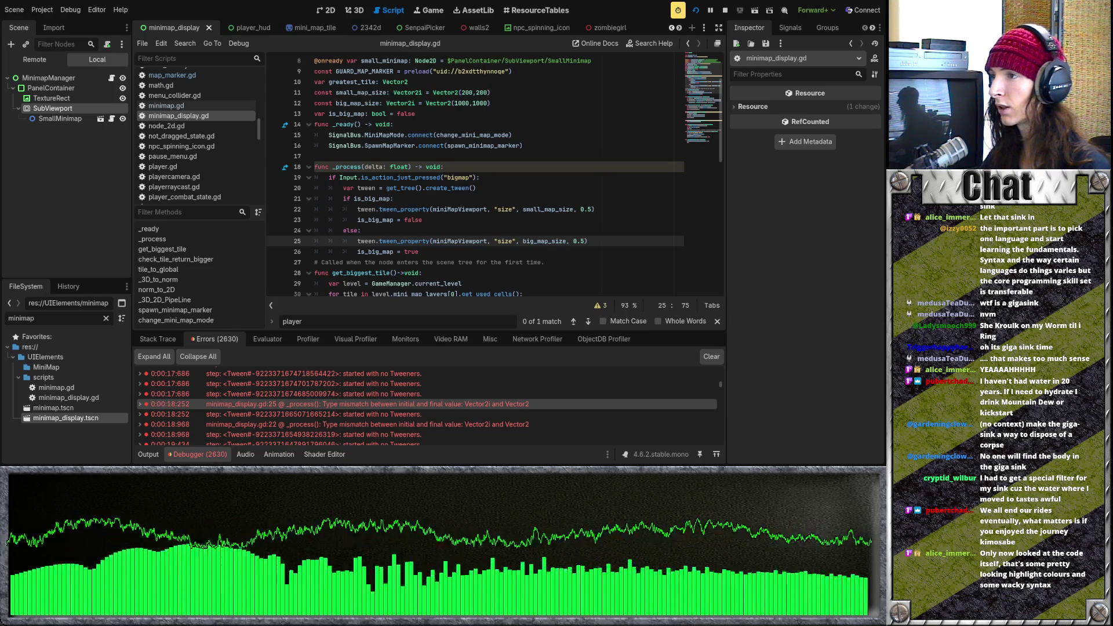
# Stop the running game with F8
pyautogui.press('F8')
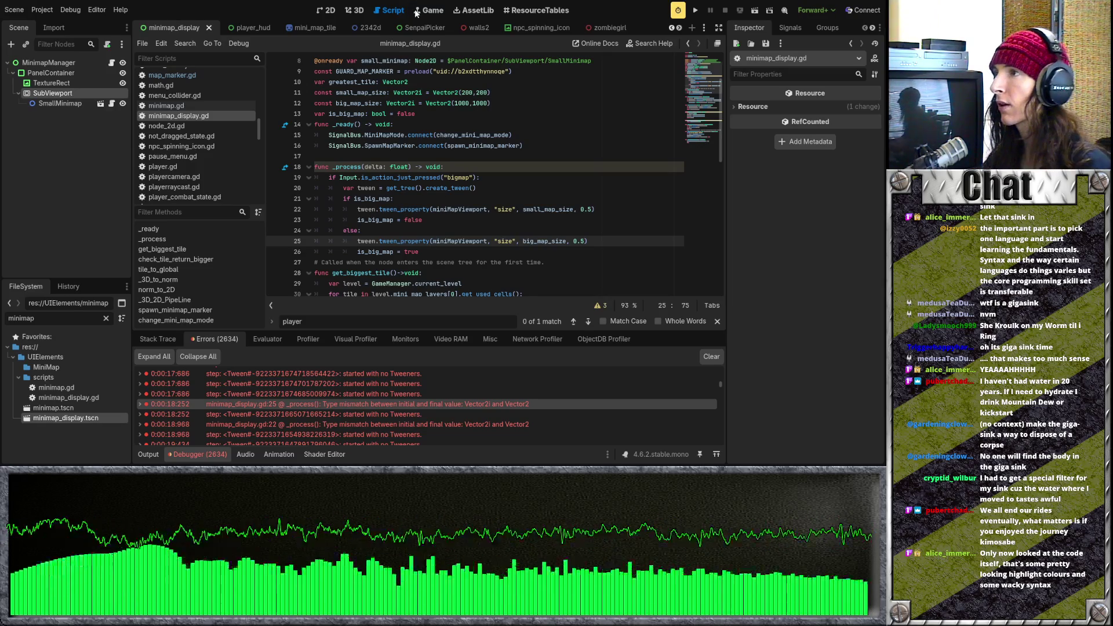
# Switch to the guard scene tab and deselect the Guard node in the Scene dock
pyautogui.scroll(-5, 417, 26)
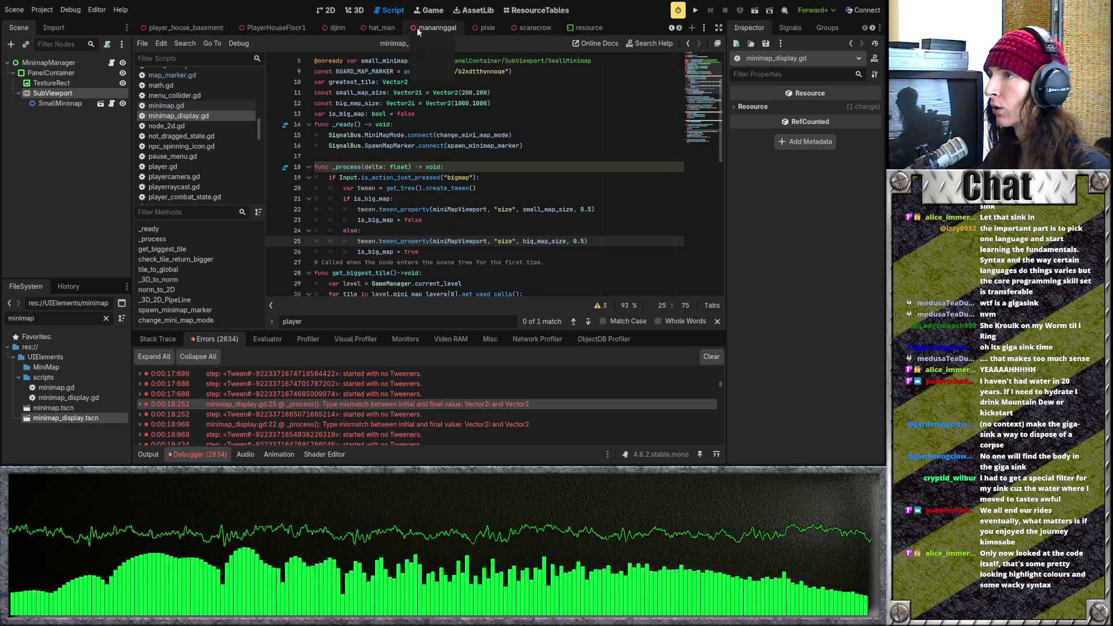
pyautogui.scroll(-5, 416, 27)
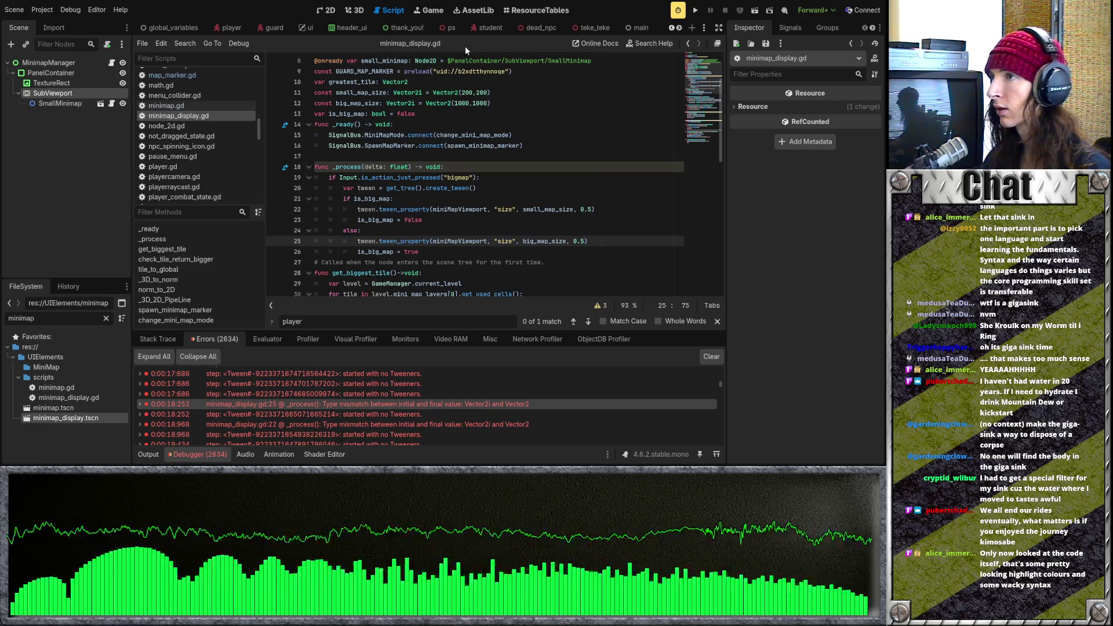
pyautogui.click(259, 30)
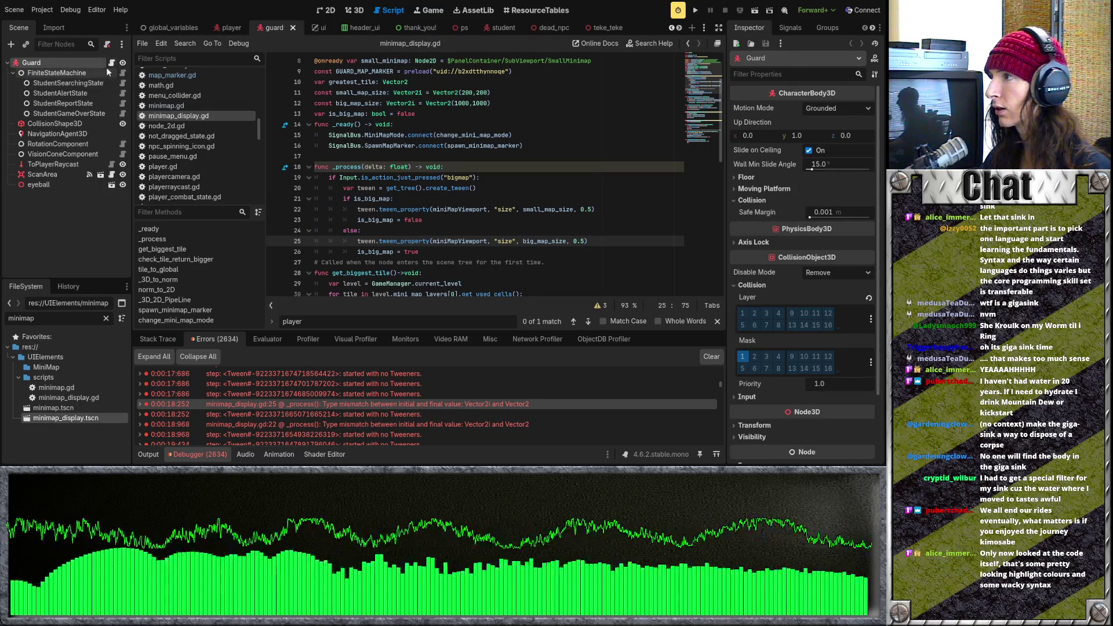
pyautogui.click(106, 208)
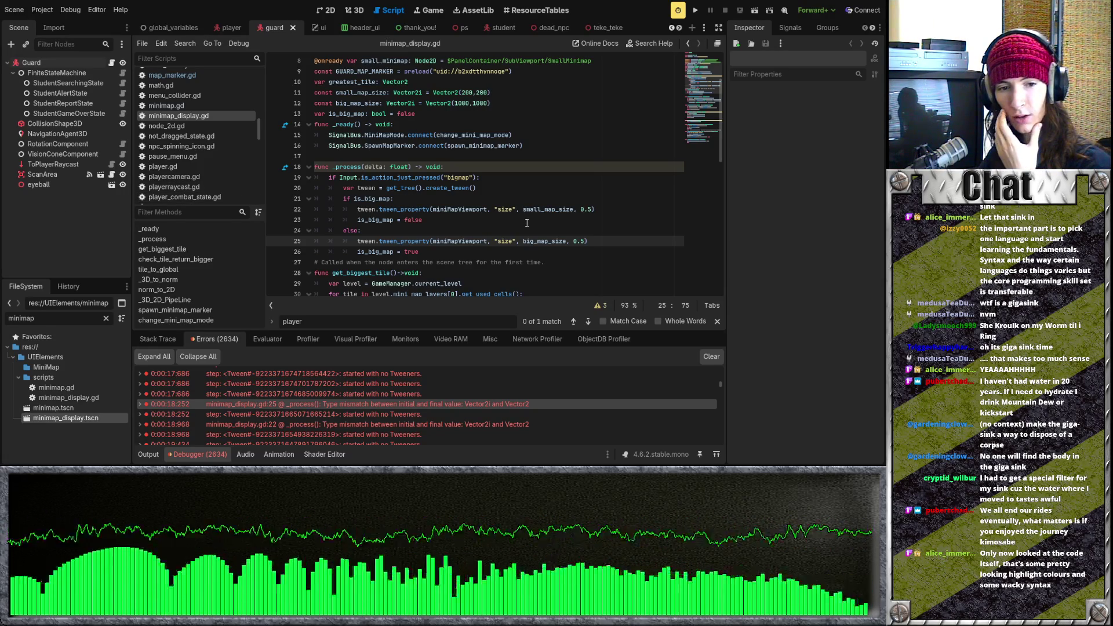
pyautogui.moveTo(443, 231); pyautogui.dragTo(329, 82)
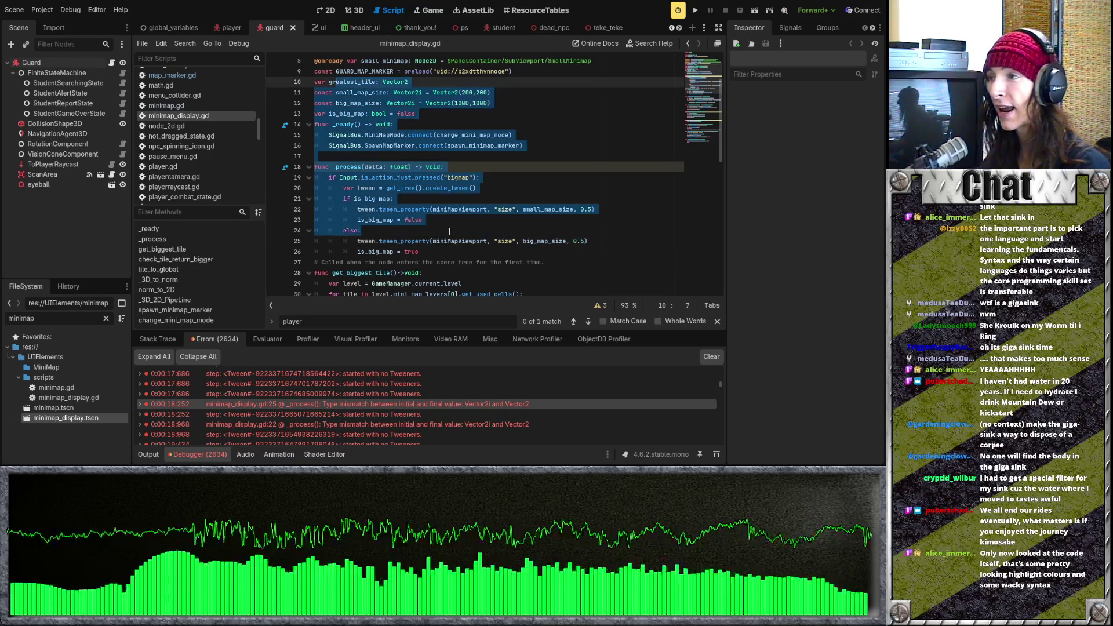
pyautogui.click(476, 209)
pyautogui.moveTo(513, 149)
pyautogui.mouseDown()
pyautogui.moveTo(331, 61)
pyautogui.moveTo(348, 87)
pyautogui.moveTo(329, 82)
pyautogui.moveTo(323, 60)
pyautogui.mouseUp()
pyautogui.click(406, 156)
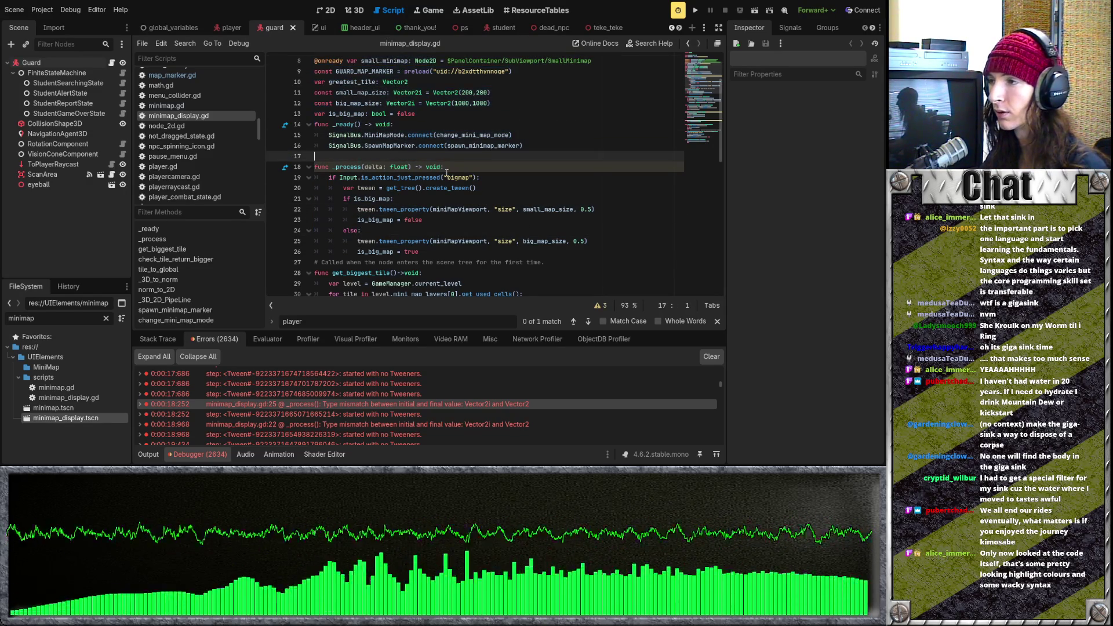
pyautogui.click(429, 209)
pyautogui.moveTo(348, 209)
pyautogui.mouseDown()
pyautogui.moveTo(596, 209)
pyautogui.moveTo(623, 220)
pyautogui.moveTo(355, 200)
pyautogui.mouseUp()
pyautogui.click(563, 210)
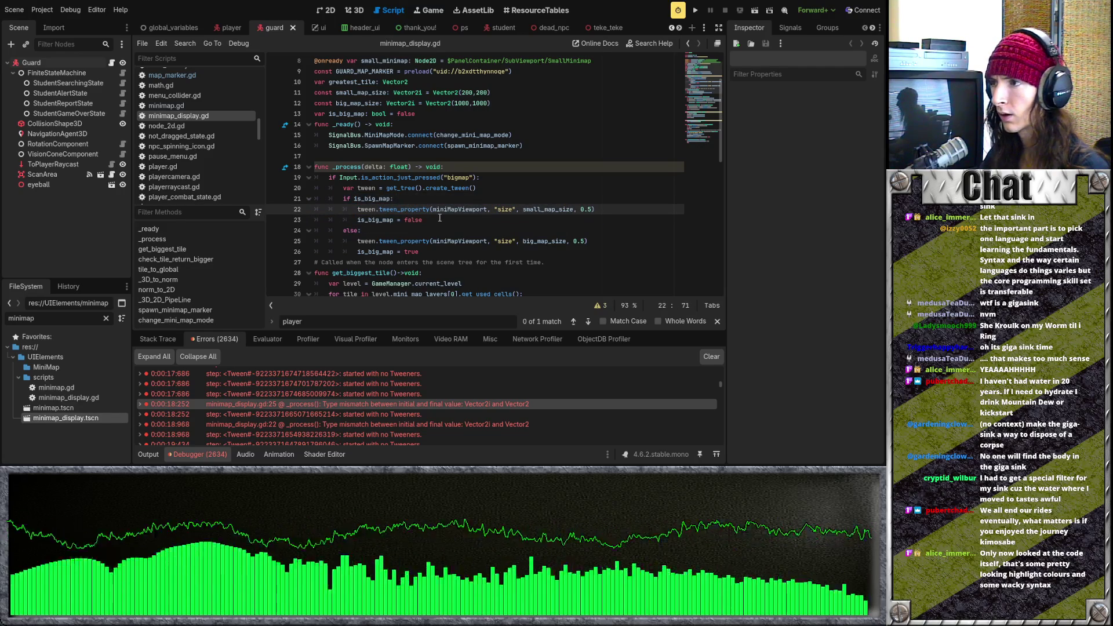
pyautogui.moveTo(442, 218)
pyautogui.mouseDown()
pyautogui.moveTo(333, 188)
pyautogui.moveTo(323, 173)
pyautogui.mouseUp()
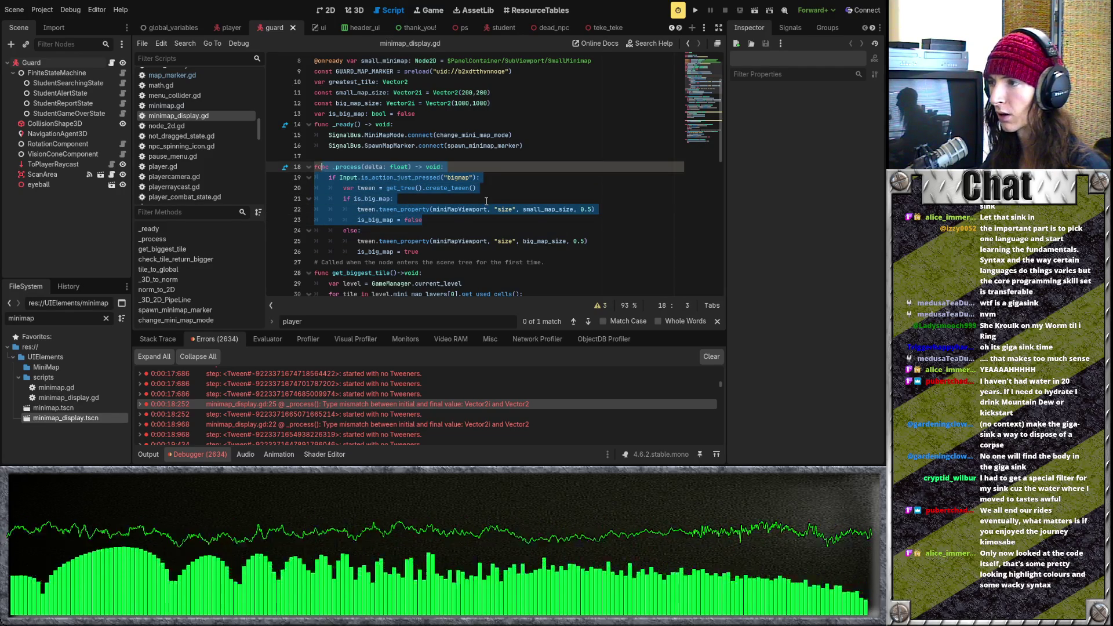
pyautogui.scroll(-2, 347, 186)
pyautogui.click(373, 199)
pyautogui.scroll(-3, 373, 199)
pyautogui.moveTo(487, 199)
pyautogui.mouseDown()
pyautogui.moveTo(406, 203)
pyautogui.moveTo(316, 172)
pyautogui.moveTo(423, 167)
pyautogui.mouseUp()
pyautogui.press('Right')
pyautogui.moveTo(335, 167); pyautogui.dragTo(423, 167)
pyautogui.click(448, 177)
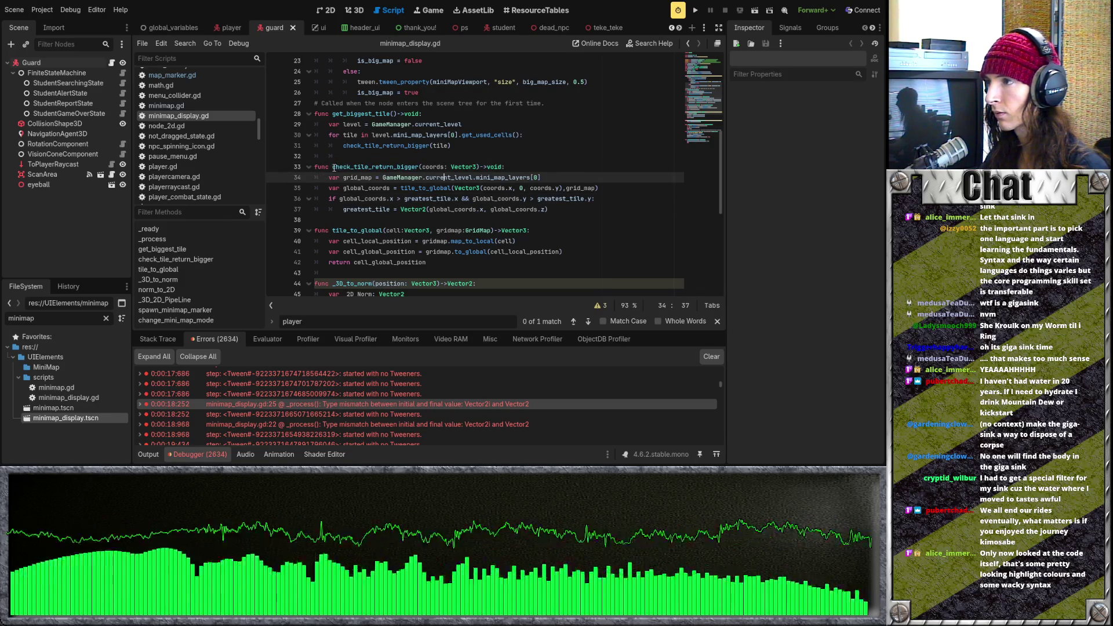
pyautogui.moveTo(329, 178); pyautogui.dragTo(341, 177)
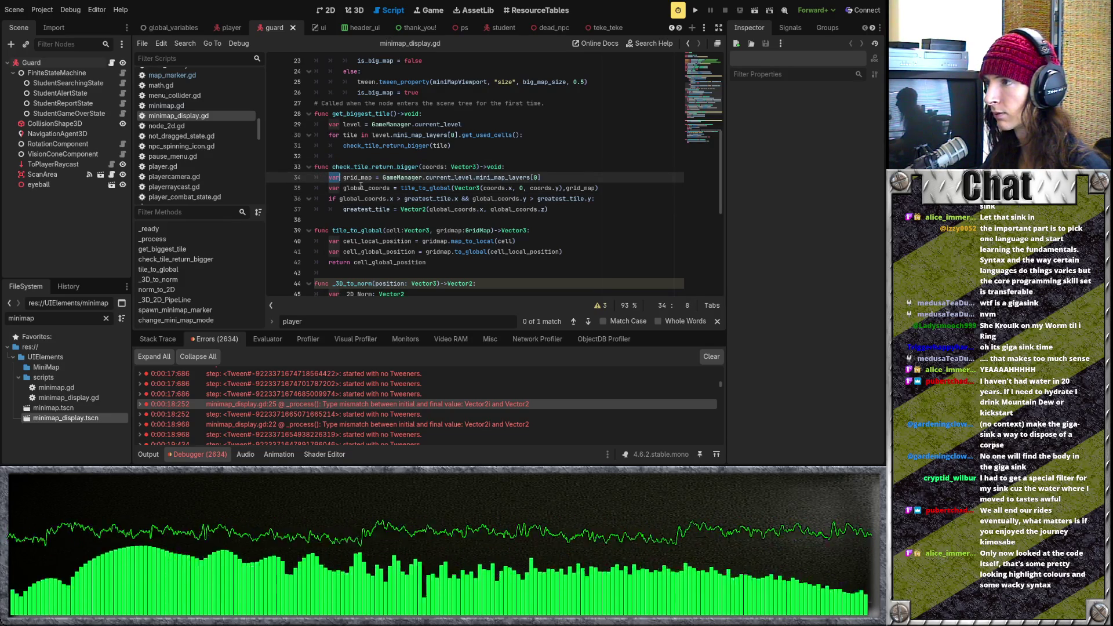
pyautogui.moveTo(332, 167); pyautogui.dragTo(421, 170)
pyautogui.click(434, 177)
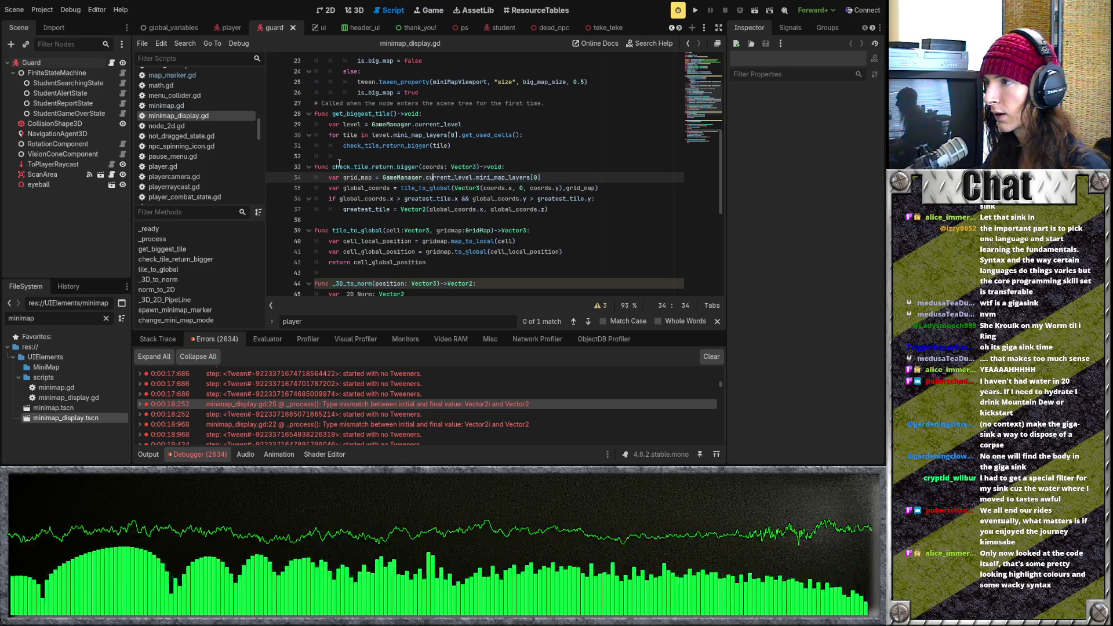
pyautogui.click(315, 167)
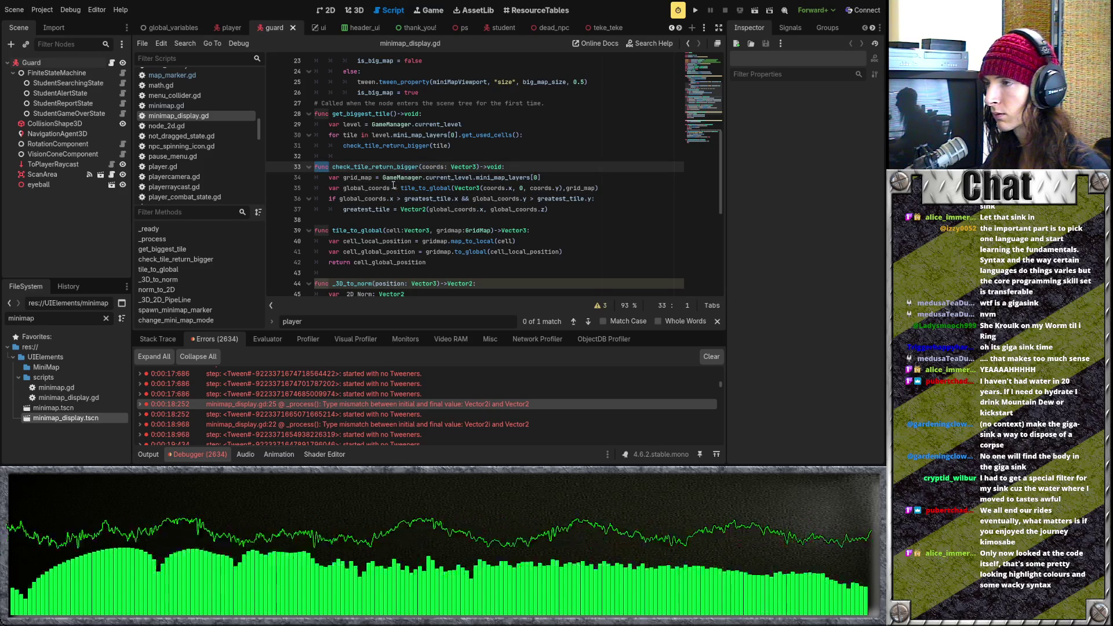
pyautogui.click(329, 178)
pyautogui.doubleClick(464, 167)
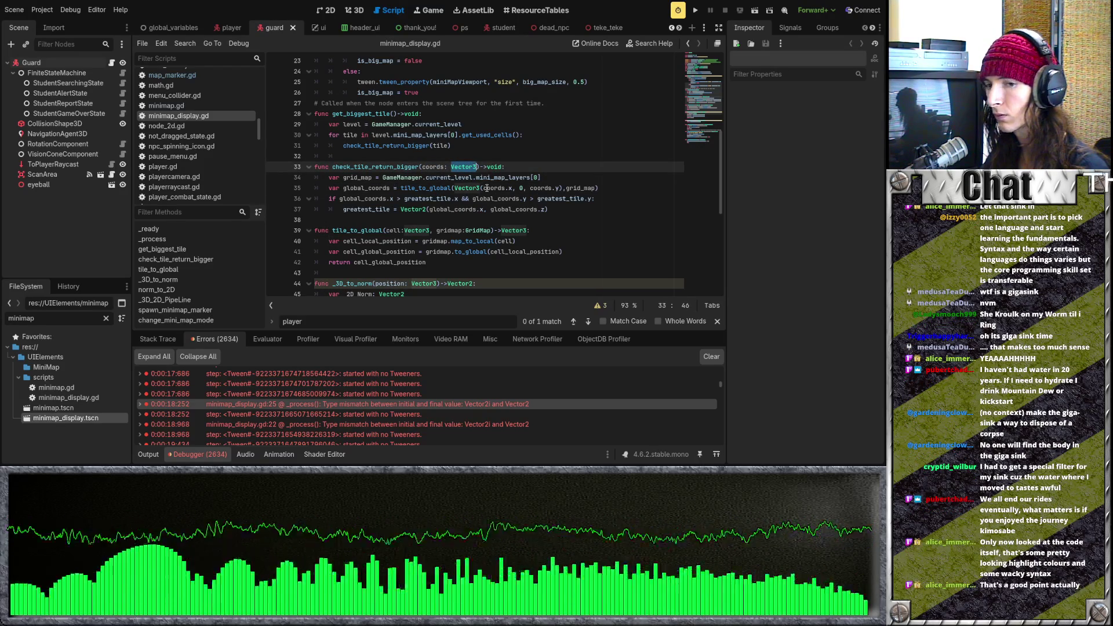
pyautogui.click(344, 187)
pyautogui.moveTo(346, 187); pyautogui.dragTo(589, 212)
pyautogui.click(589, 213)
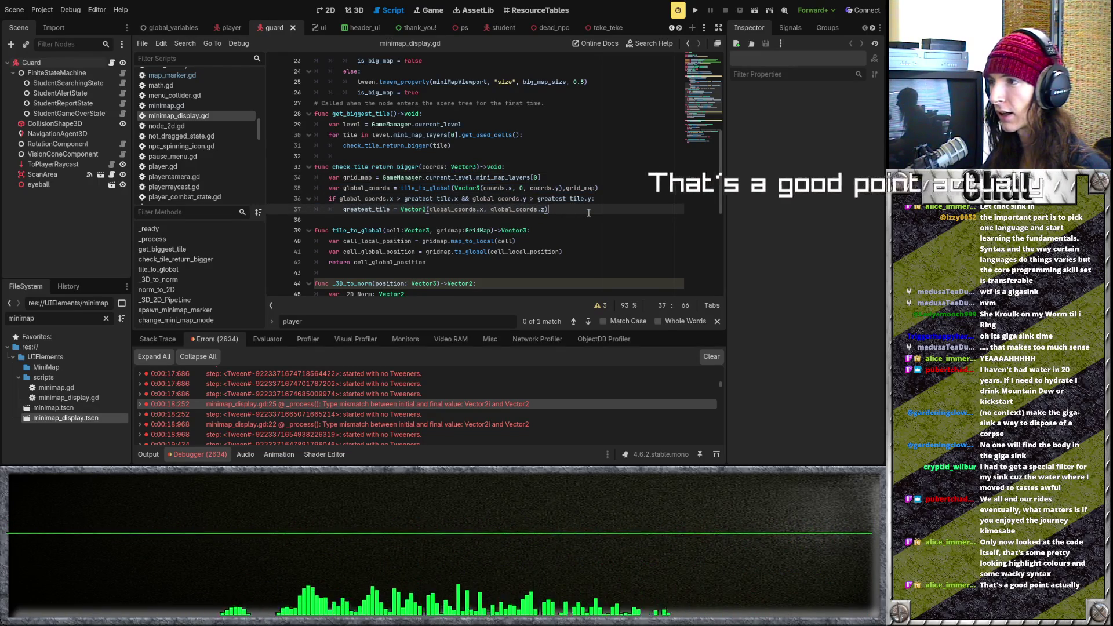
pyautogui.moveTo(433, 251); pyautogui.dragTo(314, 220)
pyautogui.scroll(-1, 451, 213)
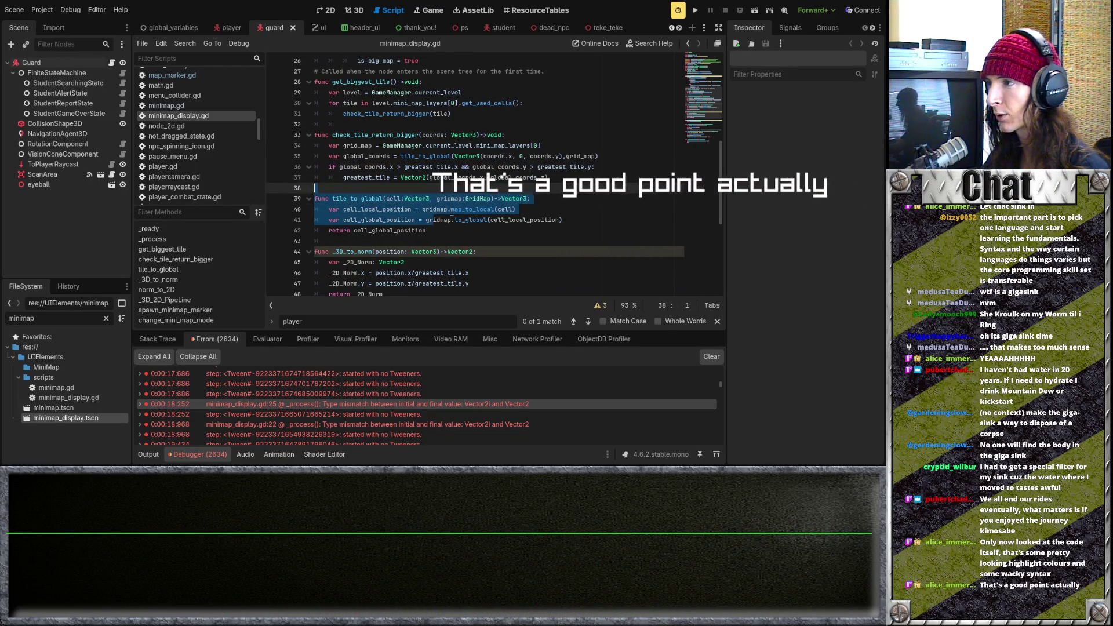
pyautogui.doubleClick(356, 199)
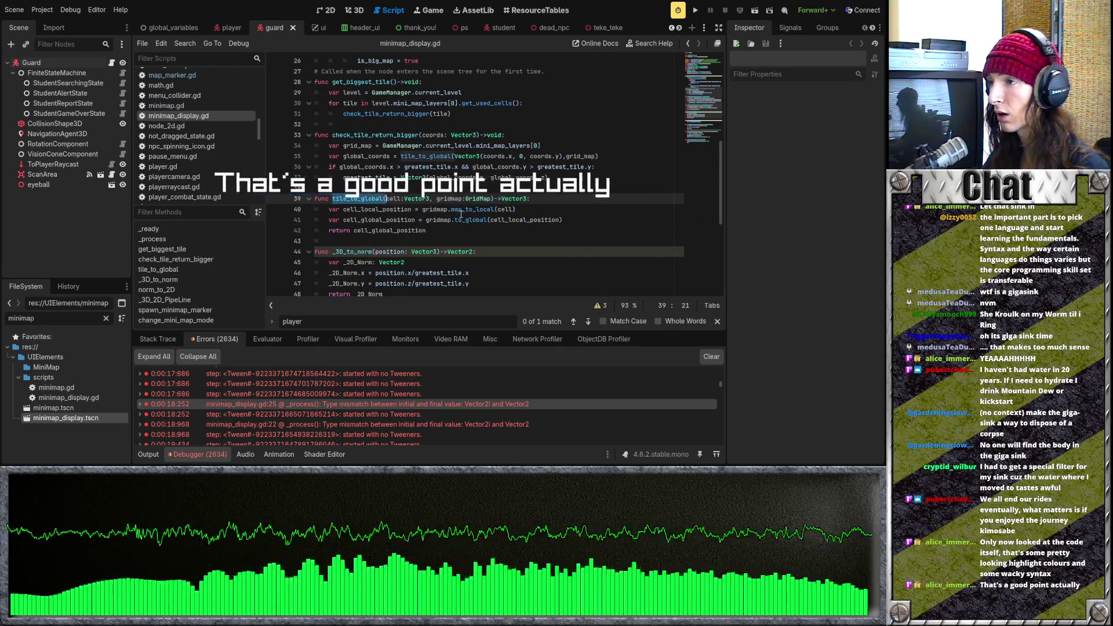
pyautogui.moveTo(451, 209); pyautogui.dragTo(464, 210)
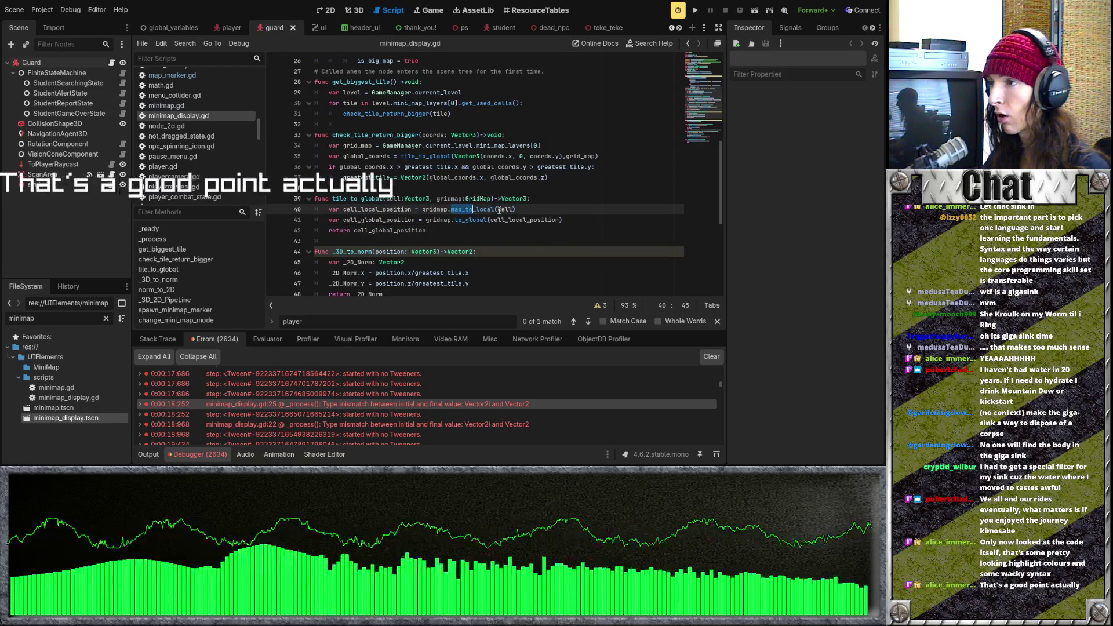
pyautogui.moveTo(328, 231); pyautogui.dragTo(355, 231)
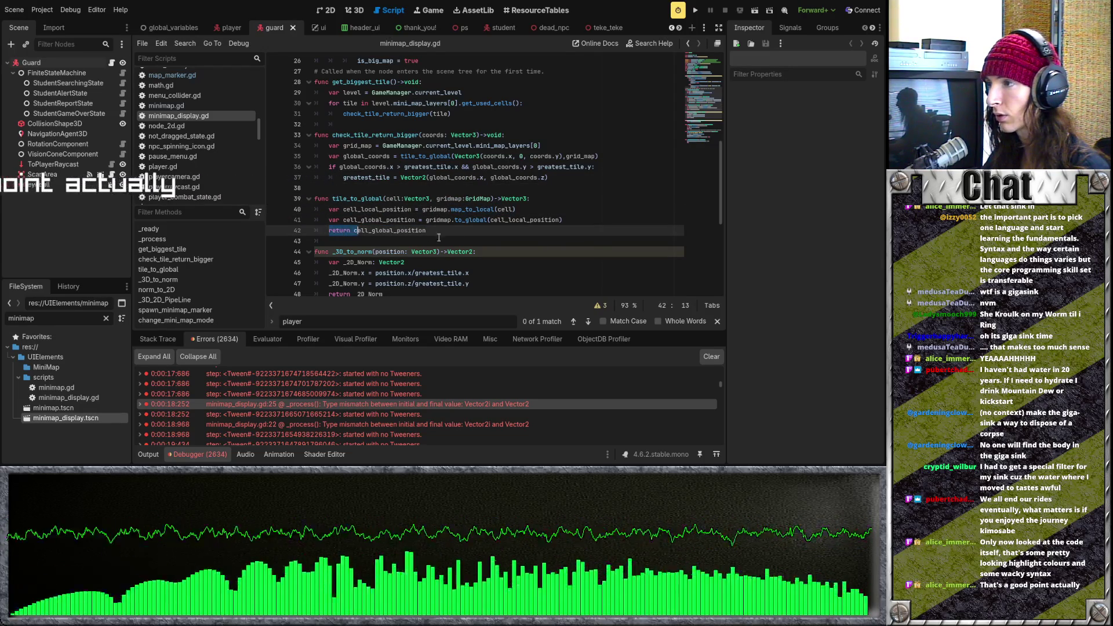
pyautogui.moveTo(404, 198); pyautogui.dragTo(433, 199)
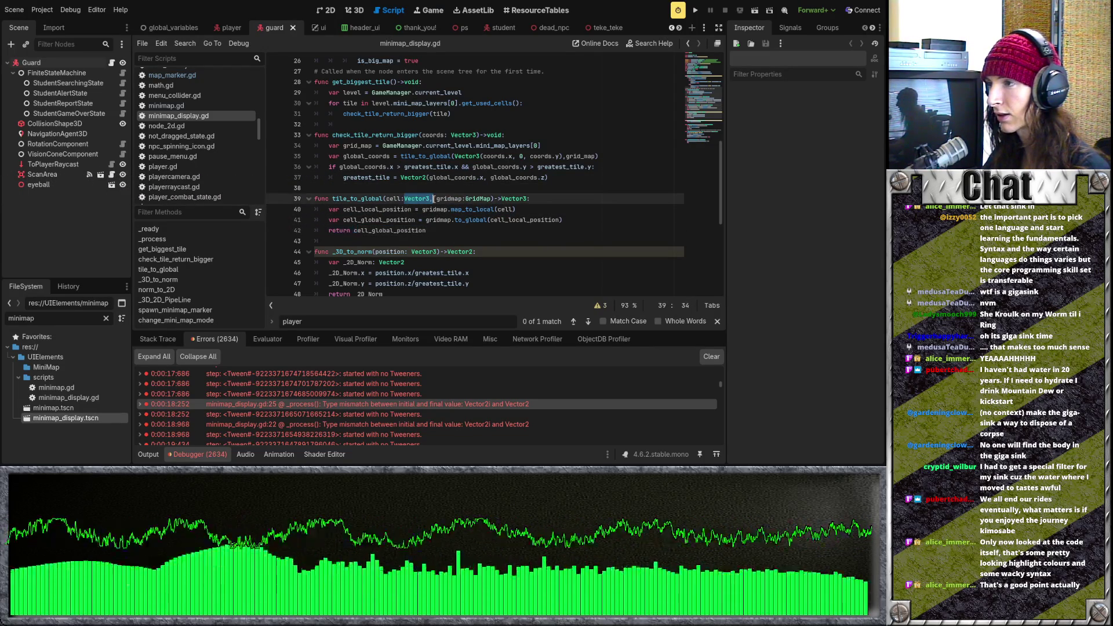
pyautogui.scroll(4, 484, 222)
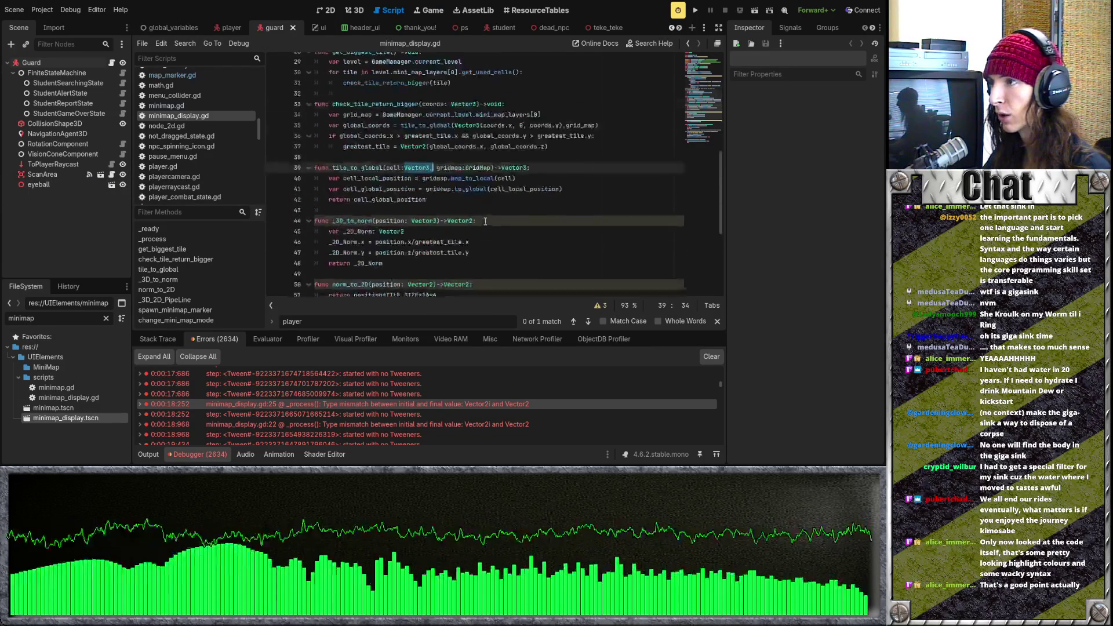
pyautogui.moveTo(329, 209); pyautogui.dragTo(323, 209)
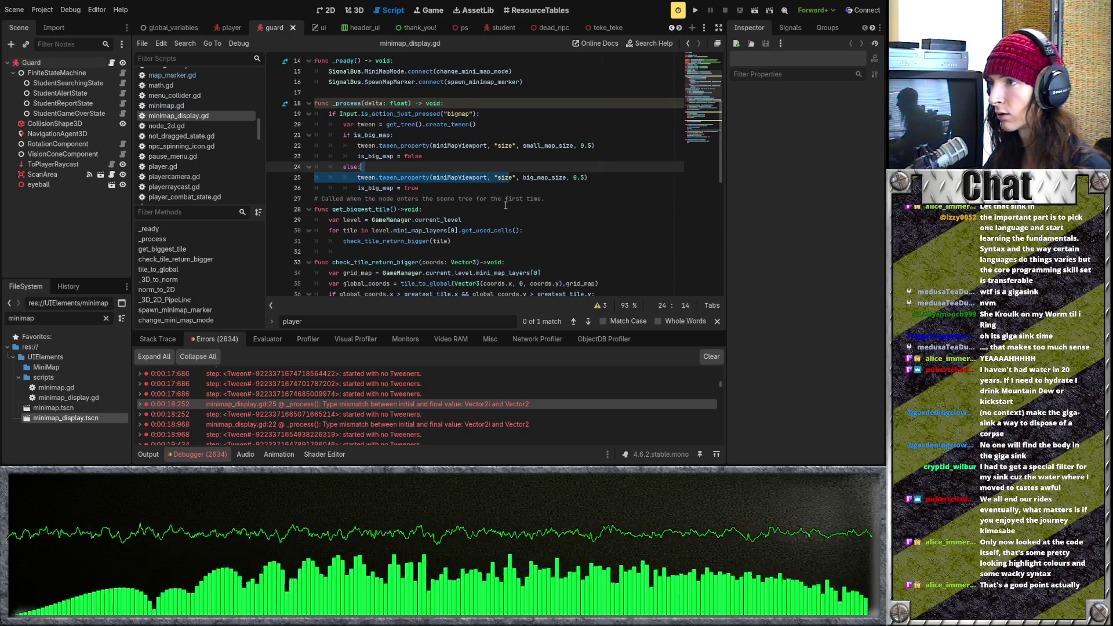
pyautogui.scroll(5, 487, 162)
pyautogui.click(522, 179)
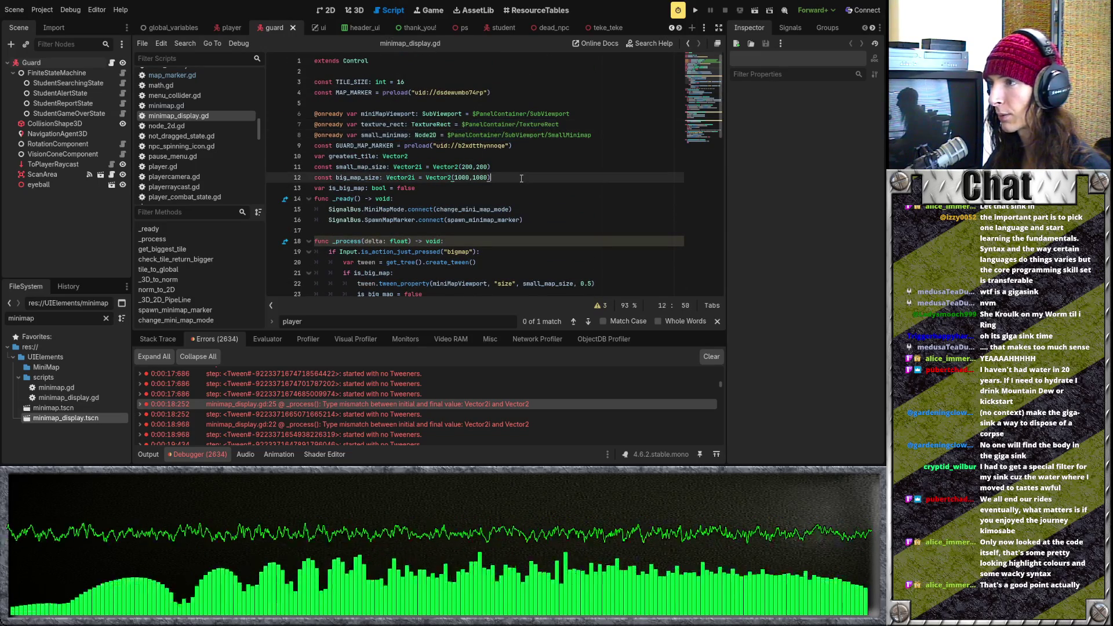
pyautogui.click(549, 197)
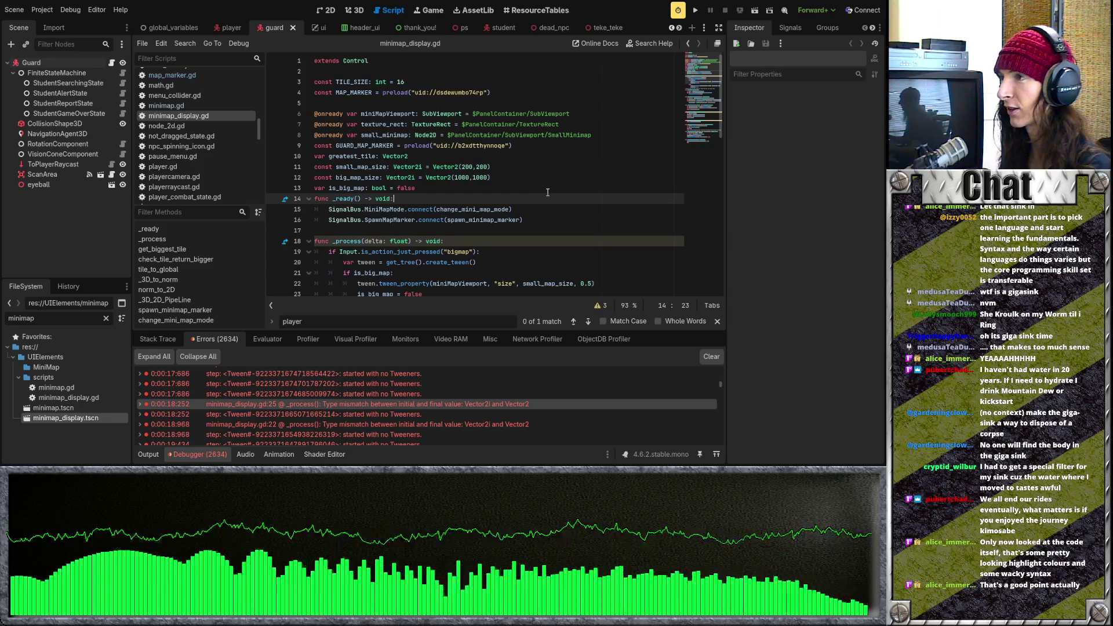
pyautogui.click(526, 163)
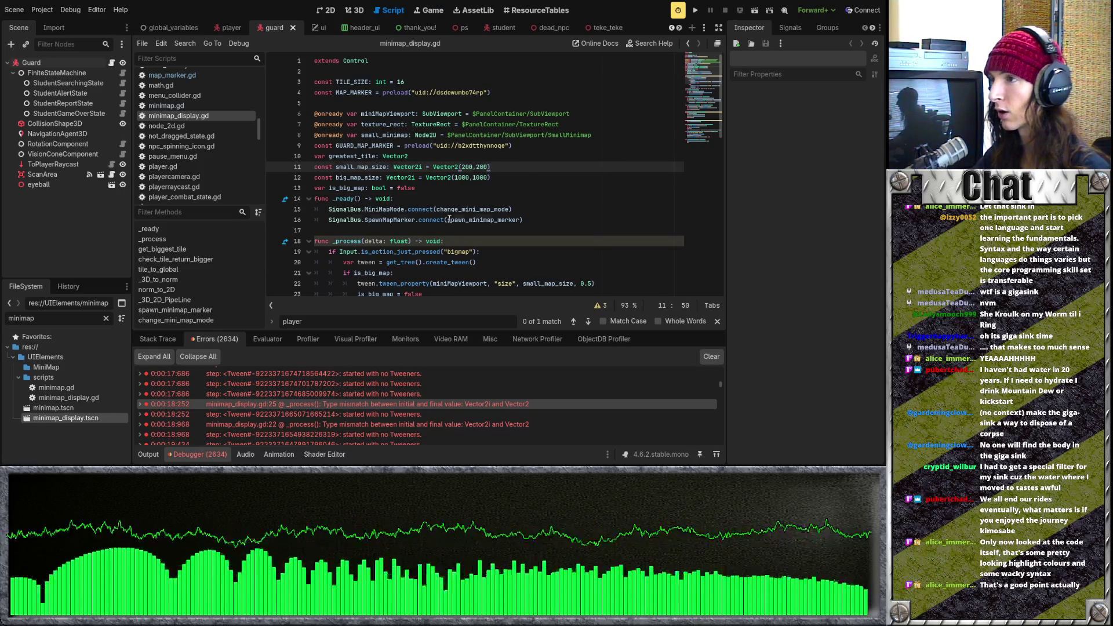
pyautogui.press('Up')
pyautogui.hotkey('shift', 'Home')
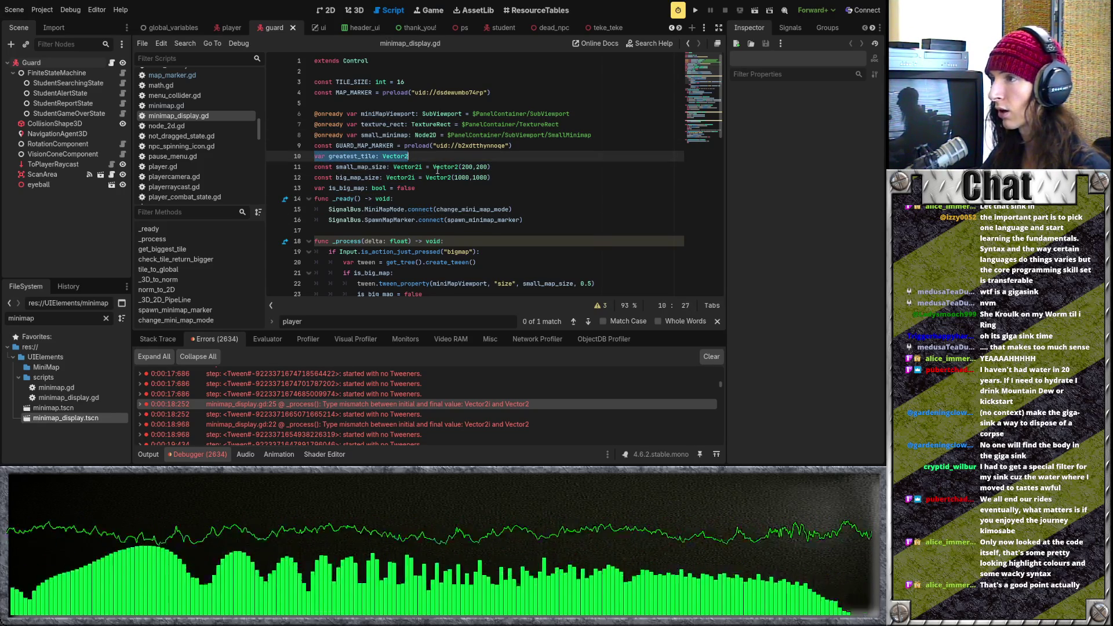
pyautogui.click(454, 200)
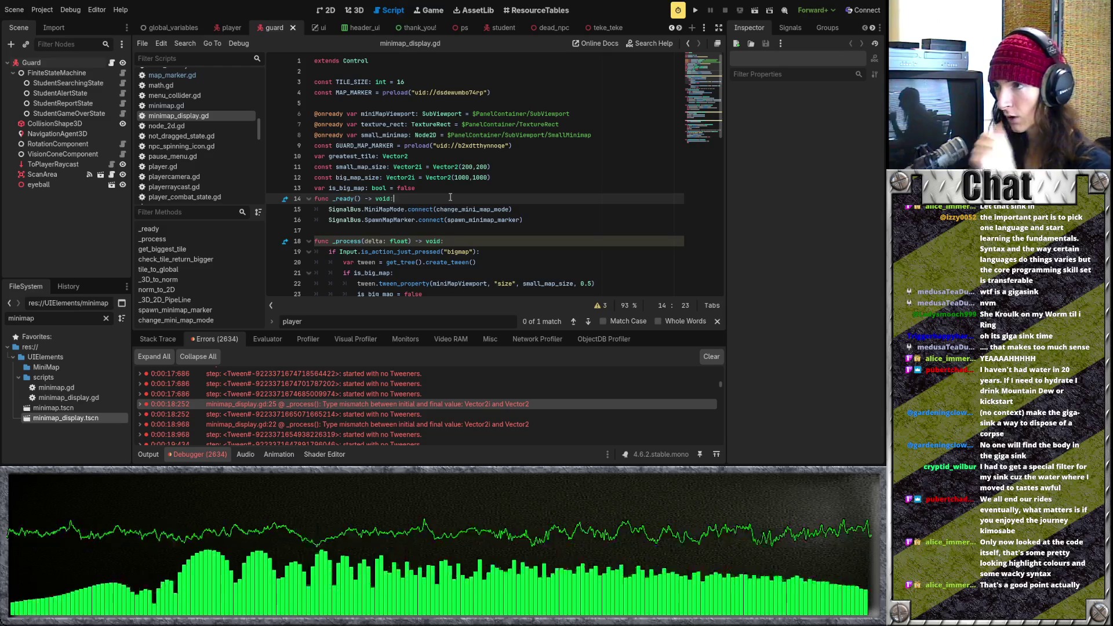
pyautogui.click(445, 186)
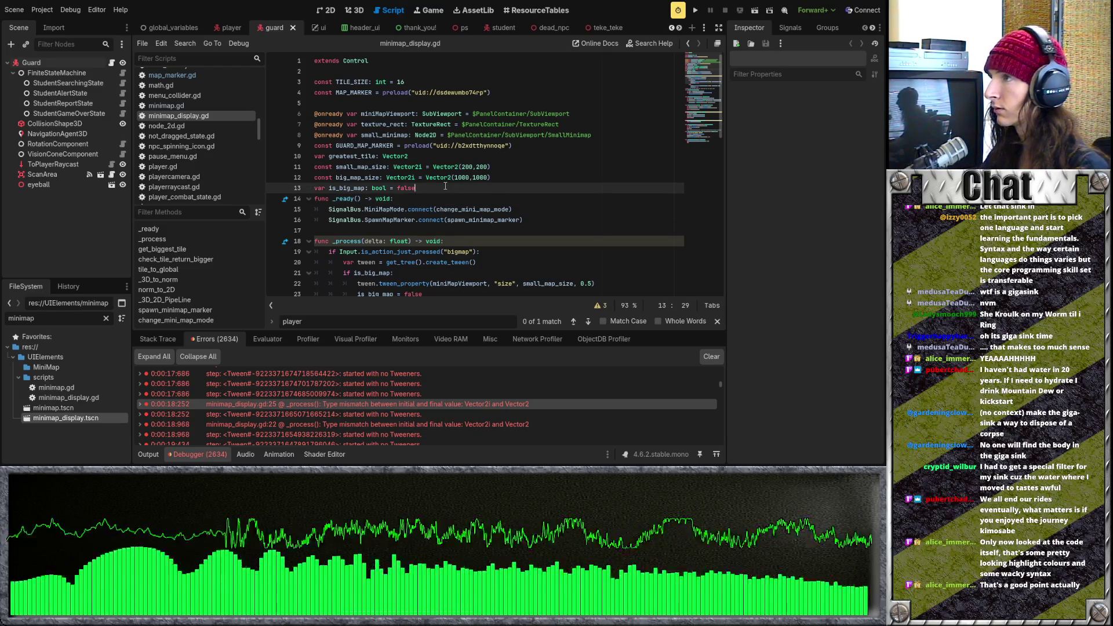
pyautogui.scroll(-3, 464, 162)
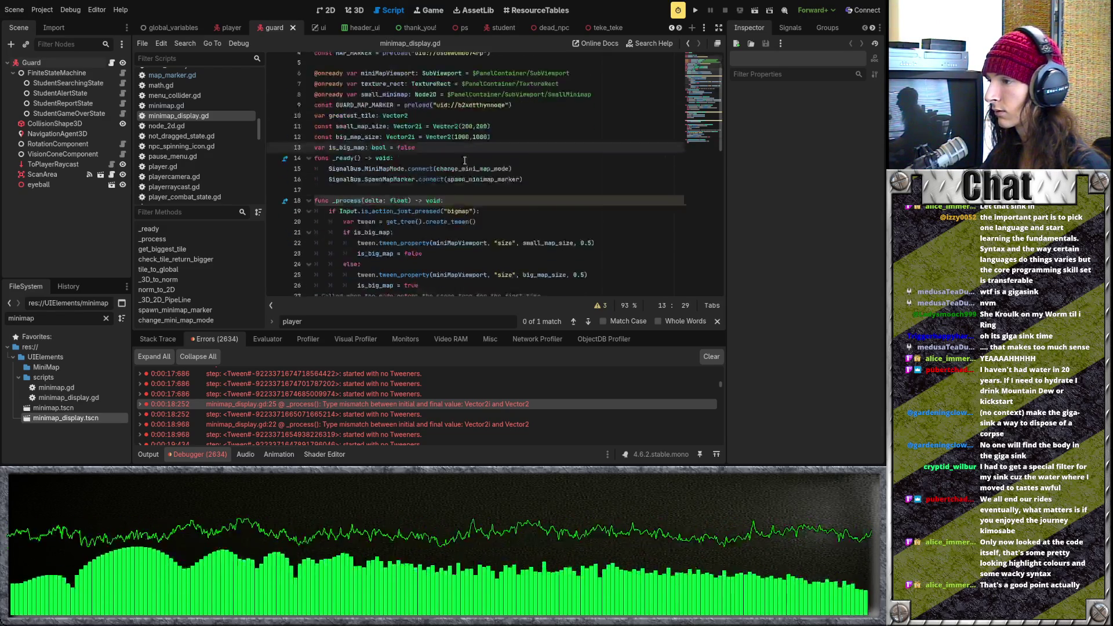
pyautogui.scroll(5, 475, 163)
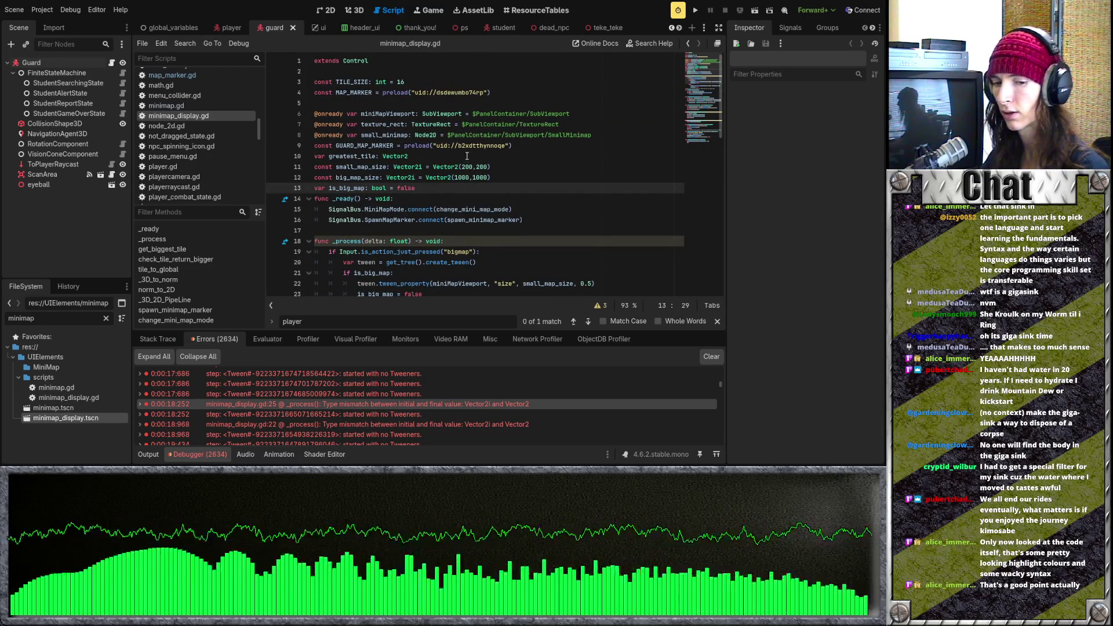
pyautogui.moveTo(458, 167); pyautogui.dragTo(323, 146)
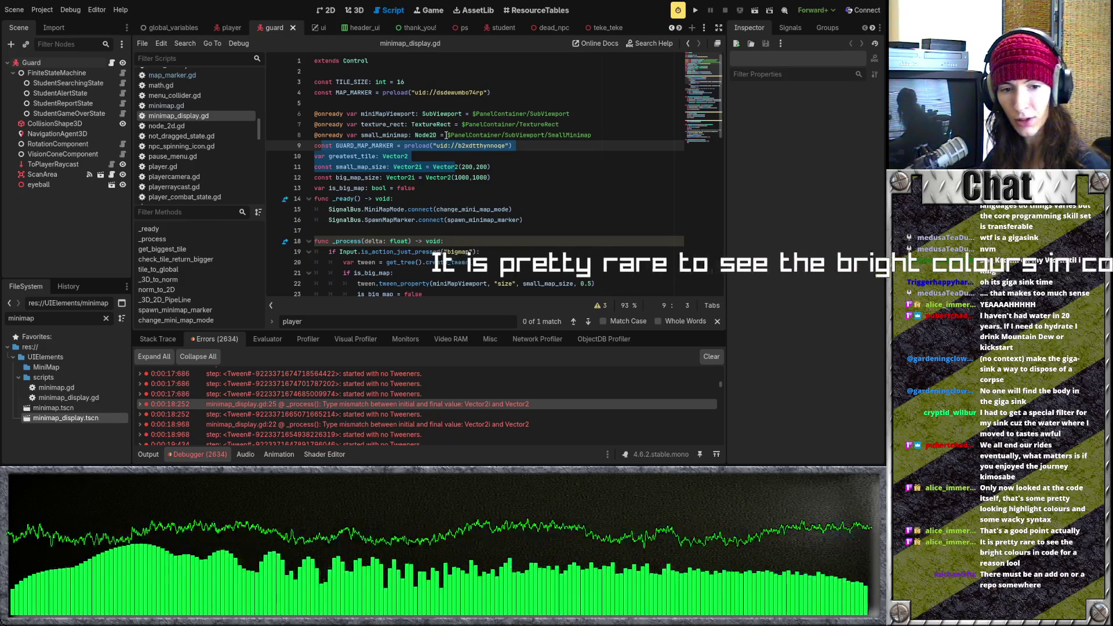
pyautogui.click(498, 156)
pyautogui.moveTo(536, 177); pyautogui.dragTo(352, 135)
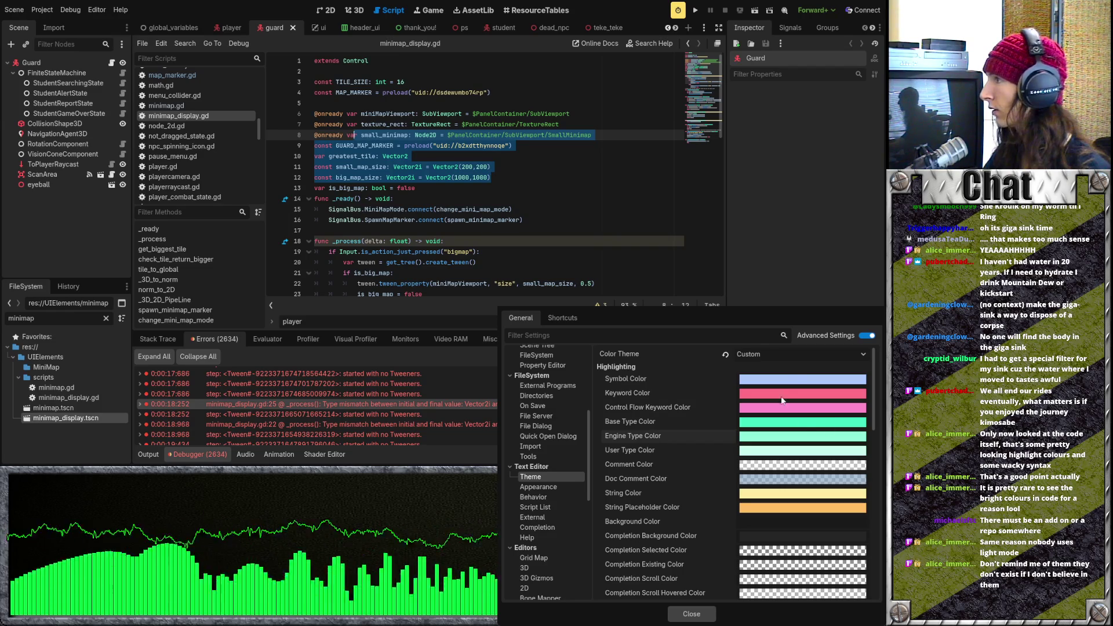
# Set Symbol, Base Type and Node Reference colours to white and Keyword to bright red
pyautogui.click(857, 379)
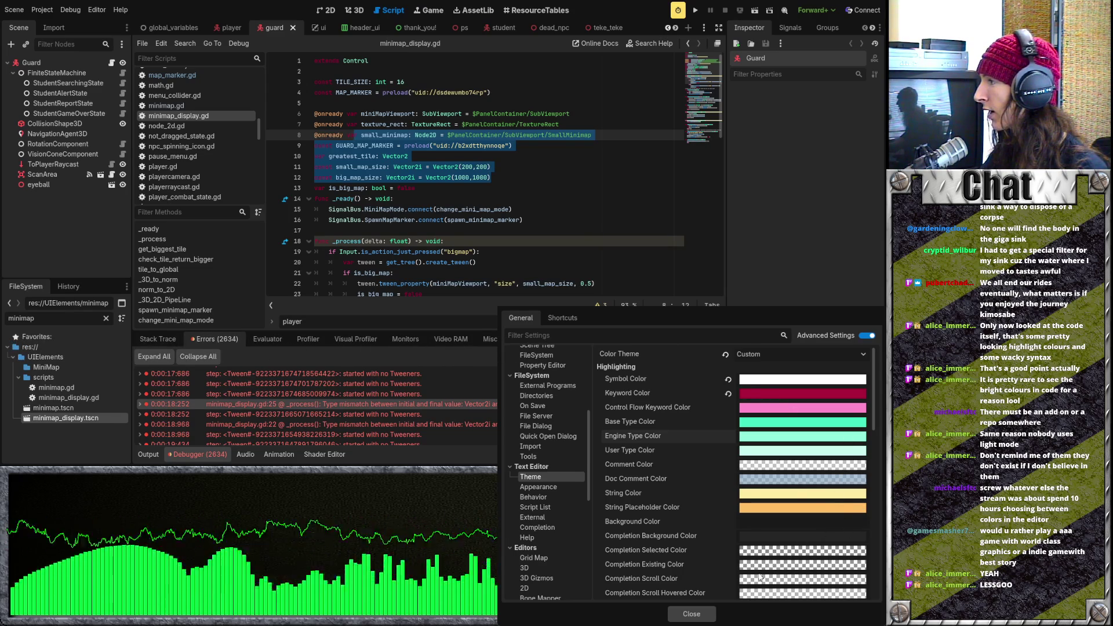
pyautogui.hotkey('ctrl', 'z')
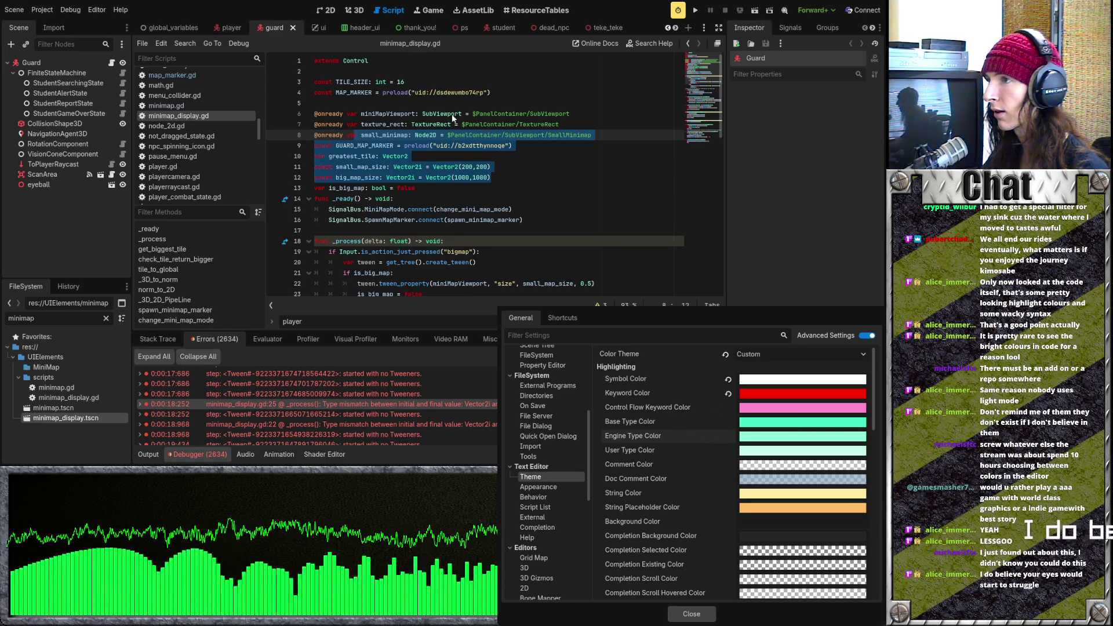
pyautogui.moveTo(841, 379); pyautogui.dragTo(841, 421)
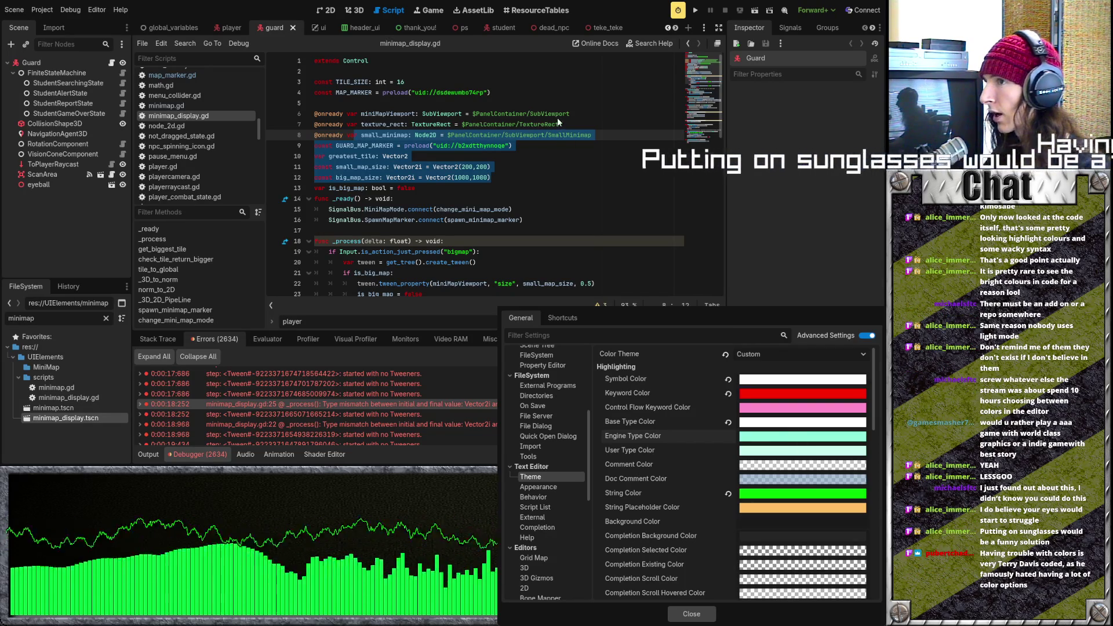
pyautogui.scroll(-10, 715, 473)
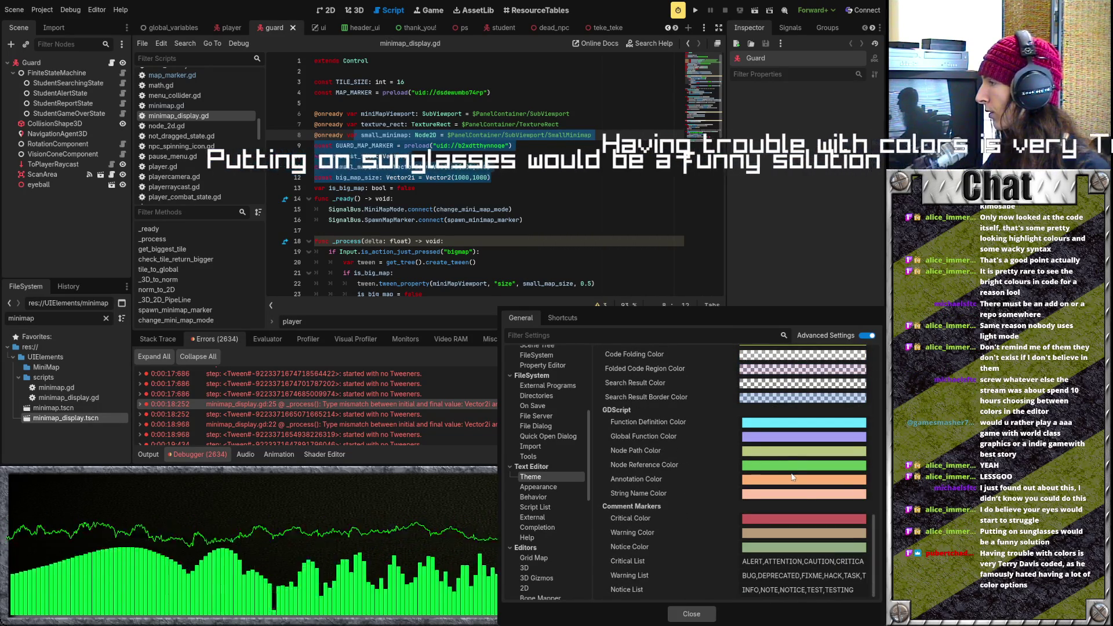
pyautogui.moveTo(810, 496); pyautogui.dragTo(824, 465)
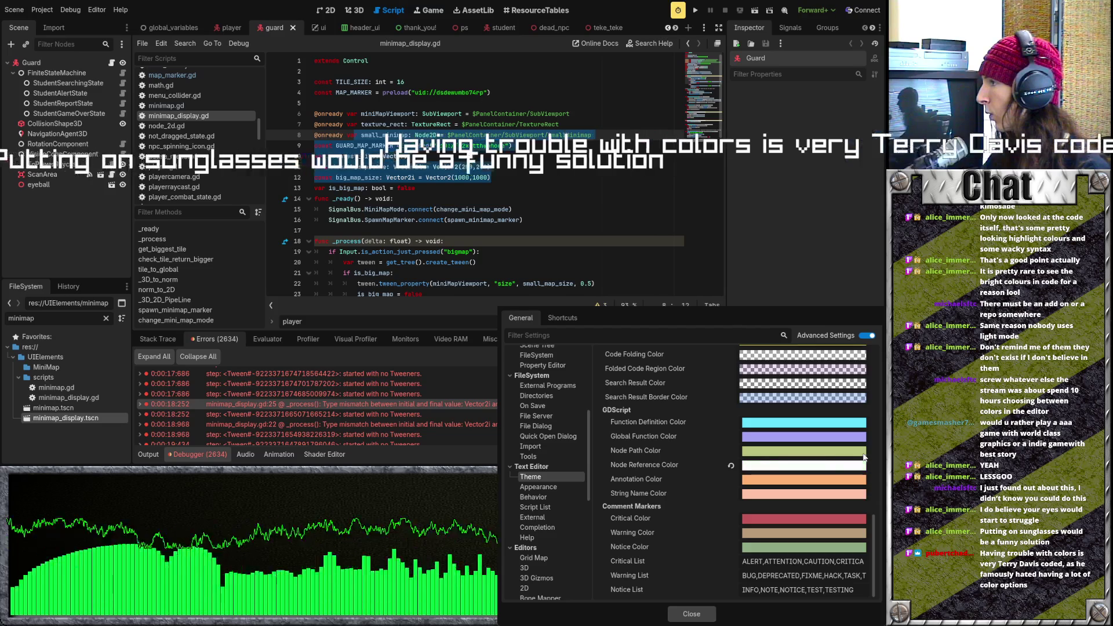
pyautogui.scroll(3, 794, 484)
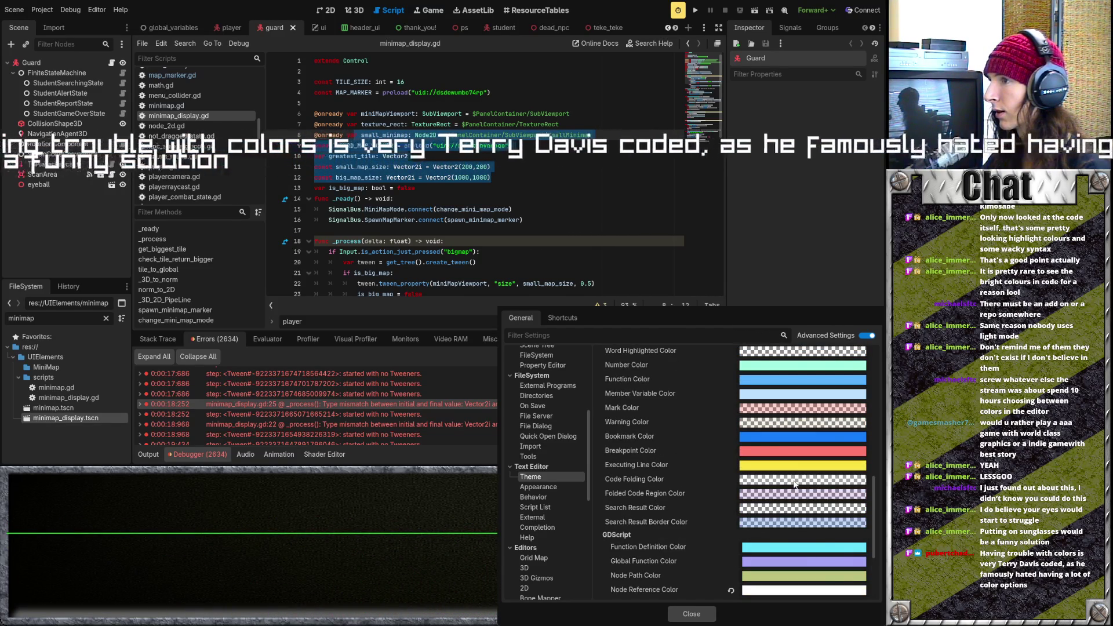
pyautogui.scroll(4, 794, 484)
pyautogui.scroll(2, 794, 483)
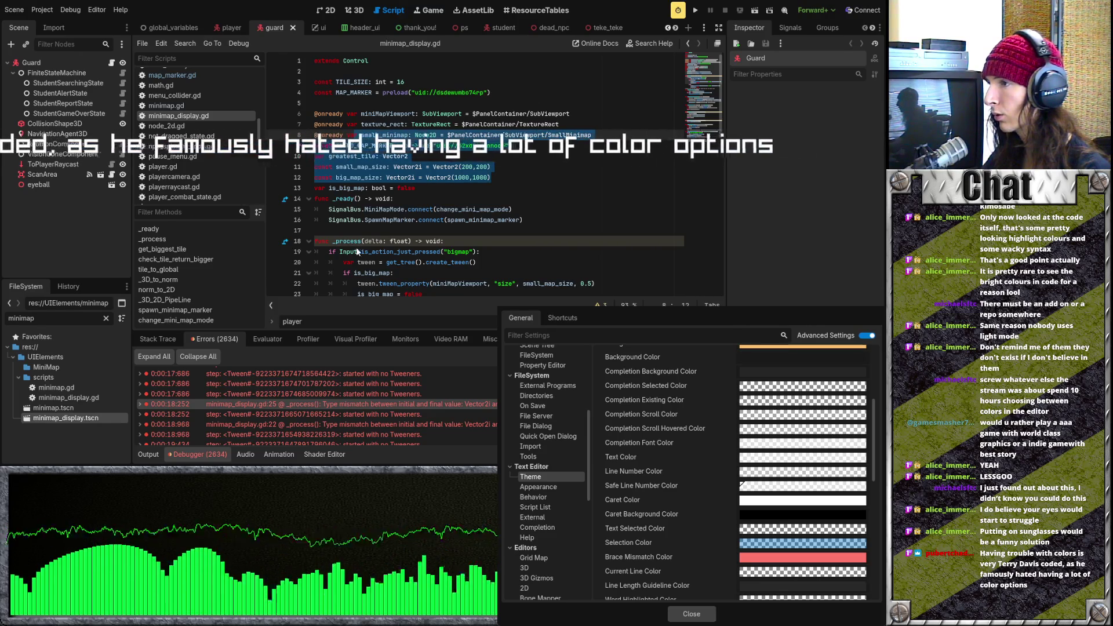
pyautogui.scroll(3, 756, 527)
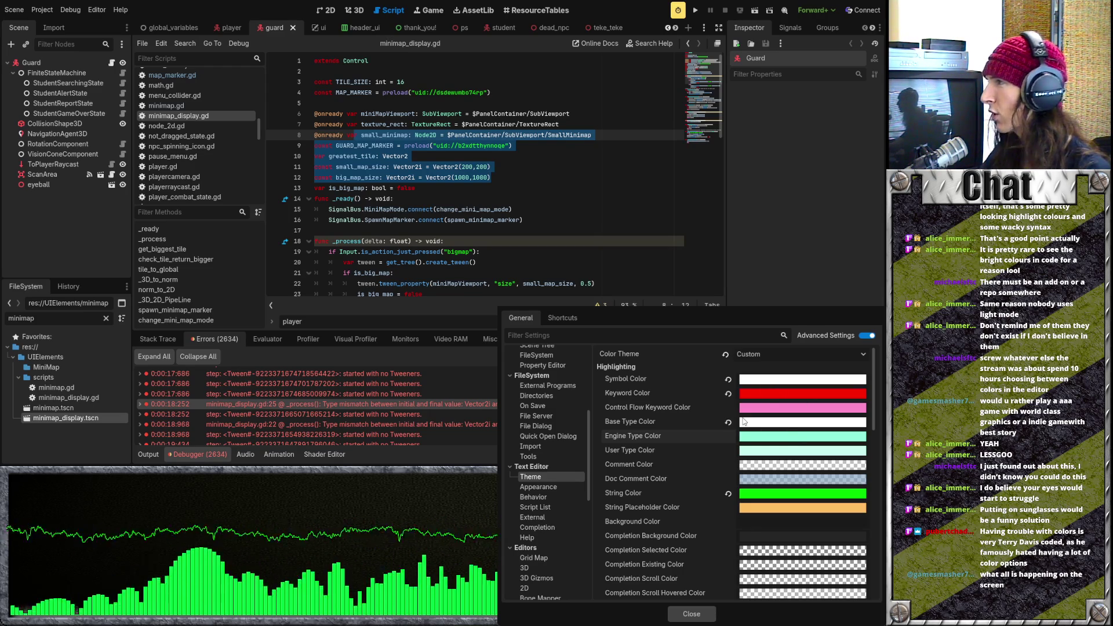
# Set String Placeholder Color to white, then move further down the theme colour list
pyautogui.moveTo(782, 503); pyautogui.dragTo(782, 506)
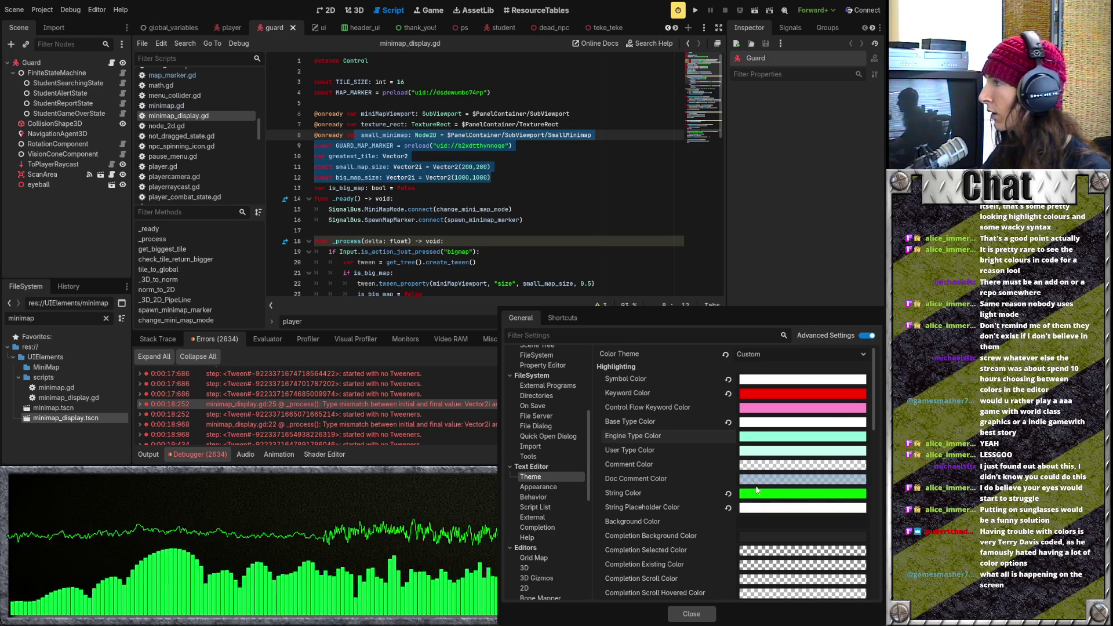
pyautogui.scroll(-5, 762, 482)
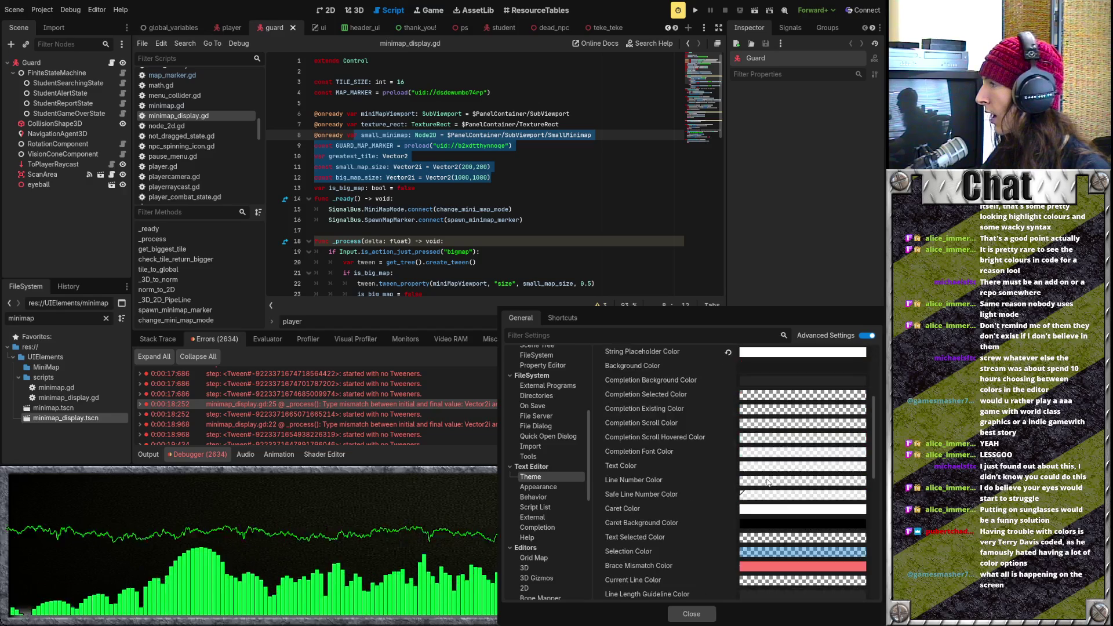
pyautogui.scroll(-3, 765, 482)
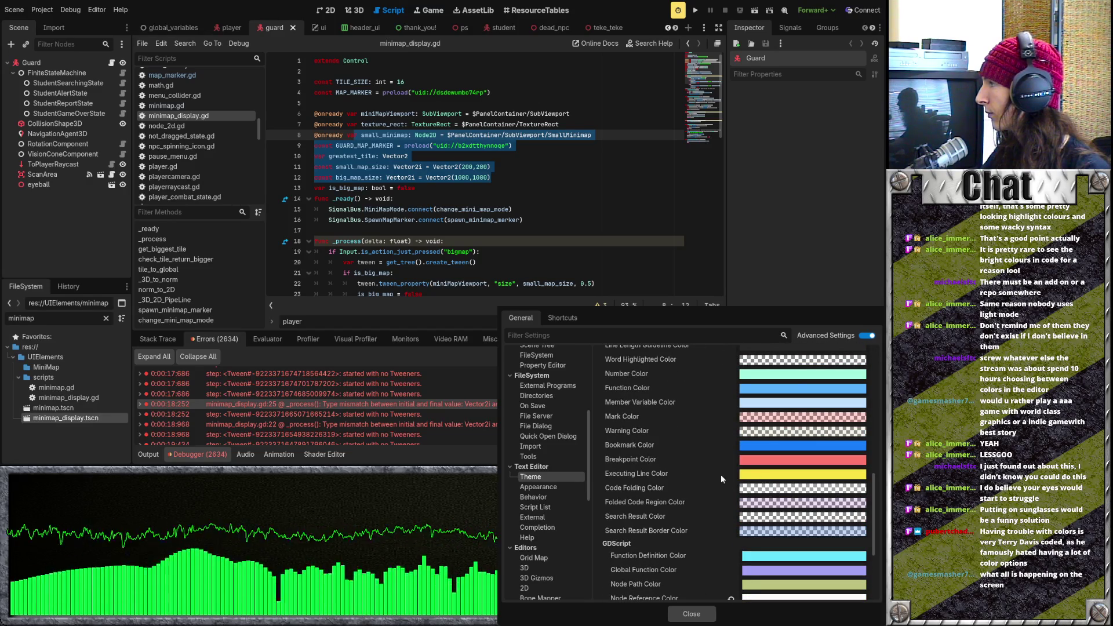
pyautogui.scroll(-3, 687, 475)
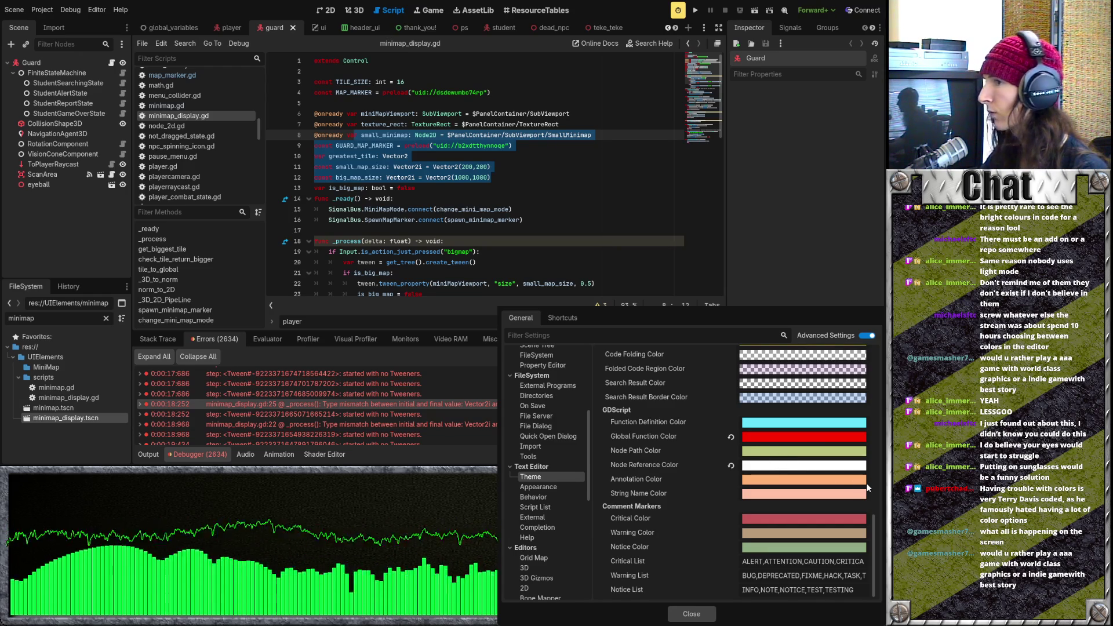
# Set Node Path, Annotation, String Name, Function Definition and Engine Type colours to white
pyautogui.moveTo(819, 468); pyautogui.dragTo(826, 451)
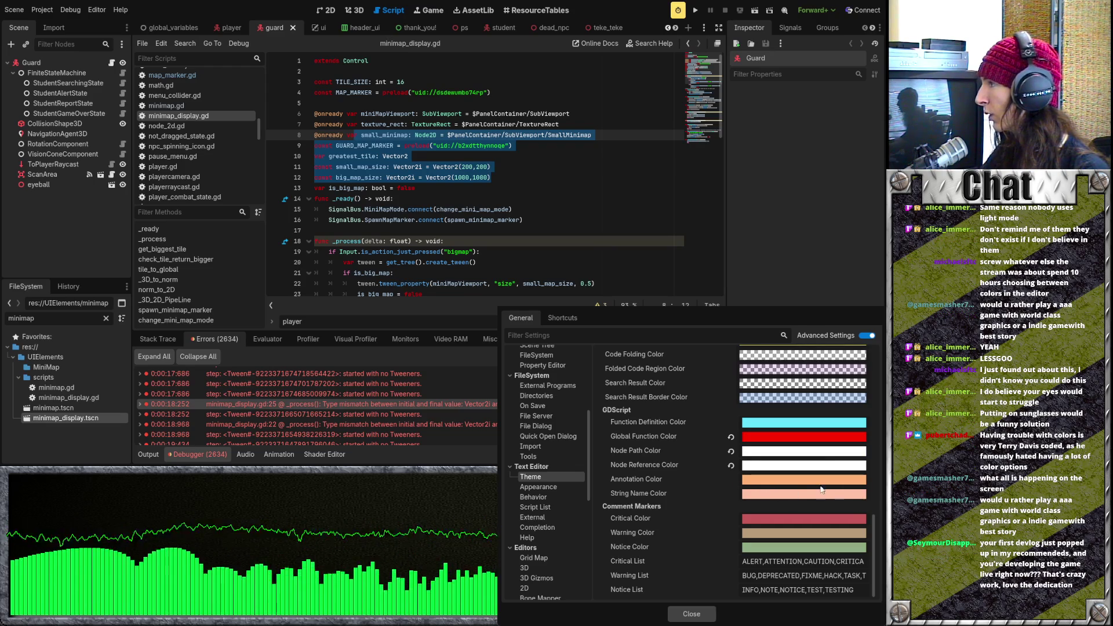
pyautogui.moveTo(812, 465); pyautogui.dragTo(812, 479)
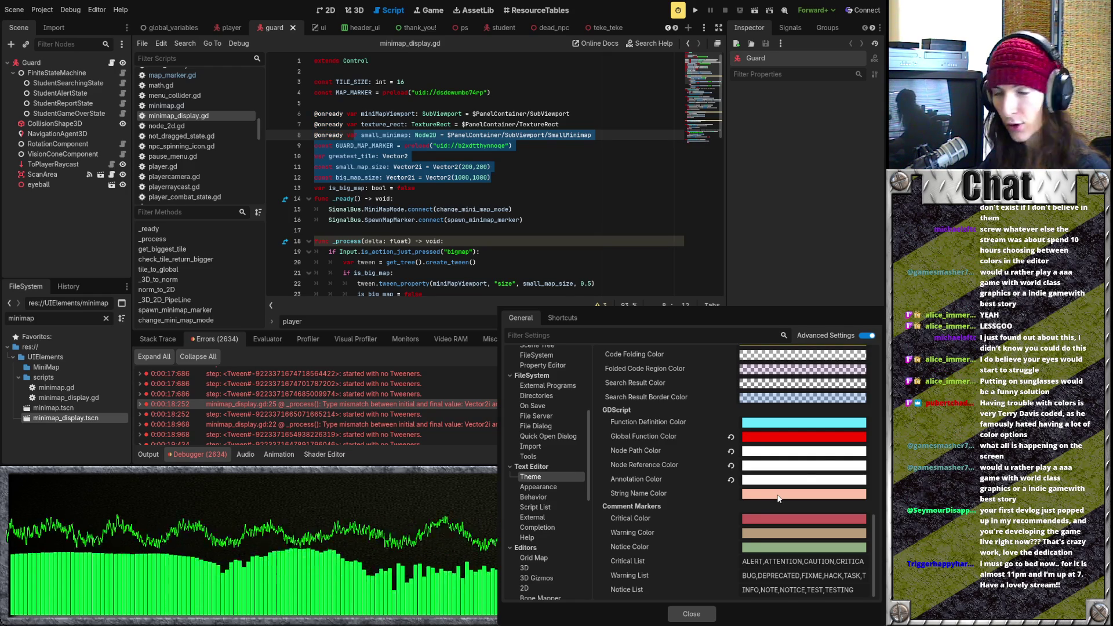
pyautogui.moveTo(779, 479); pyautogui.dragTo(779, 494)
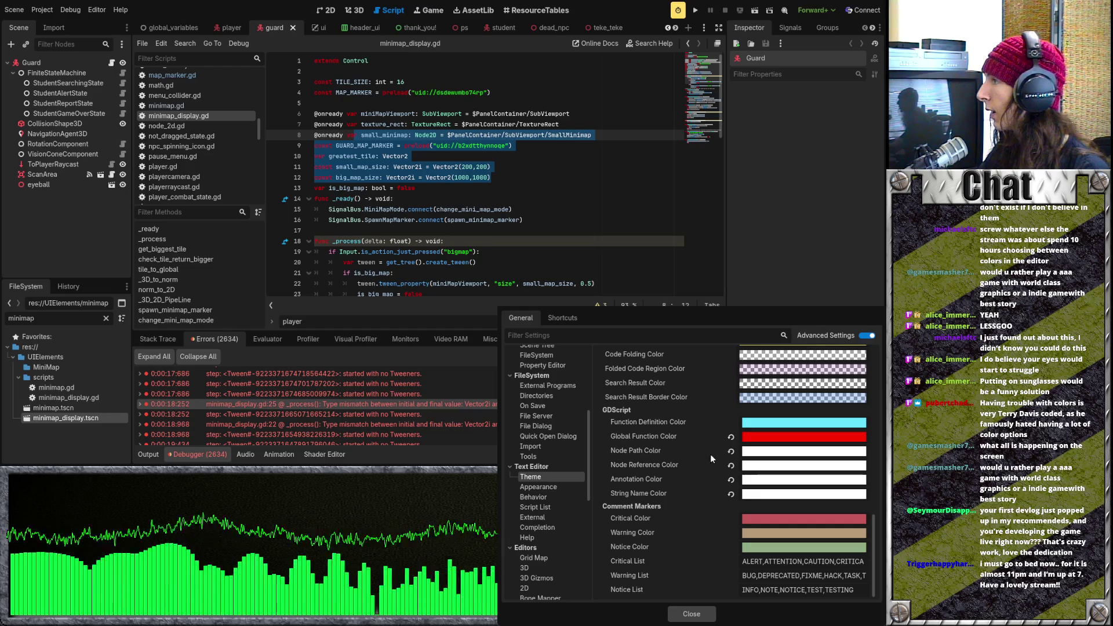
pyautogui.scroll(3, 717, 475)
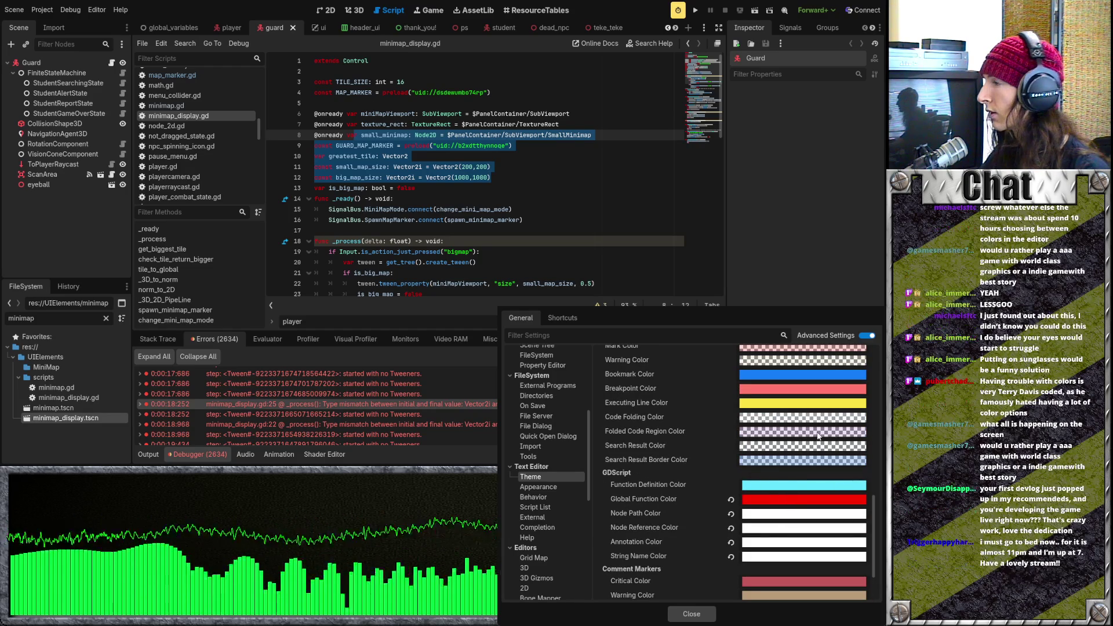
pyautogui.moveTo(778, 513); pyautogui.dragTo(779, 485)
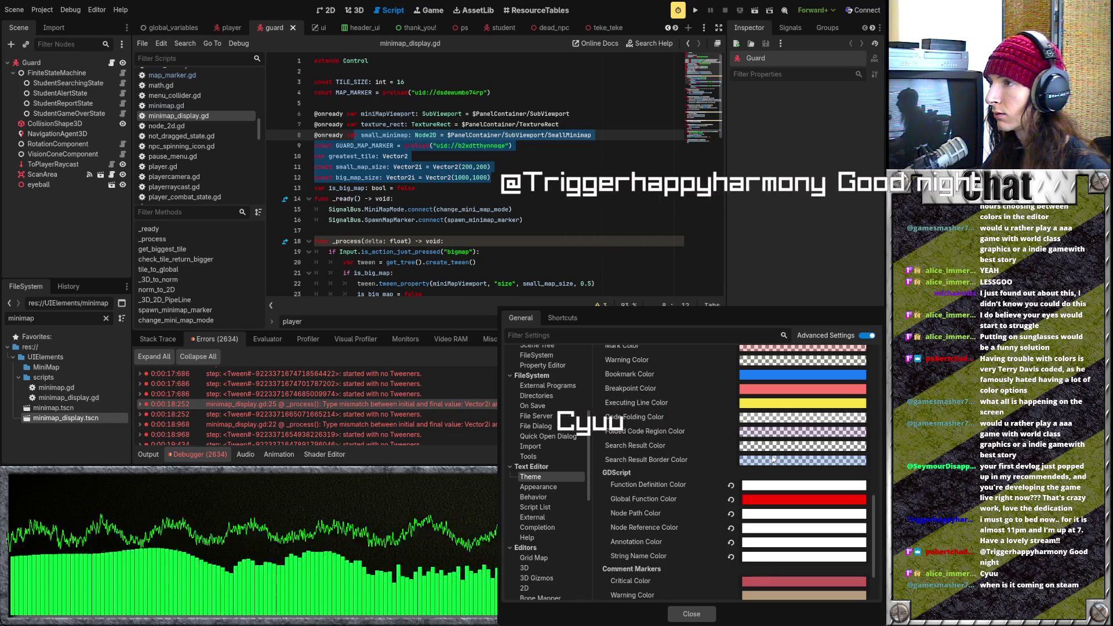
pyautogui.scroll(10, 755, 469)
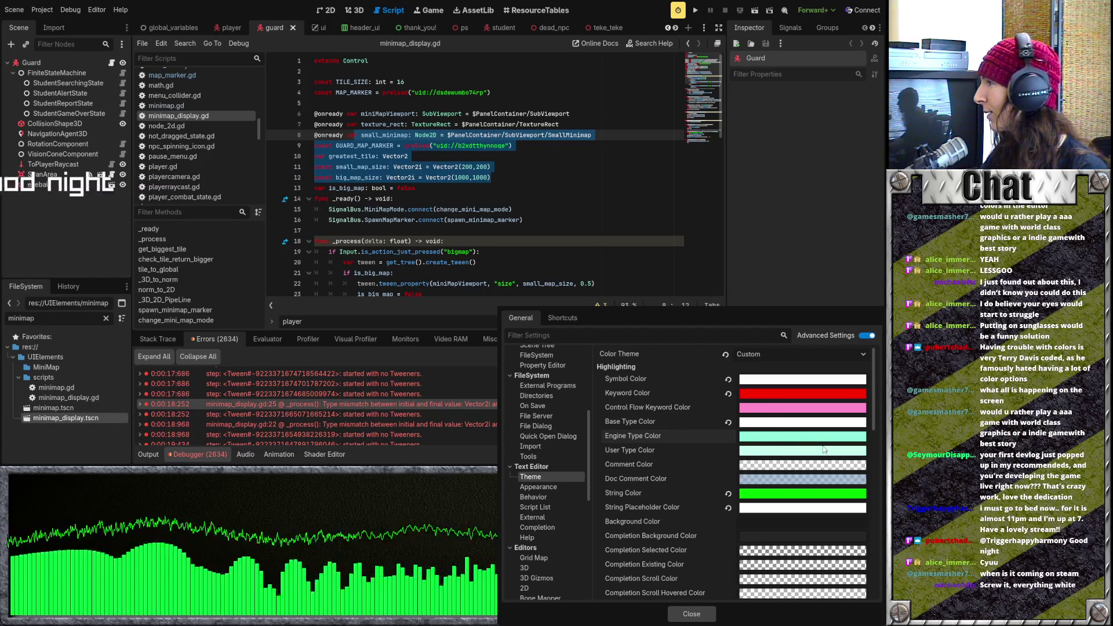
pyautogui.moveTo(783, 422); pyautogui.dragTo(777, 436)
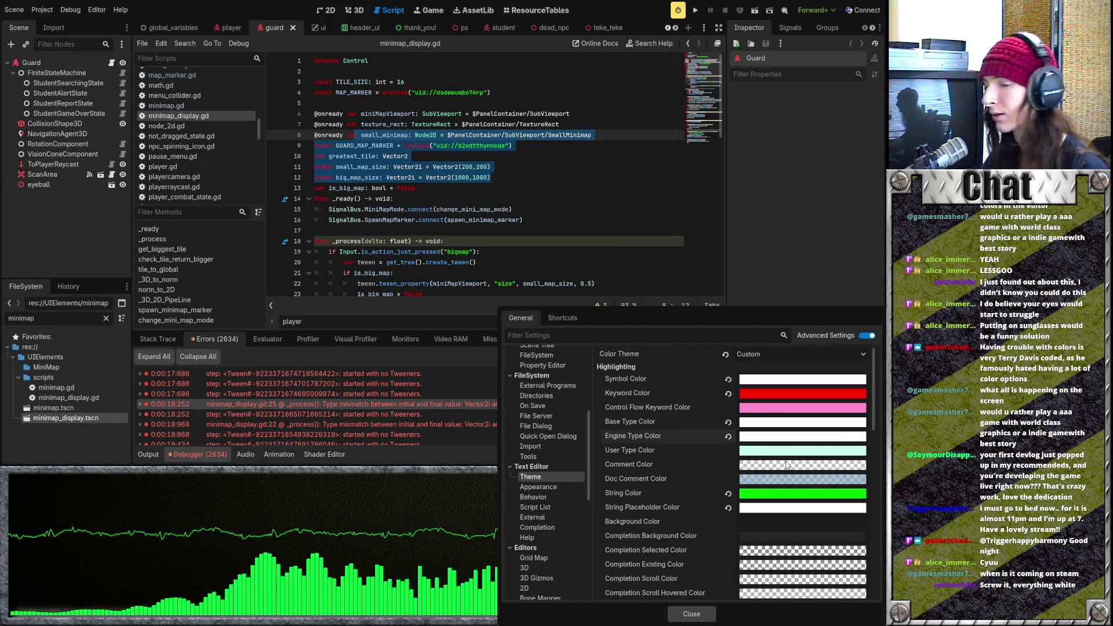
# Set the User Type and Doc Comment colours to white
pyautogui.moveTo(794, 436); pyautogui.dragTo(794, 451)
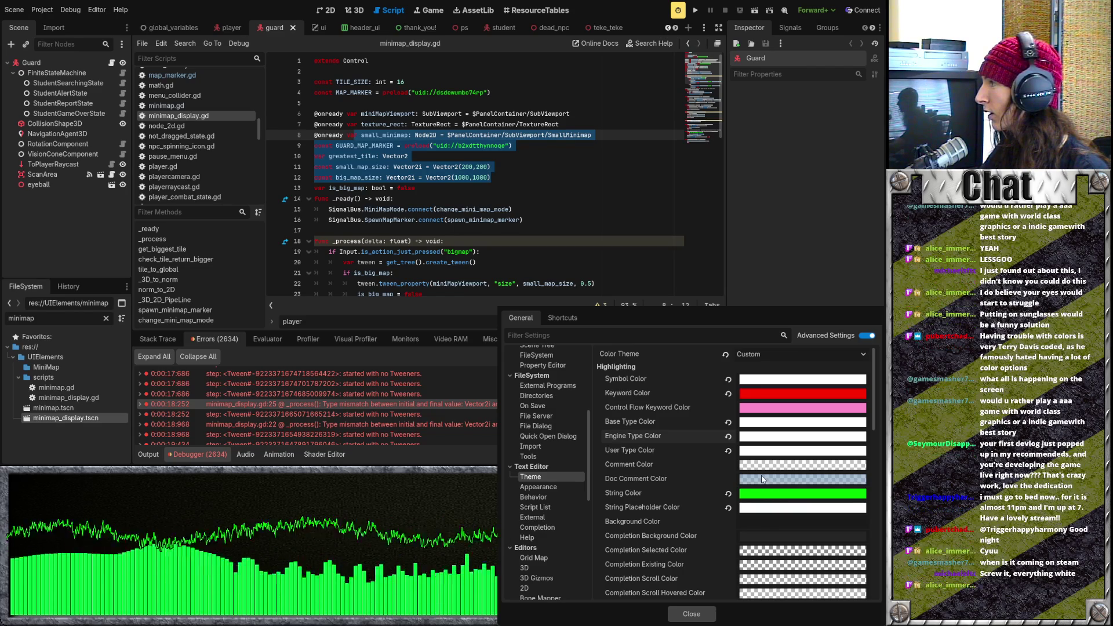
pyautogui.click(793, 482)
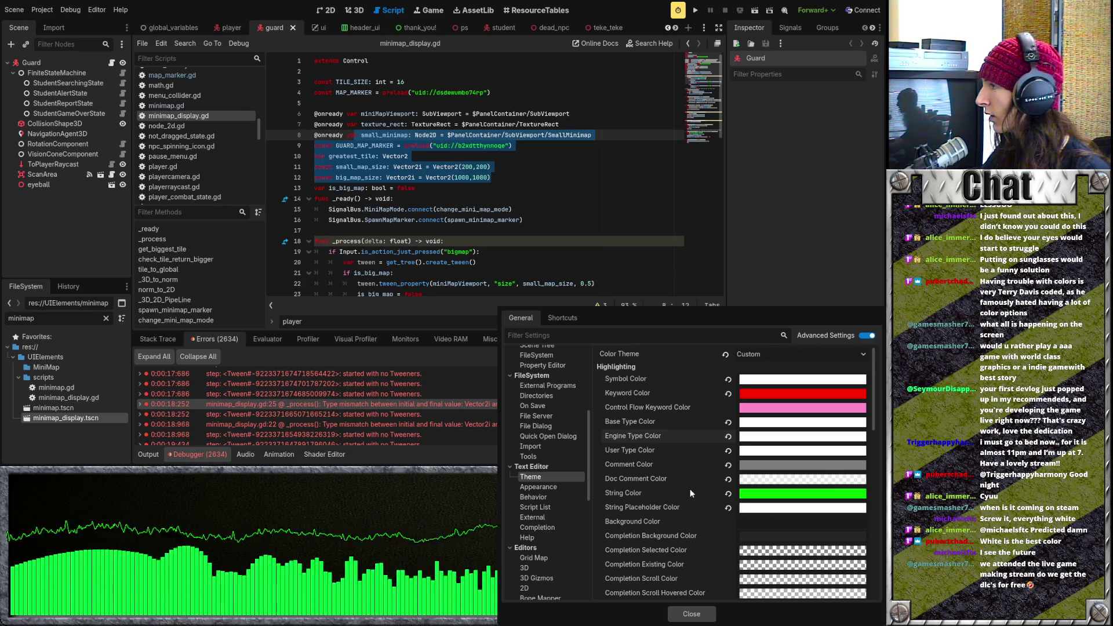
# Set the Function, Number and Member Variable colour swatches to white
pyautogui.scroll(-5, 712, 496)
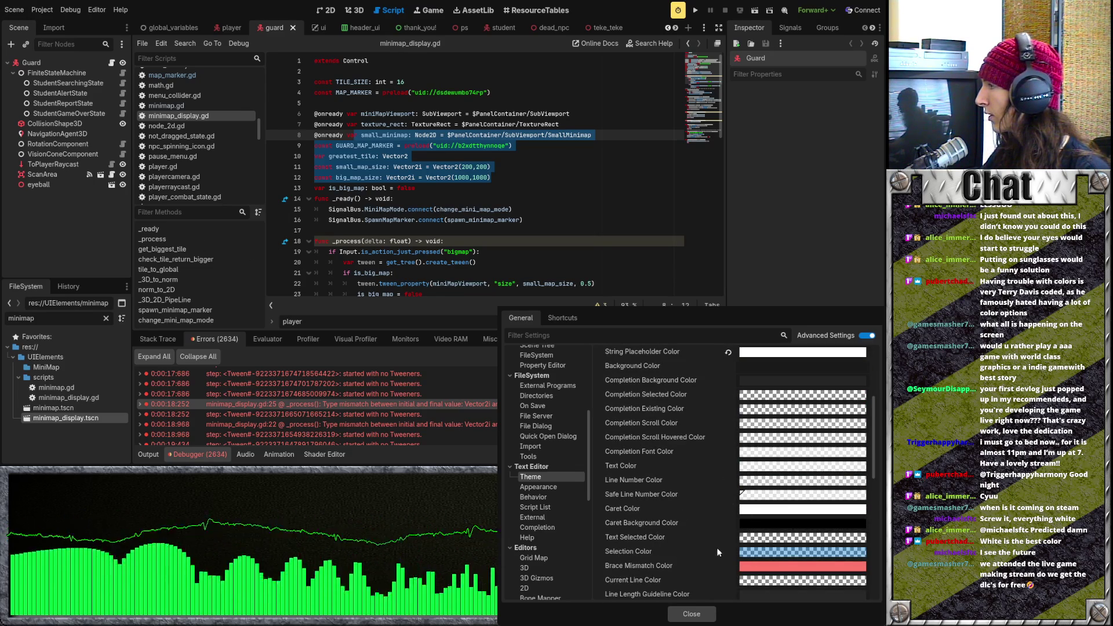
pyautogui.scroll(-6, 738, 551)
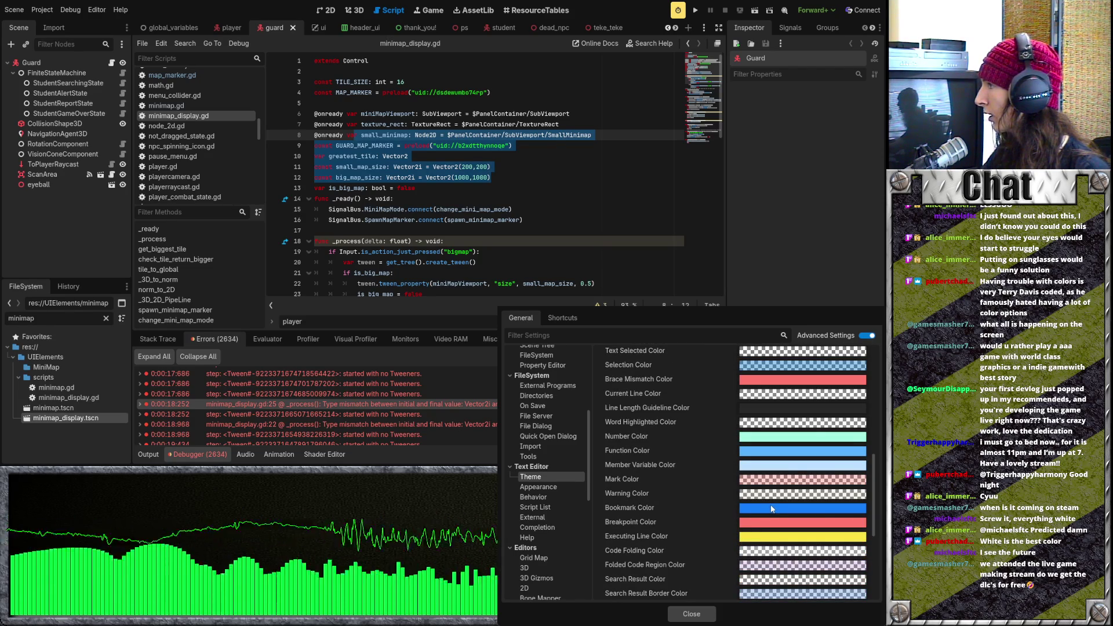
pyautogui.moveTo(851, 499); pyautogui.dragTo(869, 450)
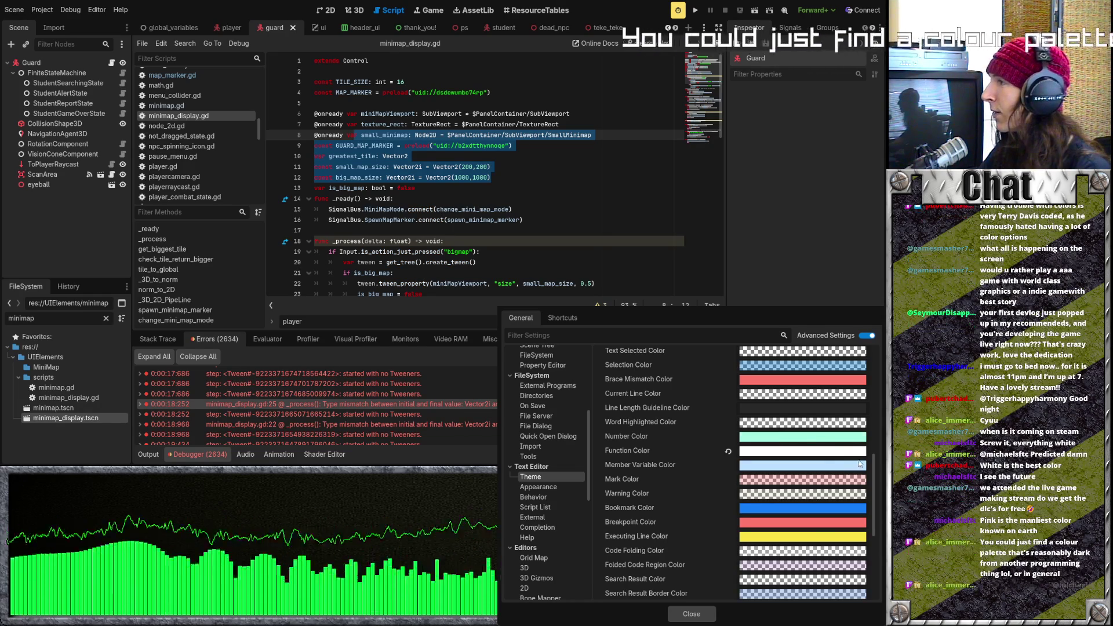
pyautogui.moveTo(842, 454); pyautogui.dragTo(840, 438)
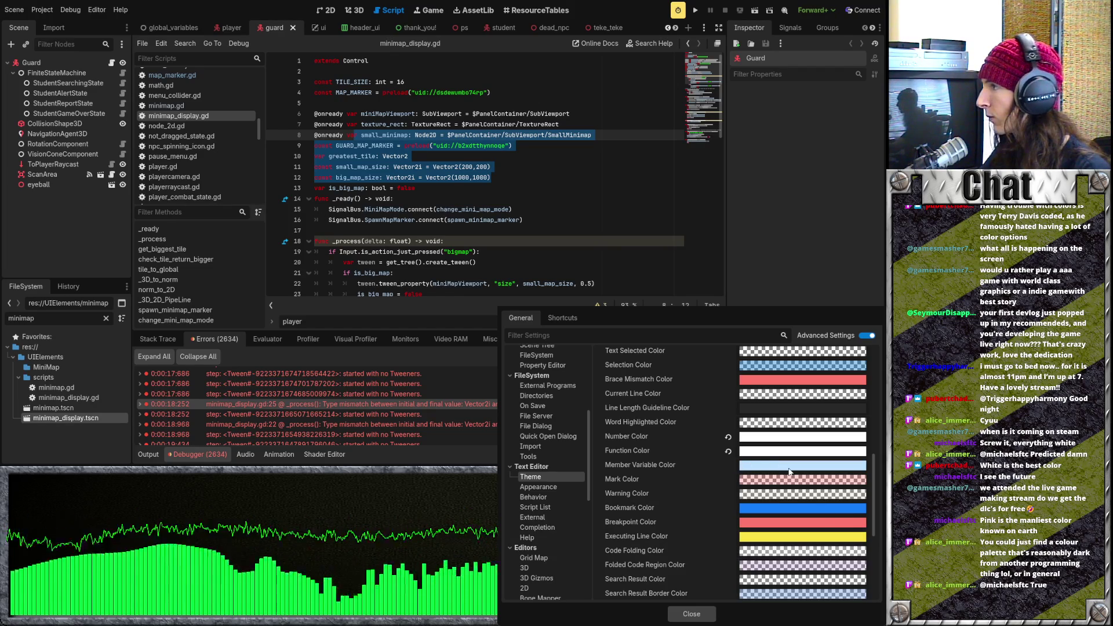
pyautogui.hotkey('ctrl', 'v')
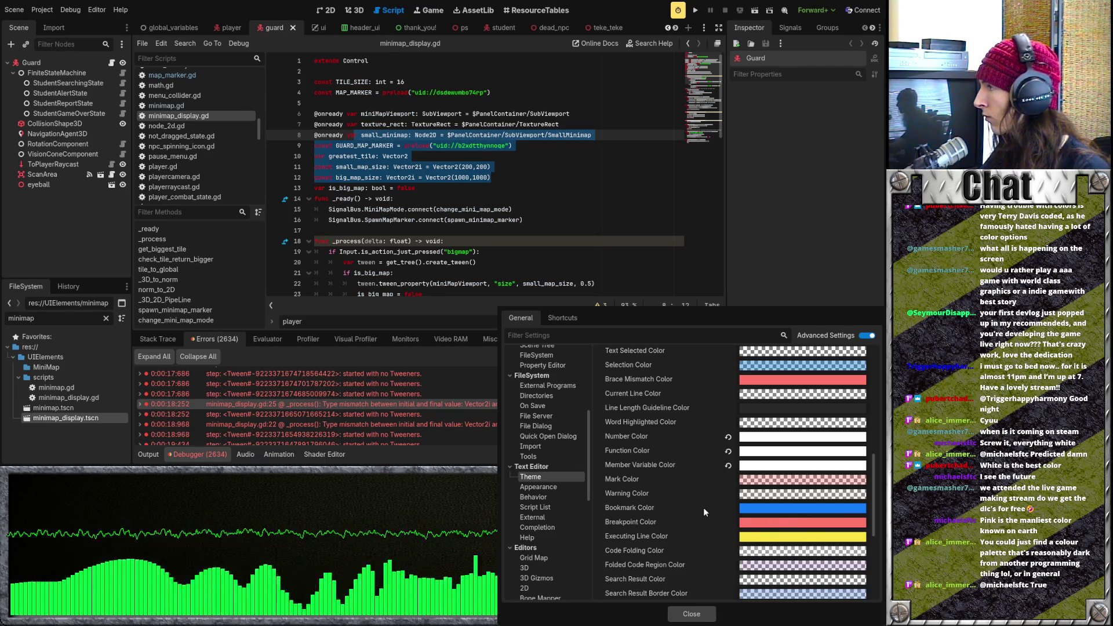
pyautogui.moveTo(876, 490)
pyautogui.mouseDown()
pyautogui.moveTo(879, 450)
pyautogui.moveTo(875, 544)
pyautogui.mouseUp()
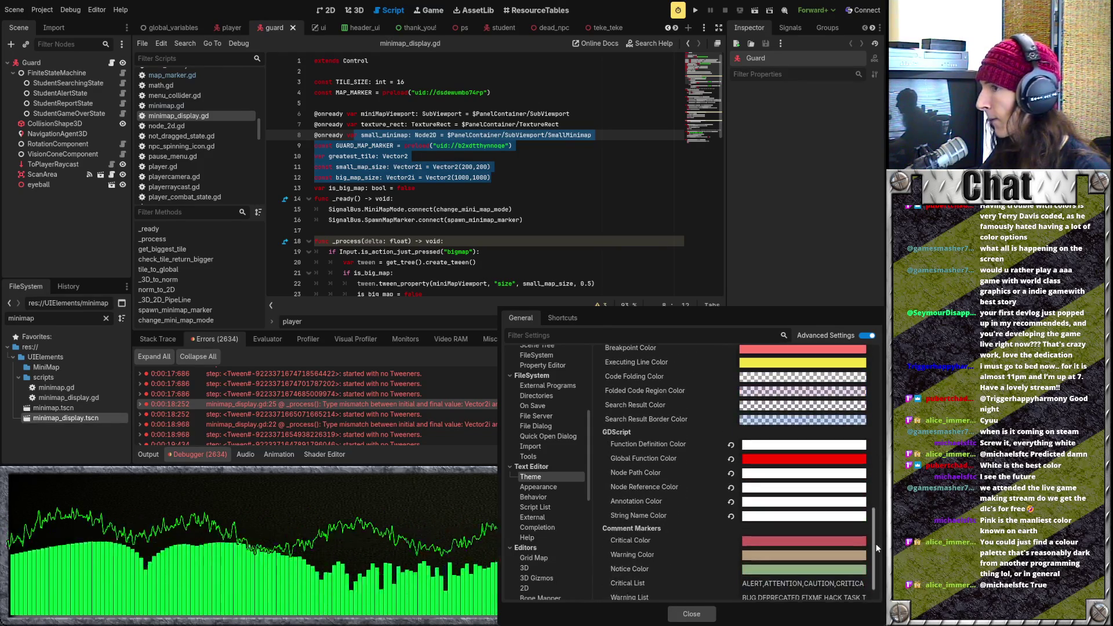
pyautogui.scroll(15, 829, 493)
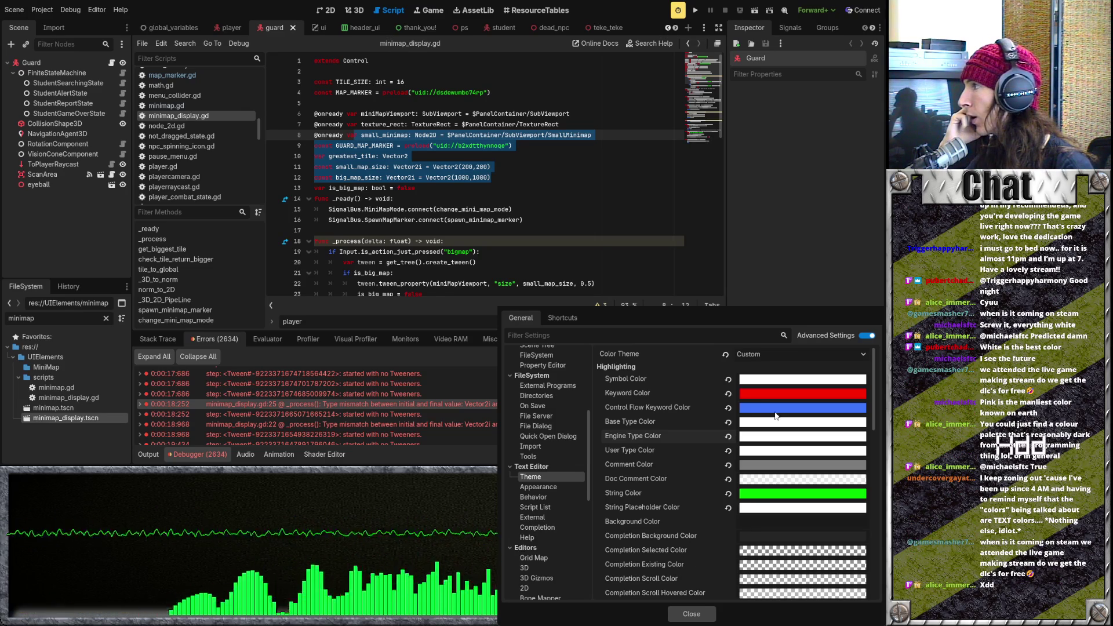
# Change Control Flow Keyword colour from blue to yellow and close Editor Settings
pyautogui.hotkey('ctrl', 'z')
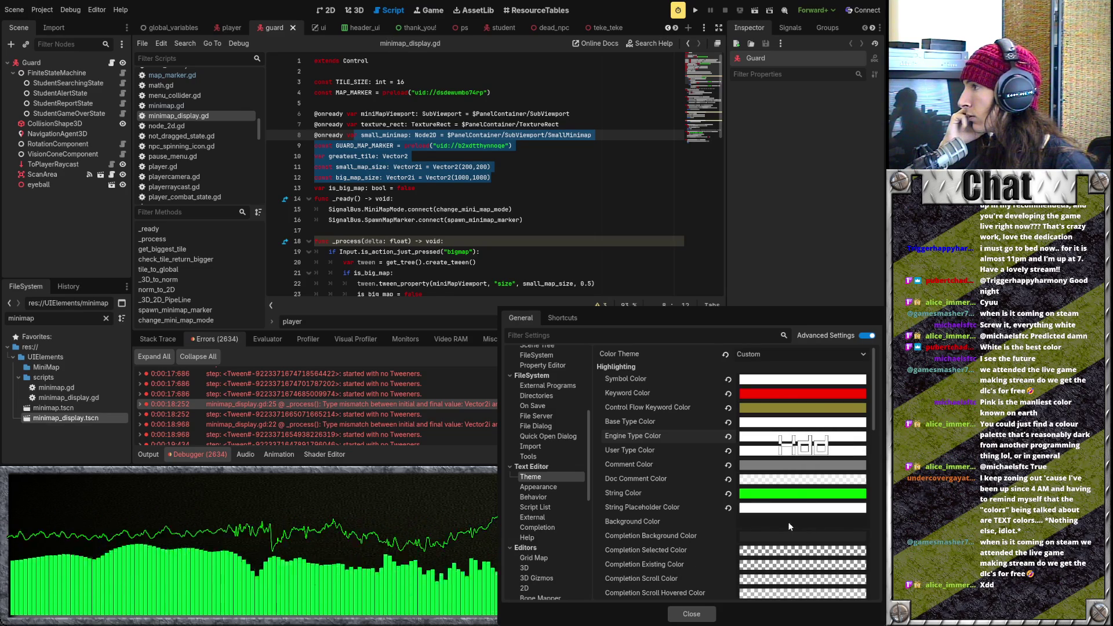
pyautogui.hotkey('ctrl', 'z')
pyautogui.hotkey('ctrl', 'z')
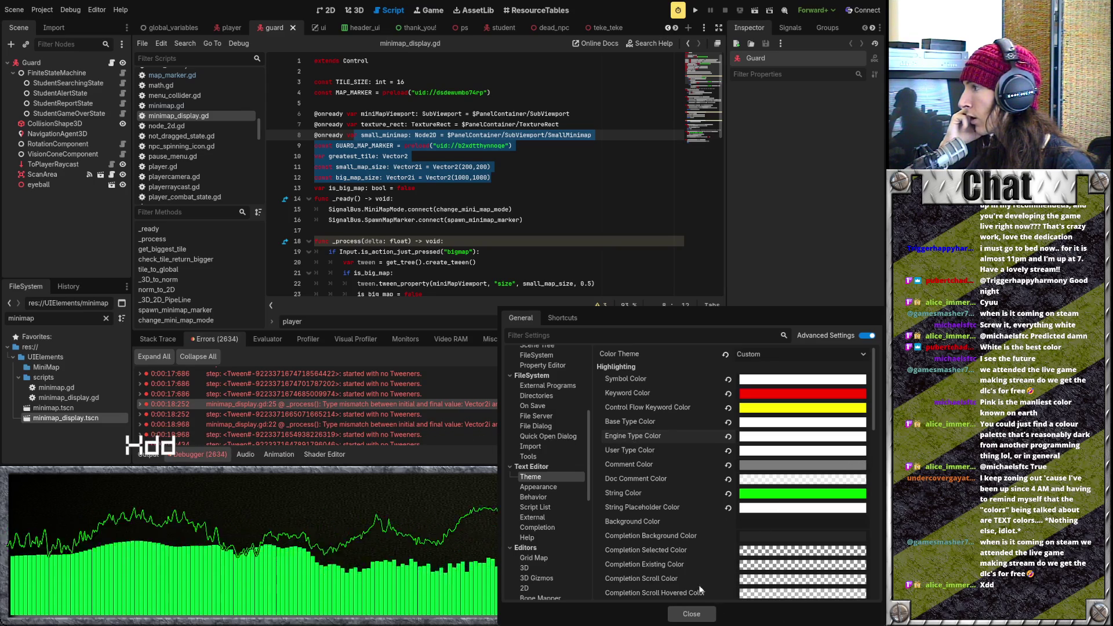
pyautogui.hotkey('ctrl', 'shift', 'z')
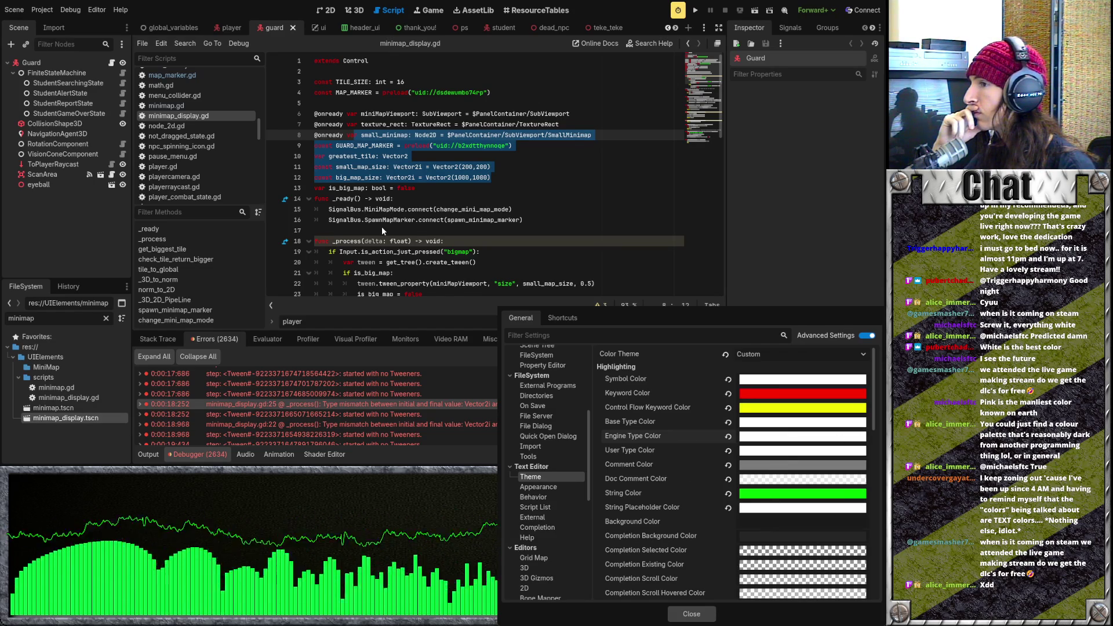
pyautogui.click(692, 614)
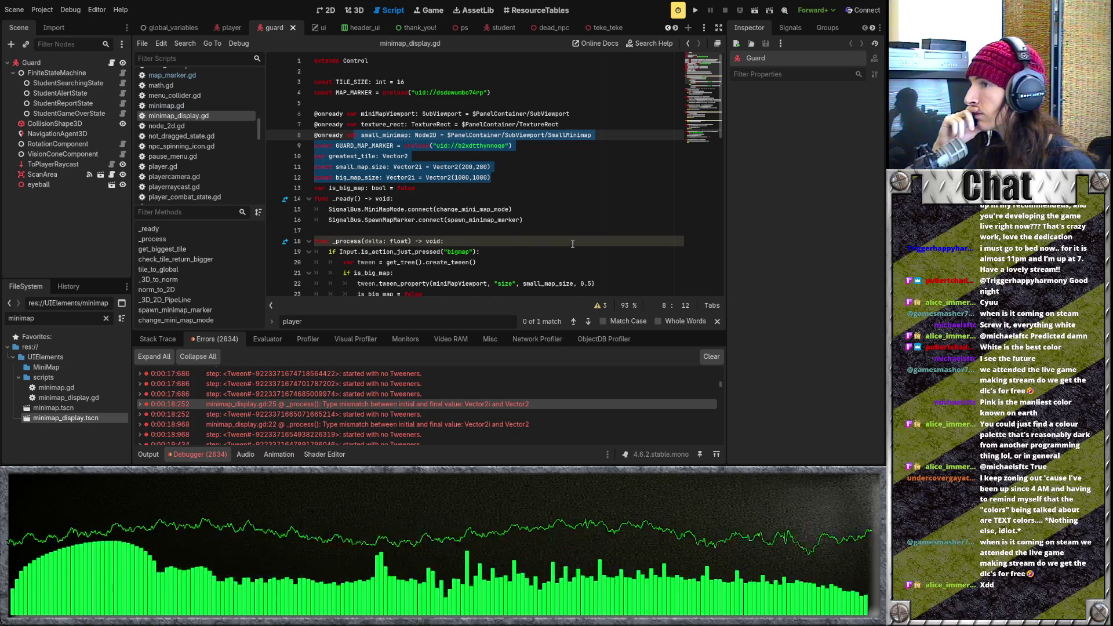
pyautogui.scroll(-5, 578, 234)
pyautogui.scroll(-2, 577, 233)
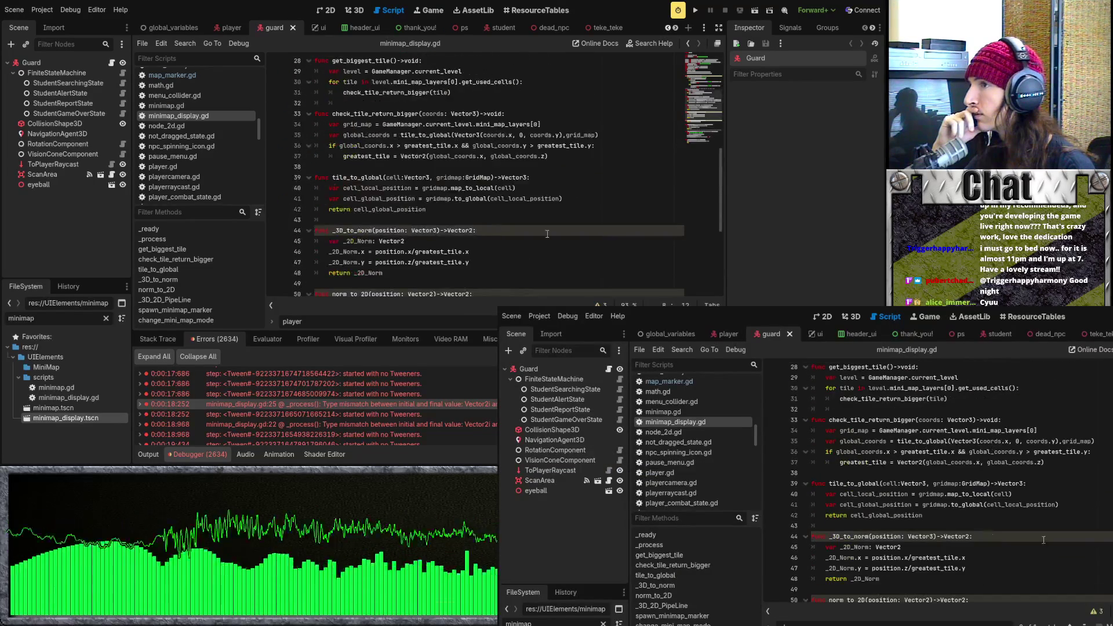
pyautogui.moveTo(372, 127); pyautogui.dragTo(343, 126)
pyautogui.click(427, 169)
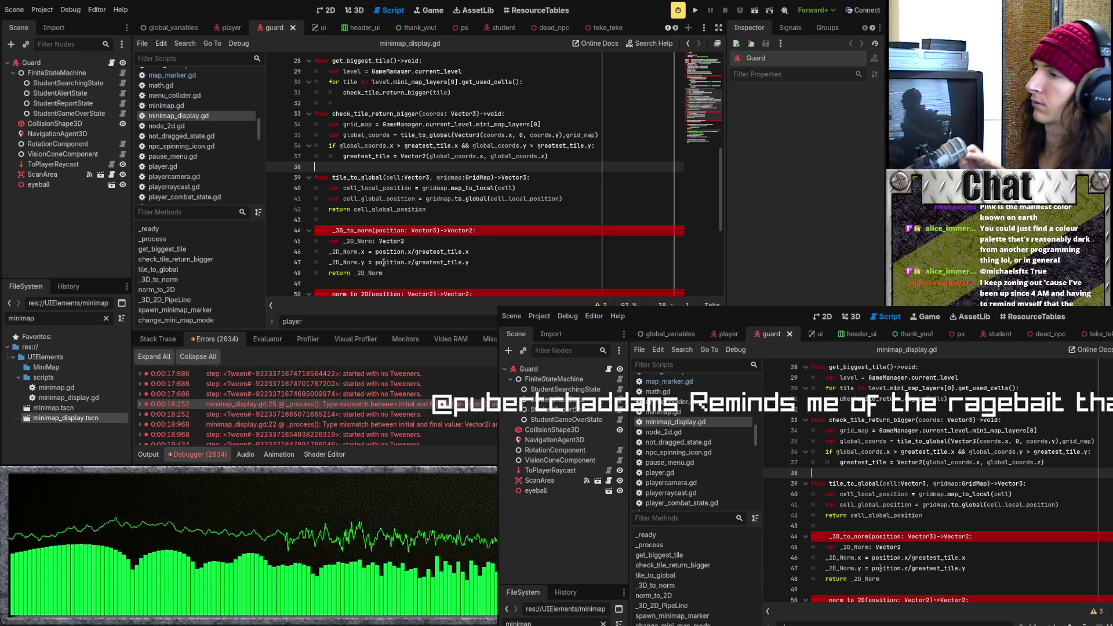
# Place the caret in the _3D_to_norm code around lines 46 and 50
pyautogui.click(497, 252)
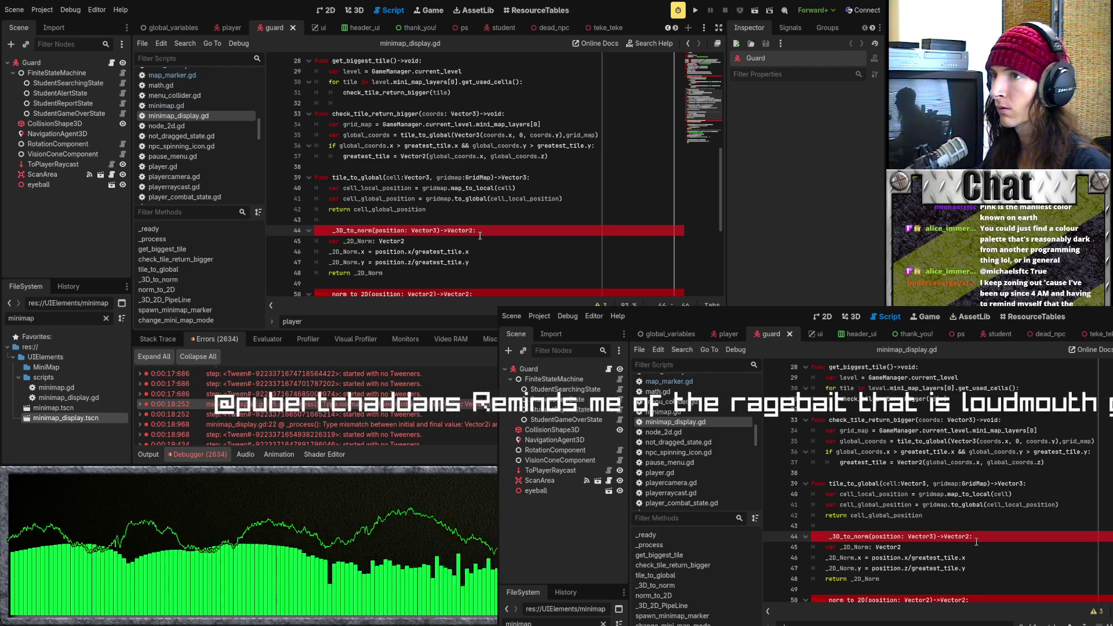
pyautogui.scroll(-5, 487, 235)
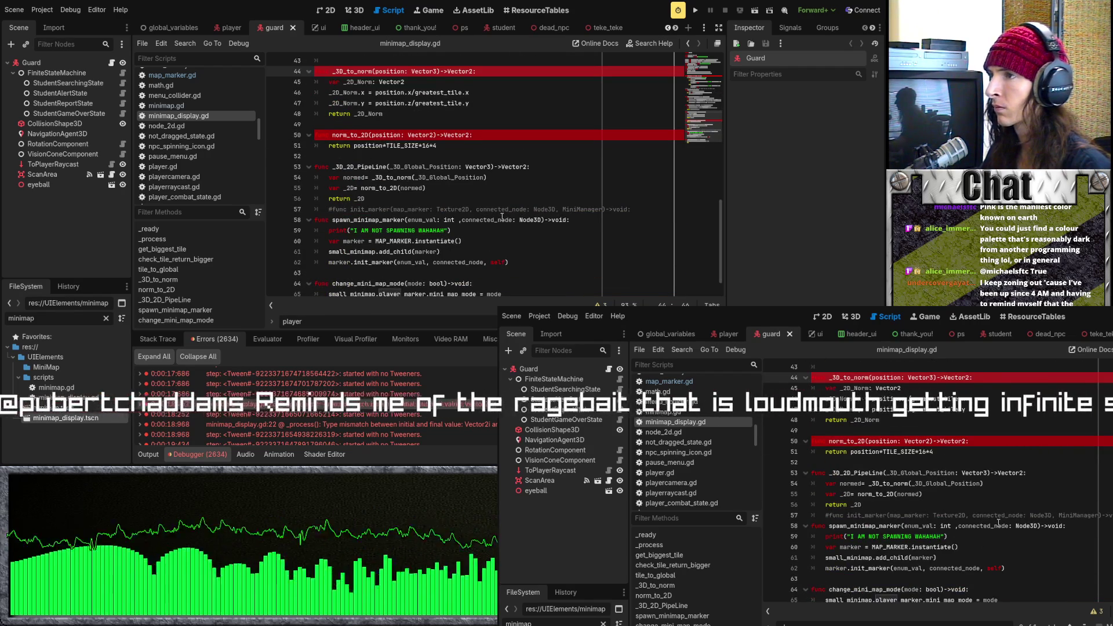
pyautogui.scroll(2, 508, 203)
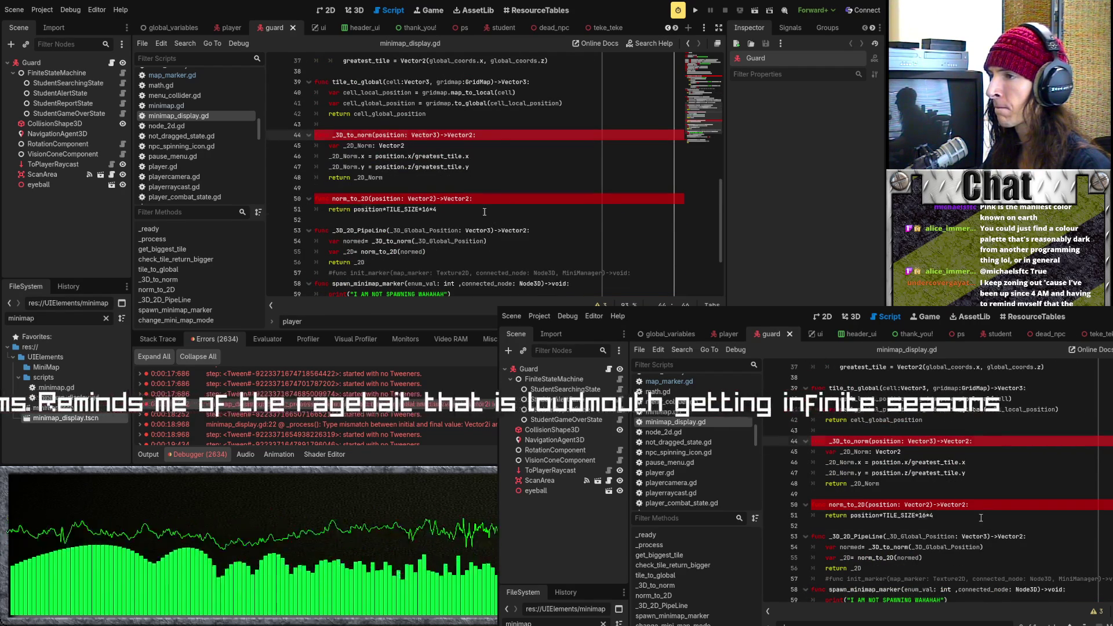
pyautogui.click(494, 199)
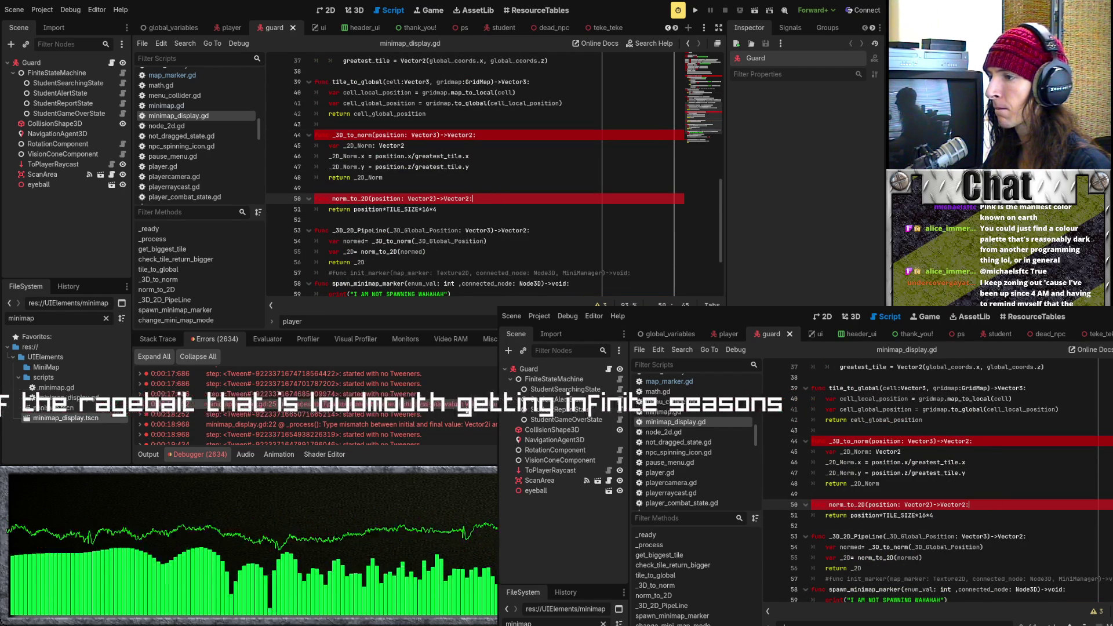
pyautogui.scroll(12, 486, 234)
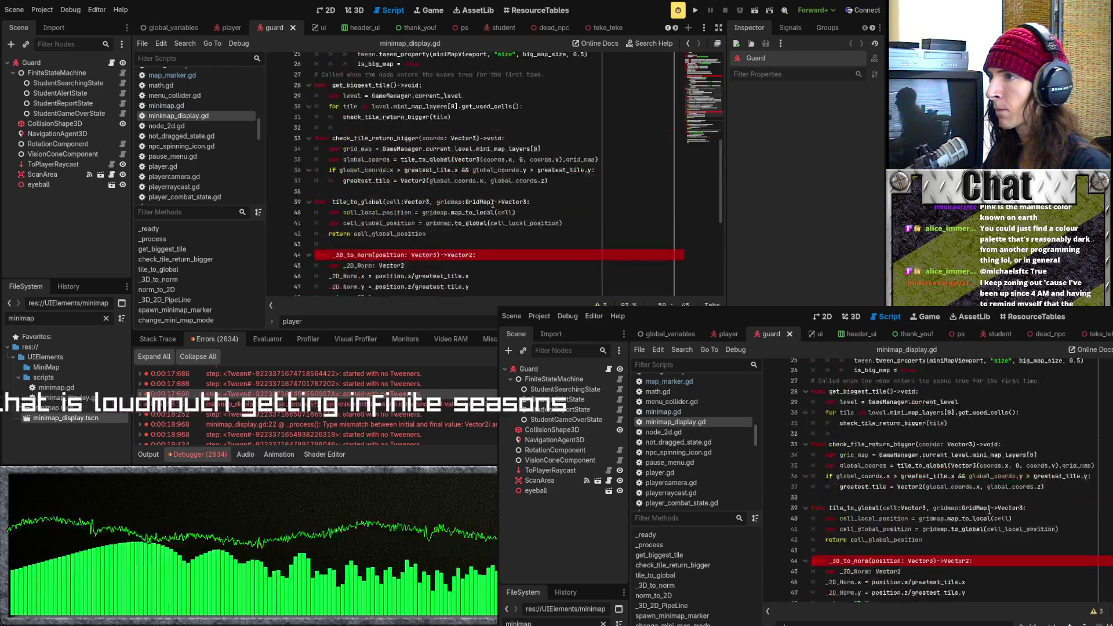
# Select the _process header, go to the end of line 26, and run the project
pyautogui.moveTo(445, 241); pyautogui.dragTo(310, 247)
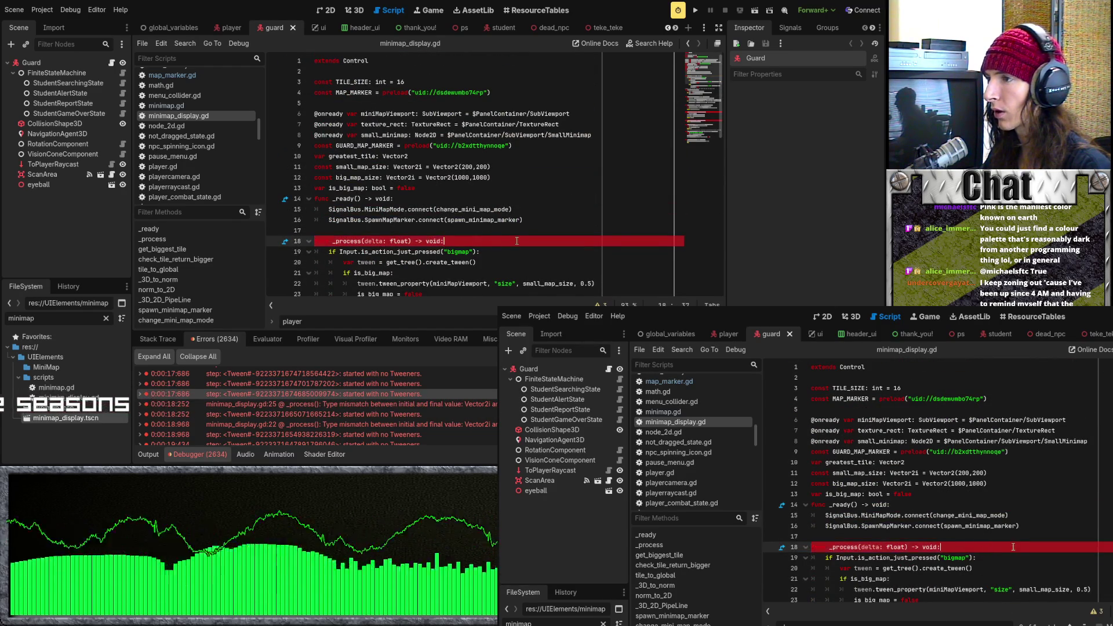
pyautogui.scroll(-2, 408, 242)
pyautogui.scroll(-2, 407, 243)
pyautogui.click(479, 201)
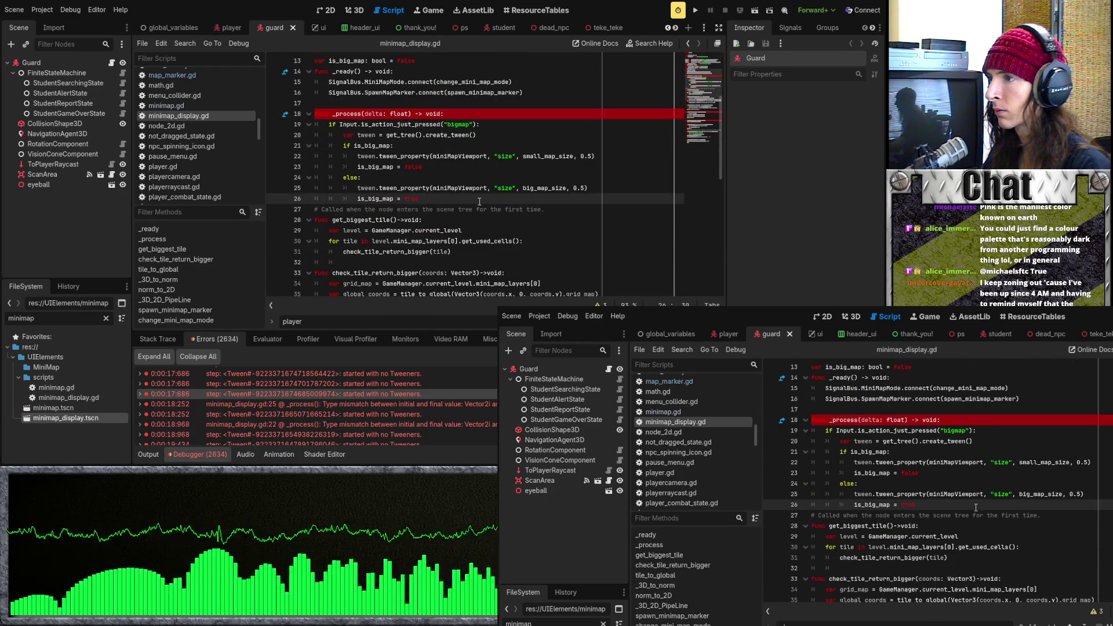
pyautogui.click(696, 11)
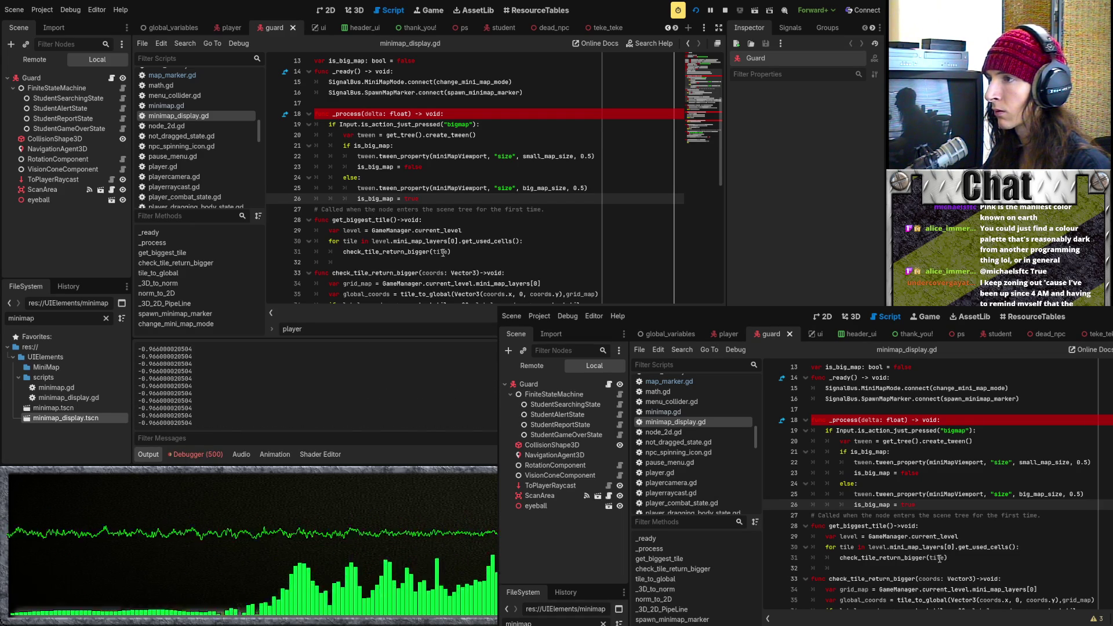
# Scroll through minimap_display.gd's _process code, then bring up the debugger's errors and warnings list
pyautogui.scroll(3, 457, 186)
pyautogui.click(477, 213)
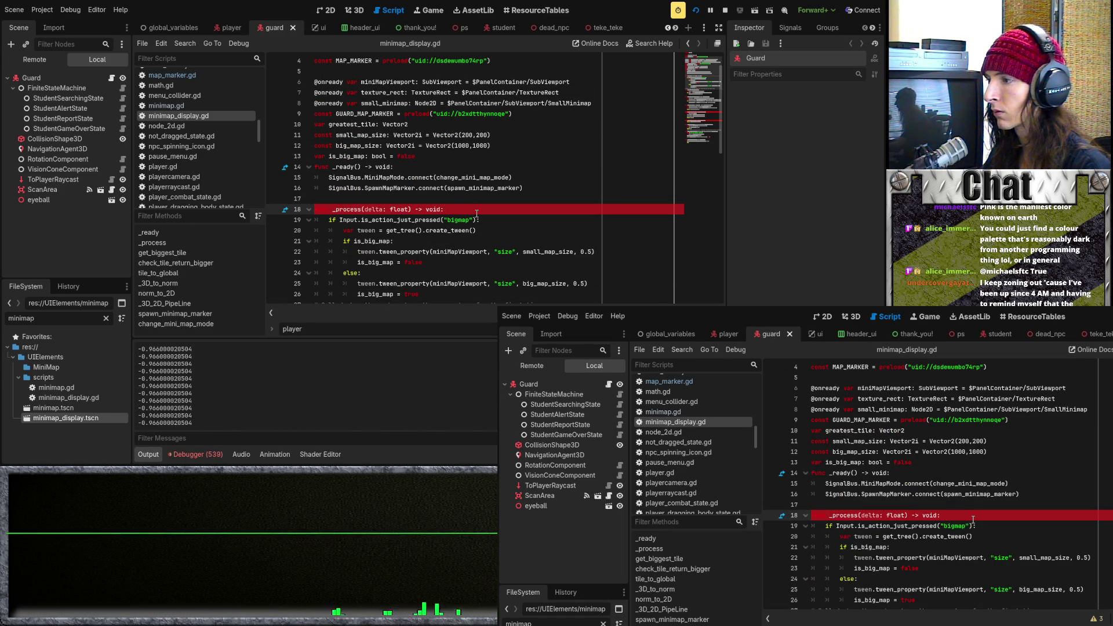
pyautogui.scroll(-2, 476, 213)
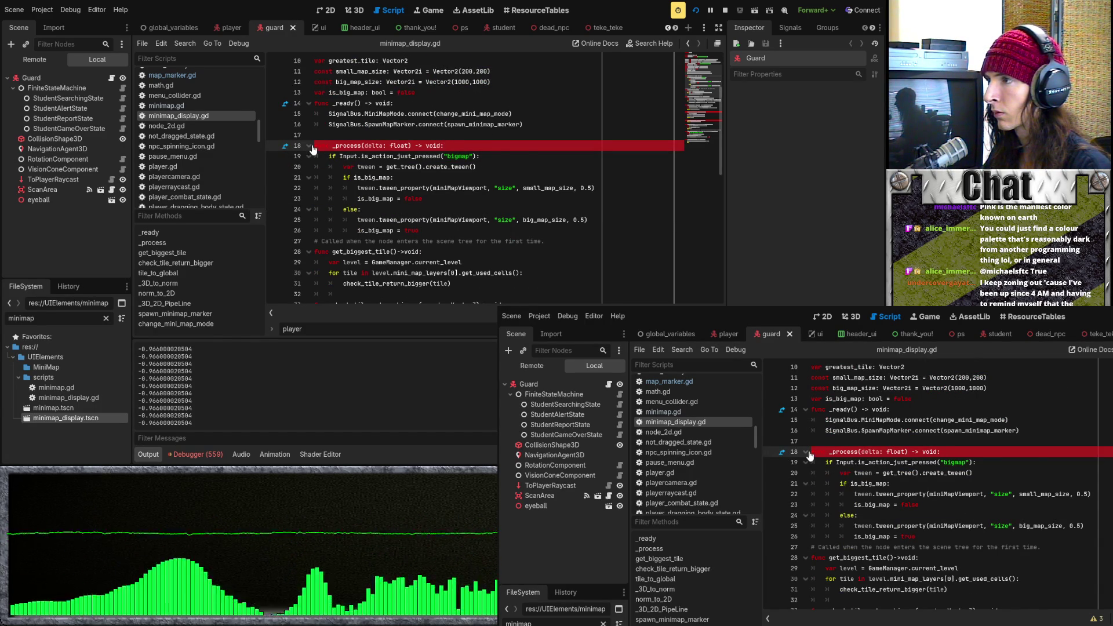
pyautogui.scroll(2, 457, 155)
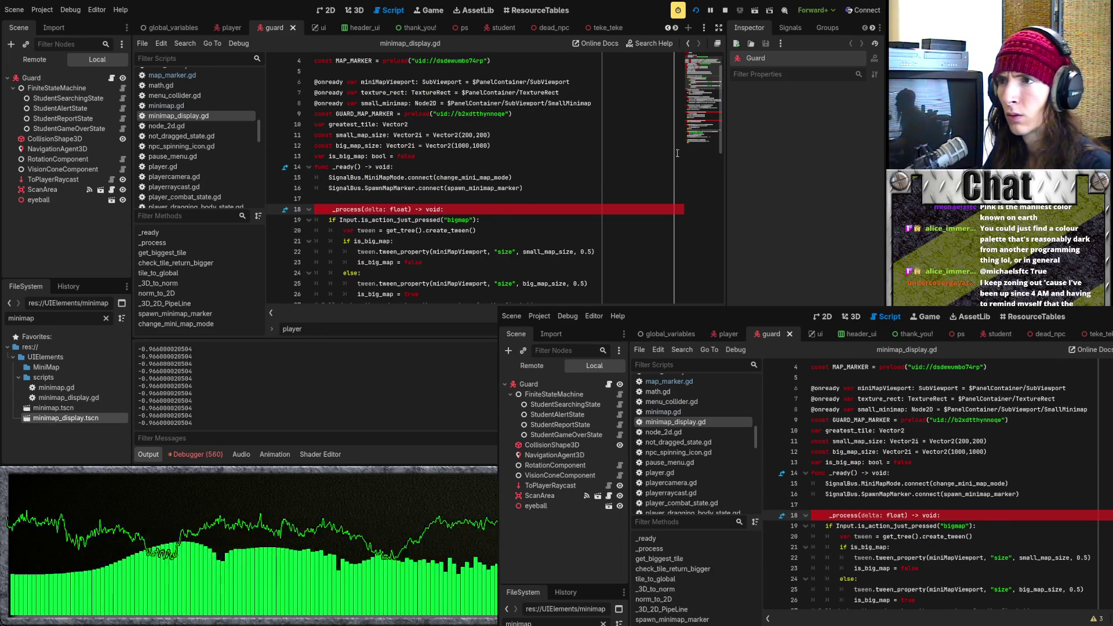
pyautogui.moveTo(704, 145)
pyautogui.mouseDown()
pyautogui.moveTo(713, 224)
pyautogui.moveTo(708, 132)
pyautogui.mouseUp()
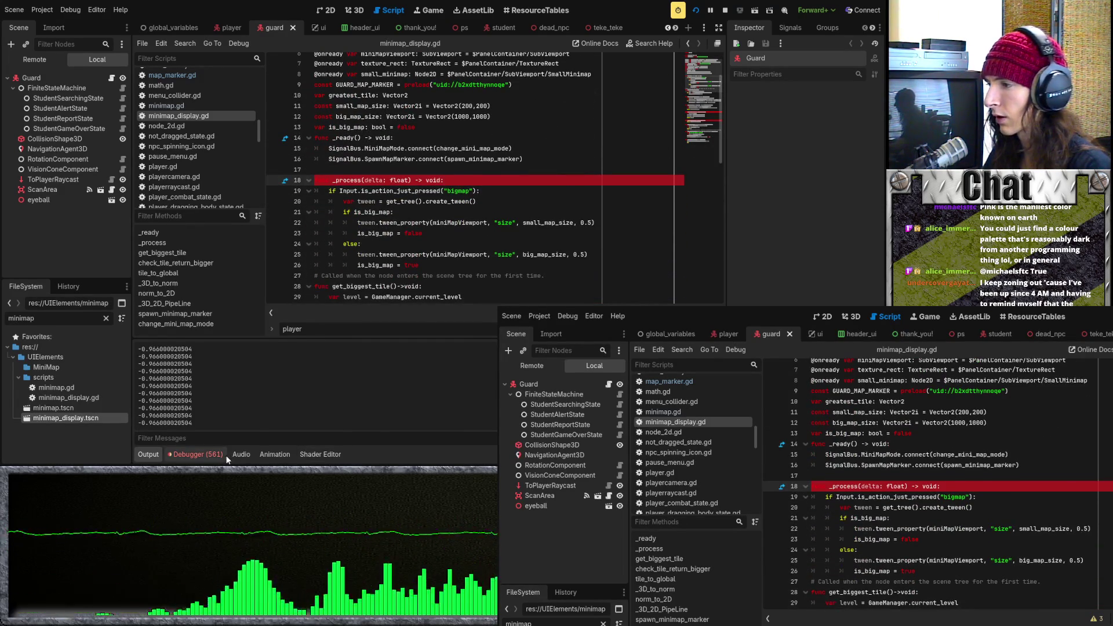
pyautogui.click(215, 454)
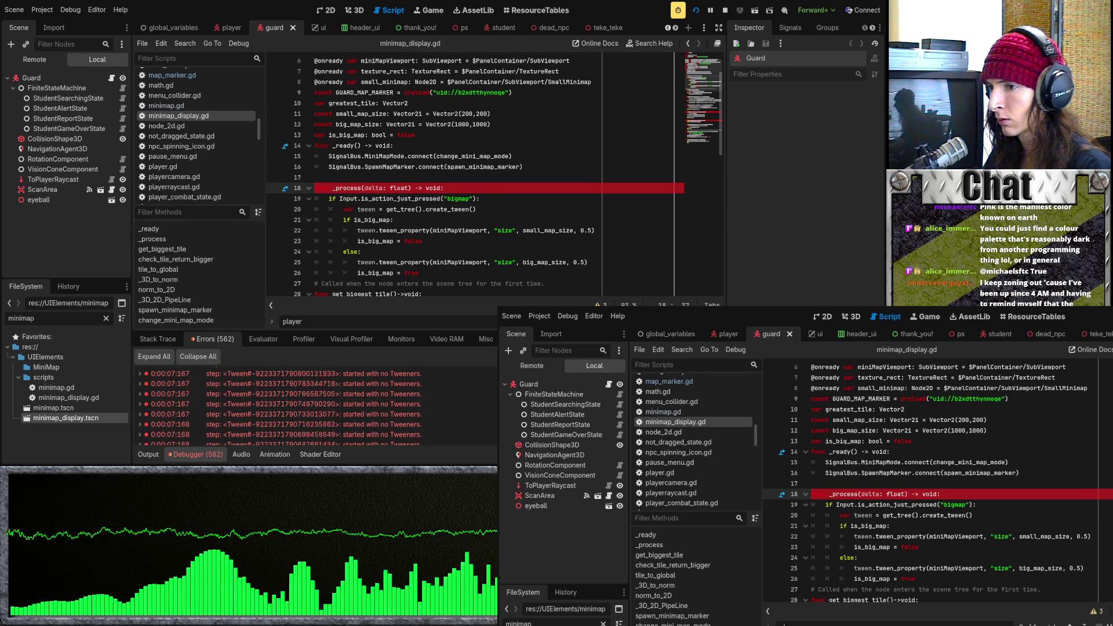
# Step through the unused-signal warnings in SignalBus.gd down to the finite_state_machine.gd warning
pyautogui.click(449, 385)
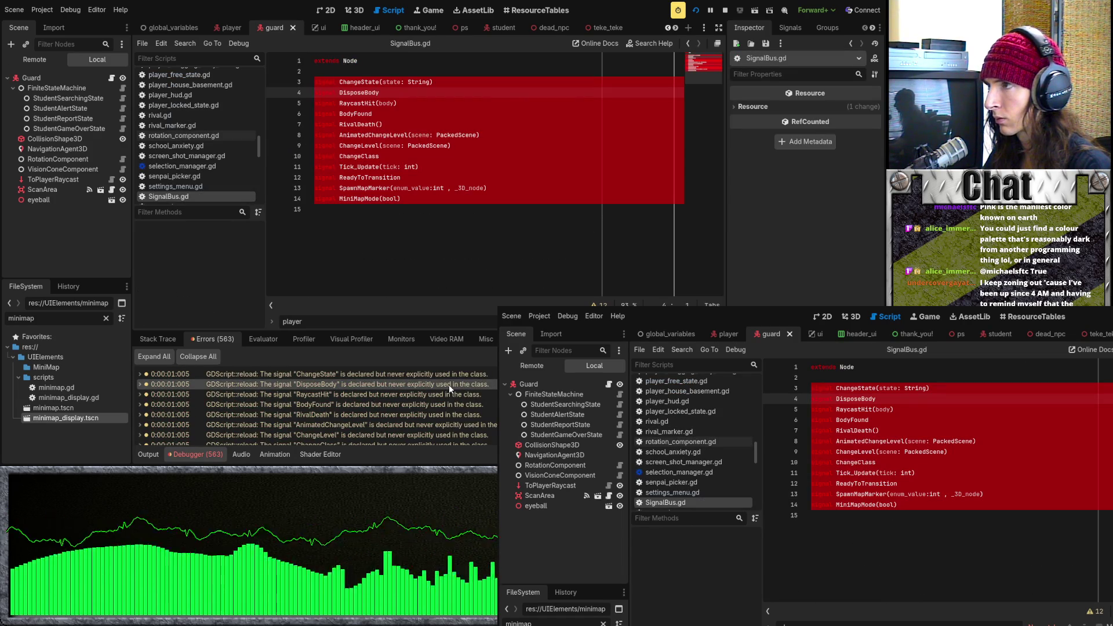
pyautogui.click(491, 416)
pyautogui.scroll(-2, 492, 417)
pyautogui.click(458, 411)
pyautogui.scroll(-3, 460, 409)
pyautogui.click(461, 409)
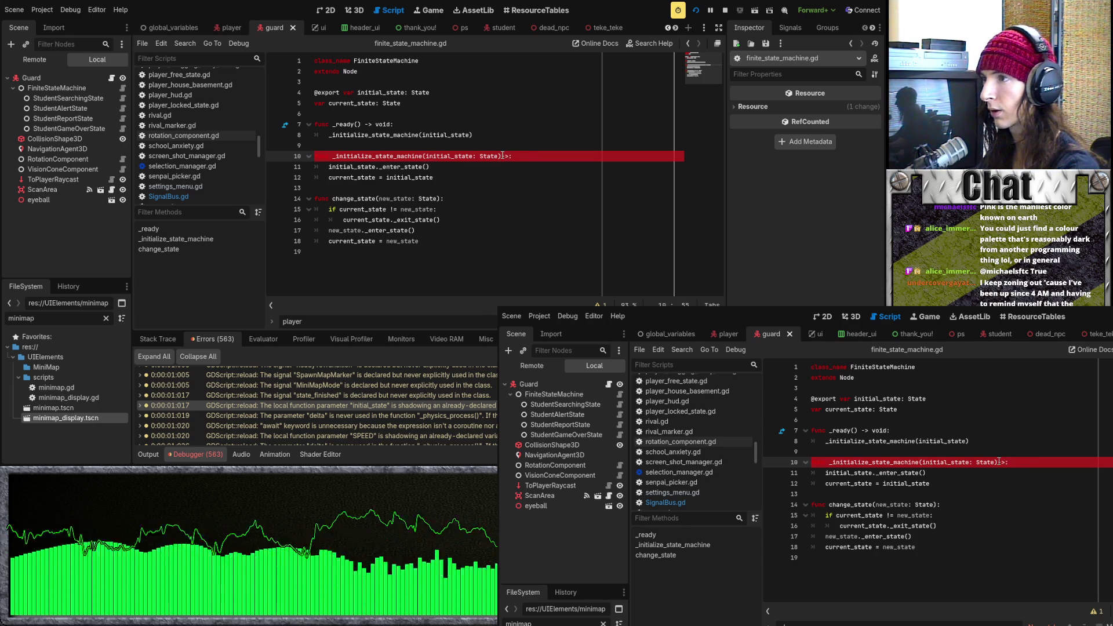
# Give _initialize_state_machine on line 10 a void return type, save, and run the game
pyautogui.press('Down')
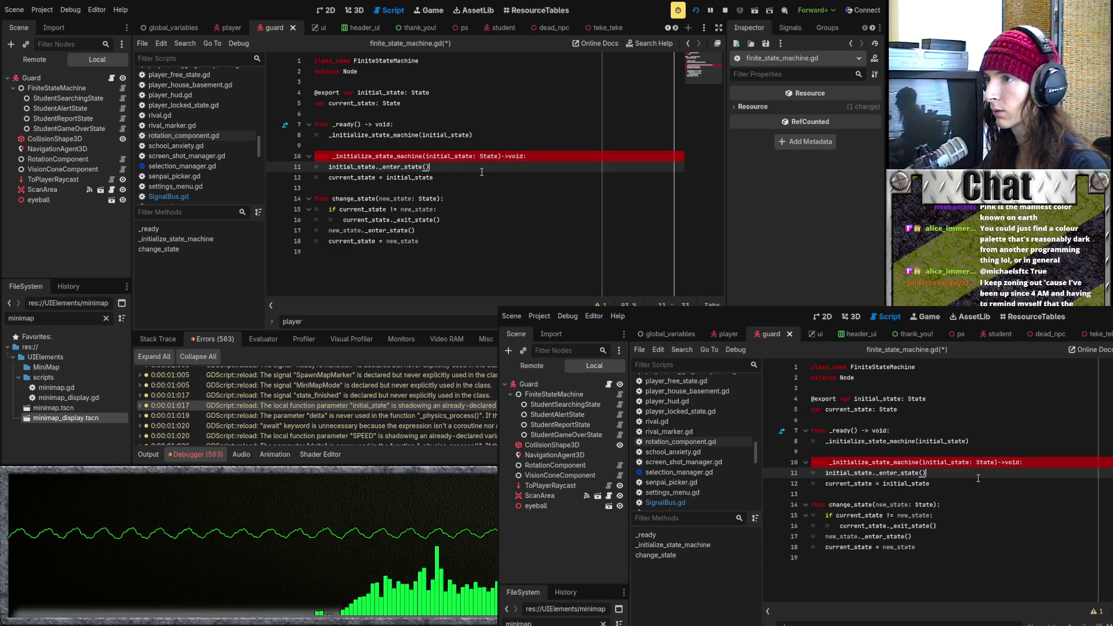
pyautogui.hotkey('ctrl', 's')
pyautogui.click(695, 10)
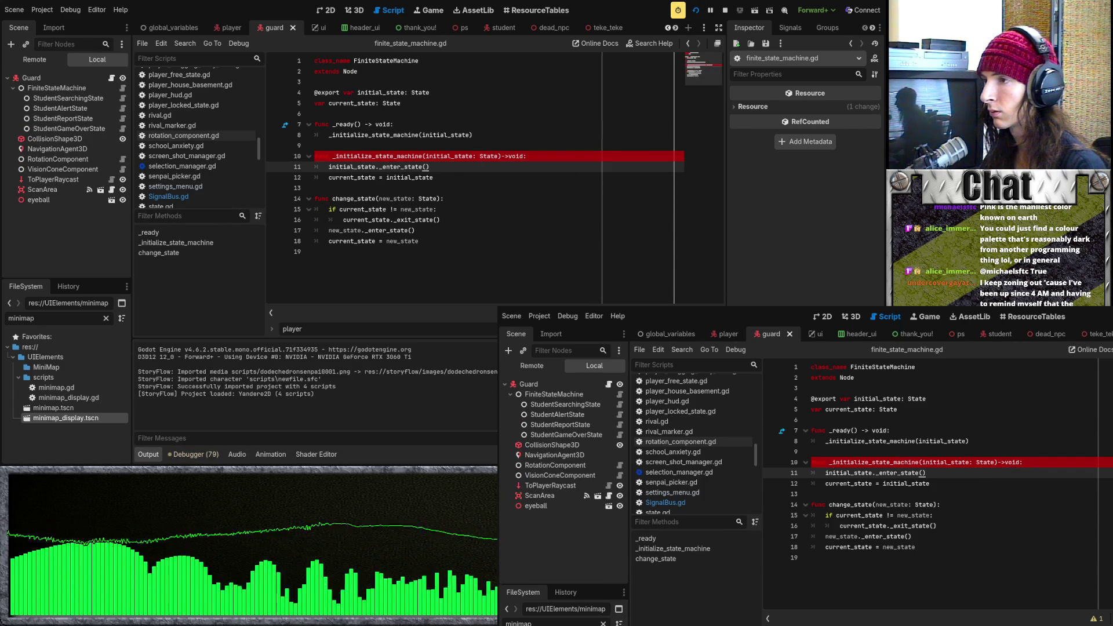
pyautogui.click(470, 179)
pyautogui.click(470, 156)
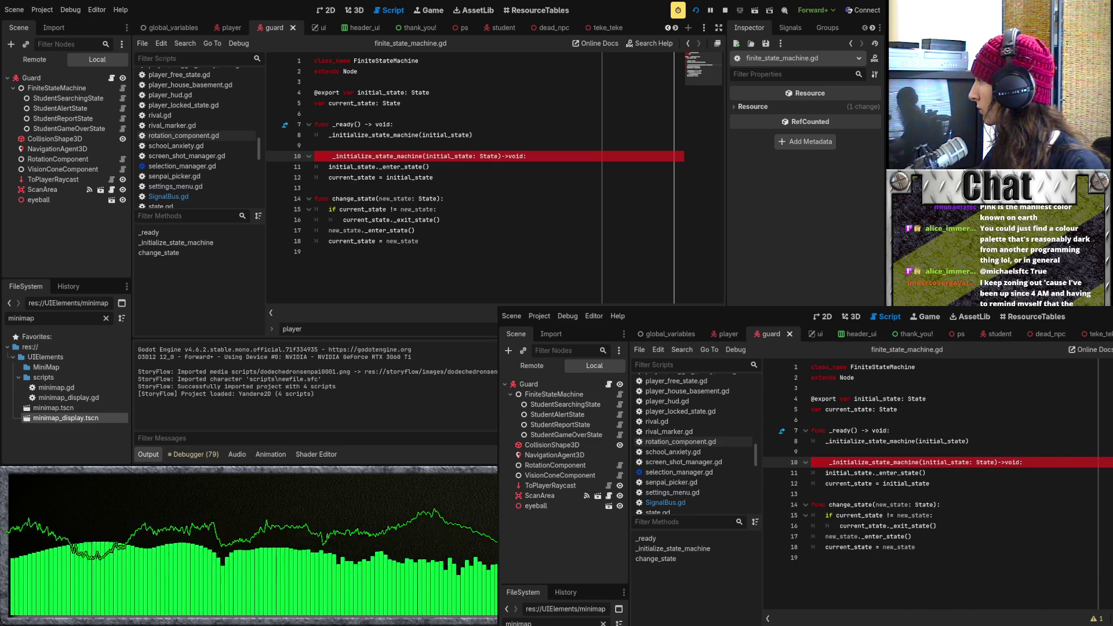
pyautogui.click(410, 220)
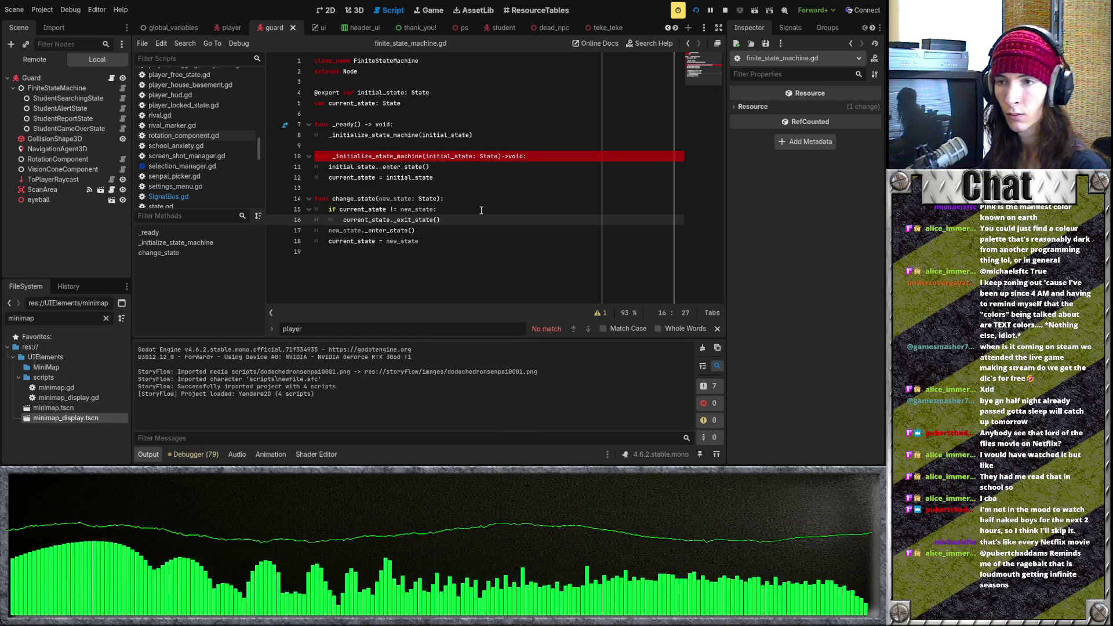
# Restart the game, then filter the FileSystem and open the minimap_display scene
pyautogui.click(696, 10)
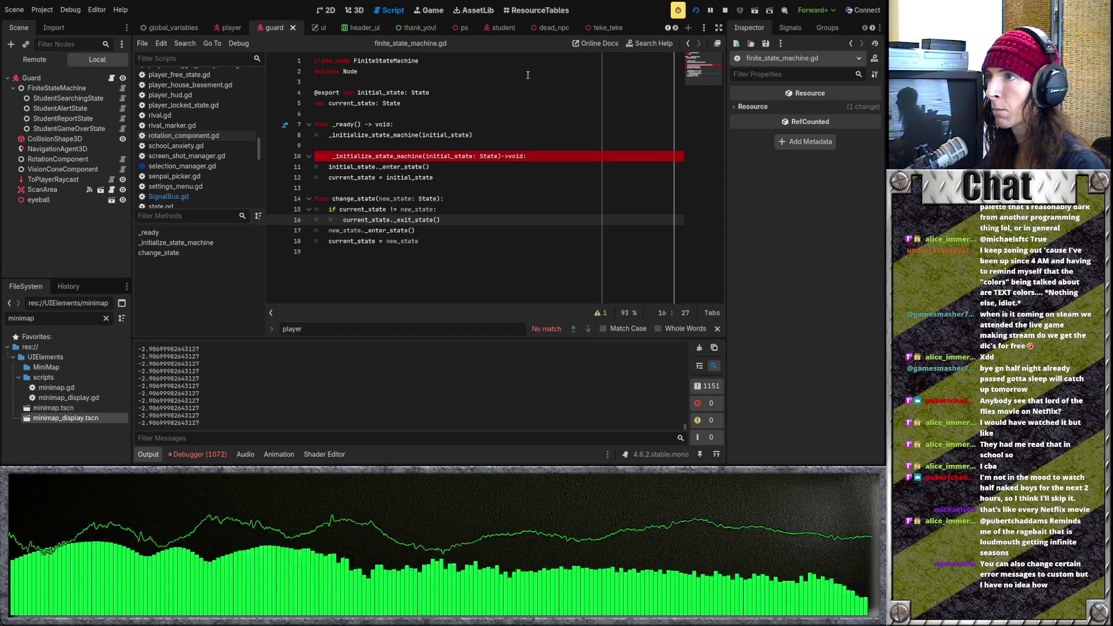
pyautogui.click(58, 318)
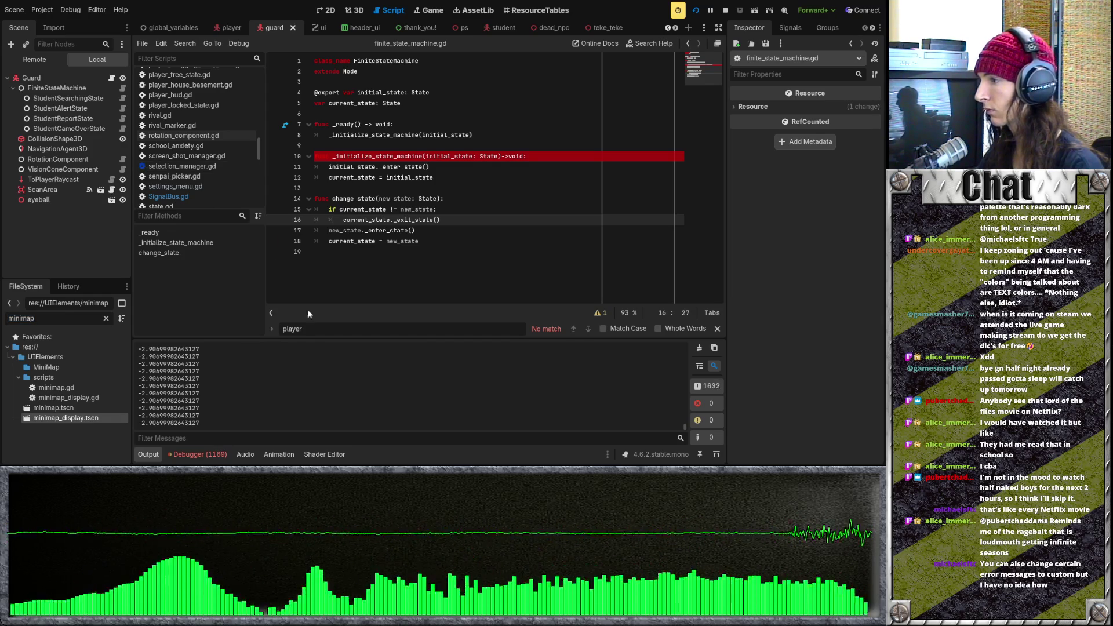
pyautogui.doubleClick(96, 417)
# Open PlayerMarker's character_body_2d.gd, make line 14 check if !mini_map_mode, and save
pyautogui.hotkey('ctrl', 'shift', 'Tab')
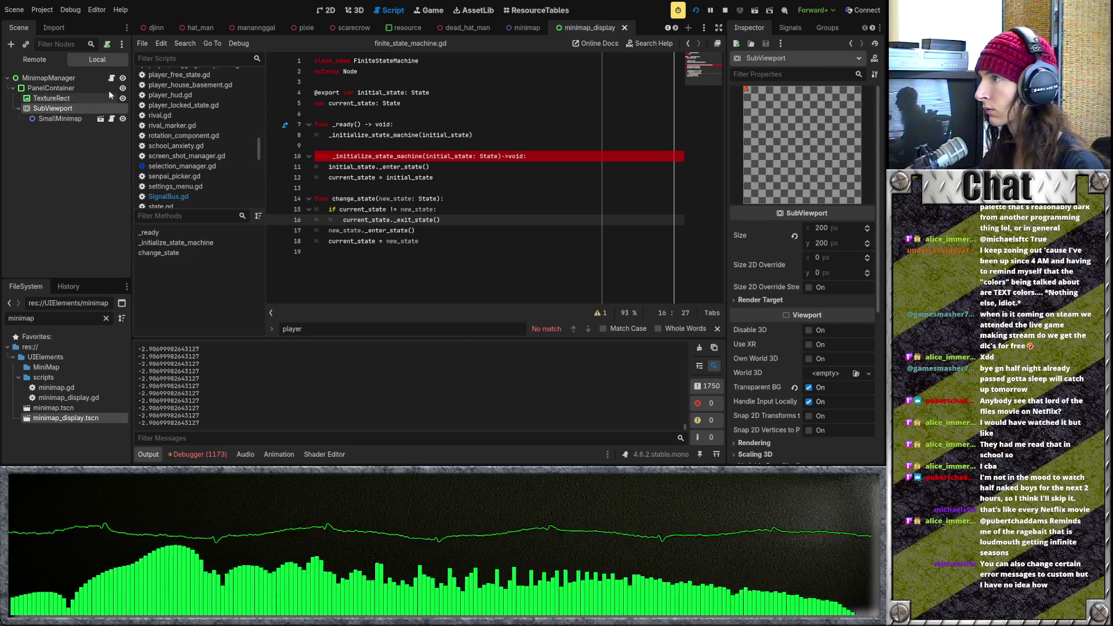
pyautogui.click(87, 118)
pyautogui.click(111, 119)
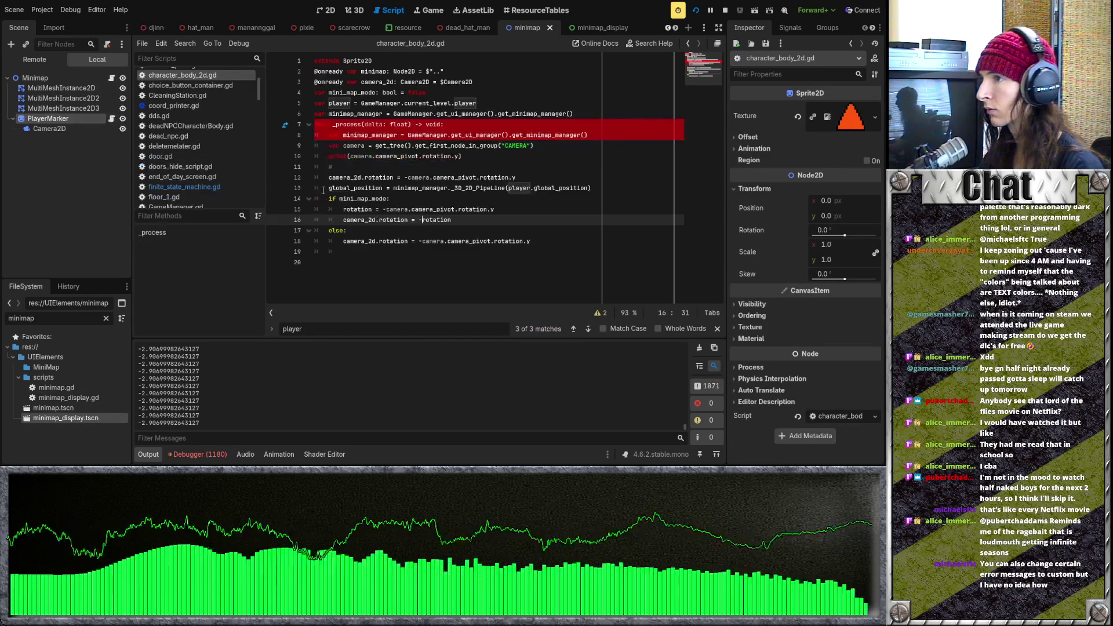
pyautogui.click(340, 199)
pyautogui.click(431, 209)
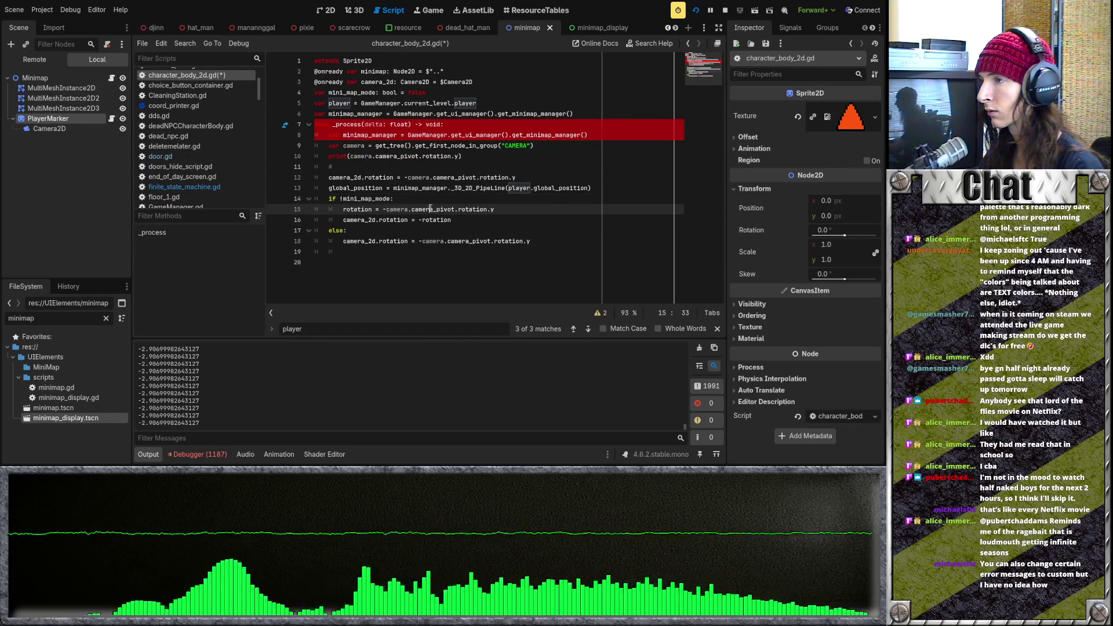
pyautogui.hotkey('ctrl', 's')
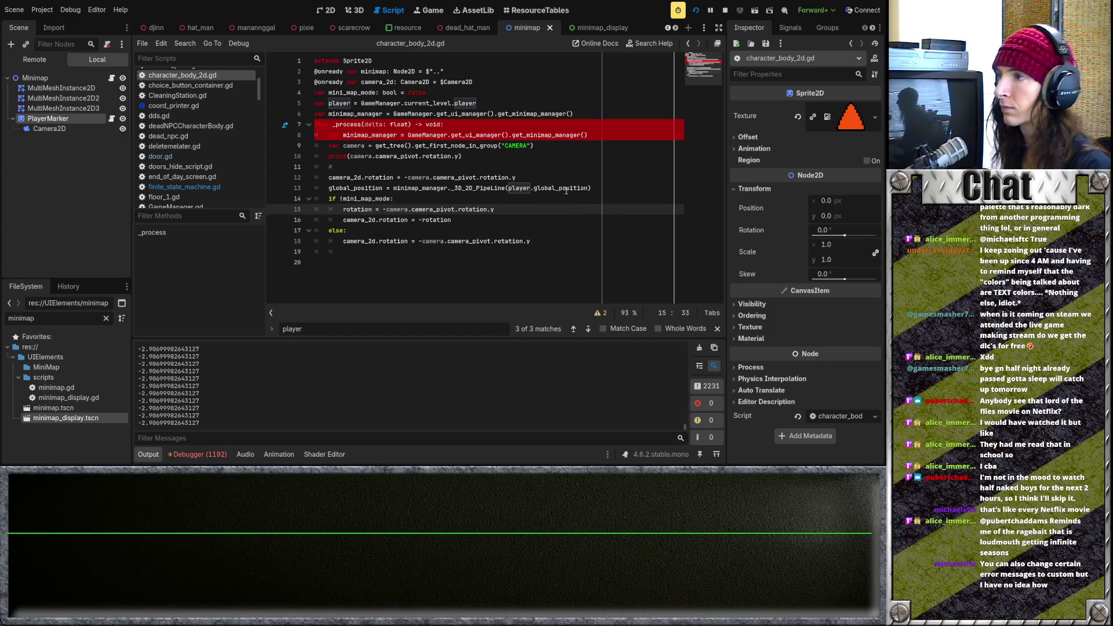
# Inspect the camera references in the else branch on lines 15–19
pyautogui.click(560, 191)
pyautogui.click(558, 212)
pyautogui.click(476, 232)
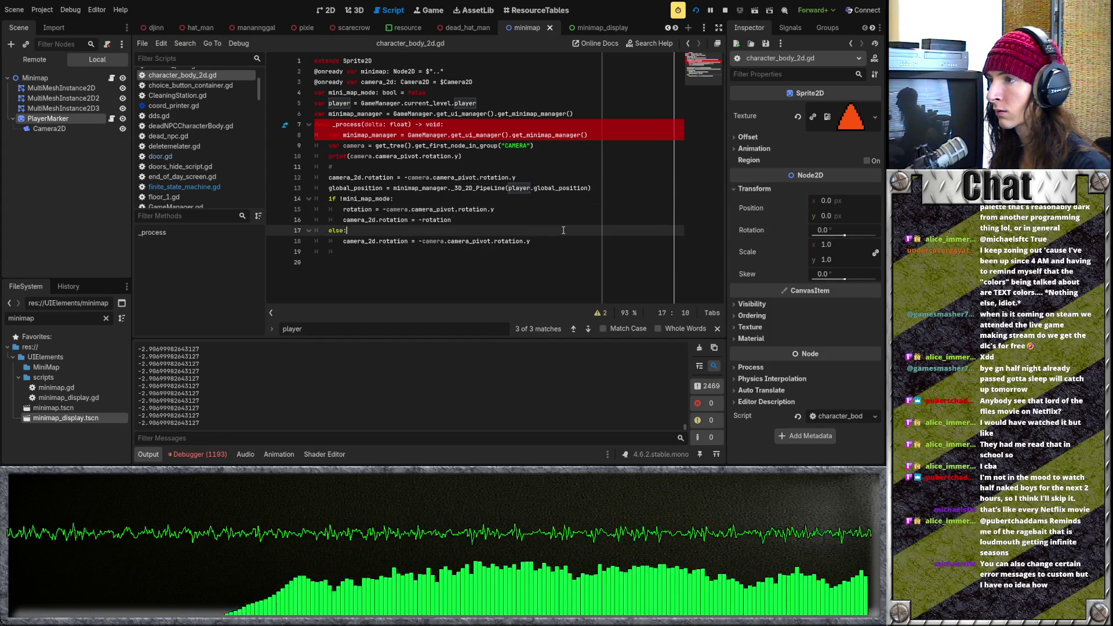
pyautogui.doubleClick(443, 241)
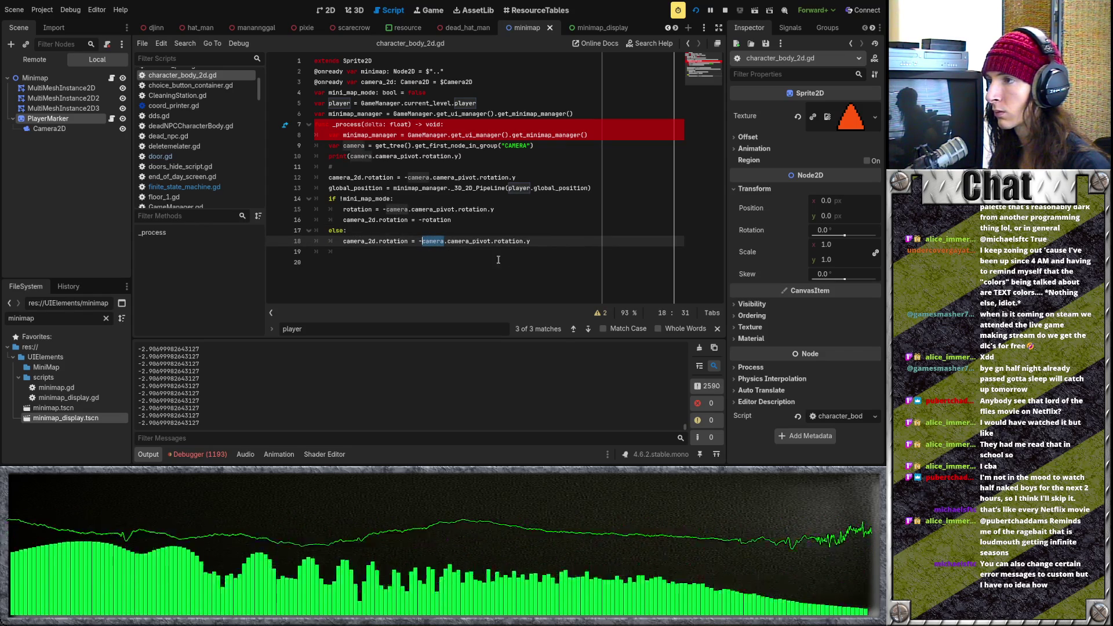
pyautogui.click(445, 254)
pyautogui.doubleClick(423, 242)
pyautogui.click(513, 259)
pyautogui.doubleClick(434, 242)
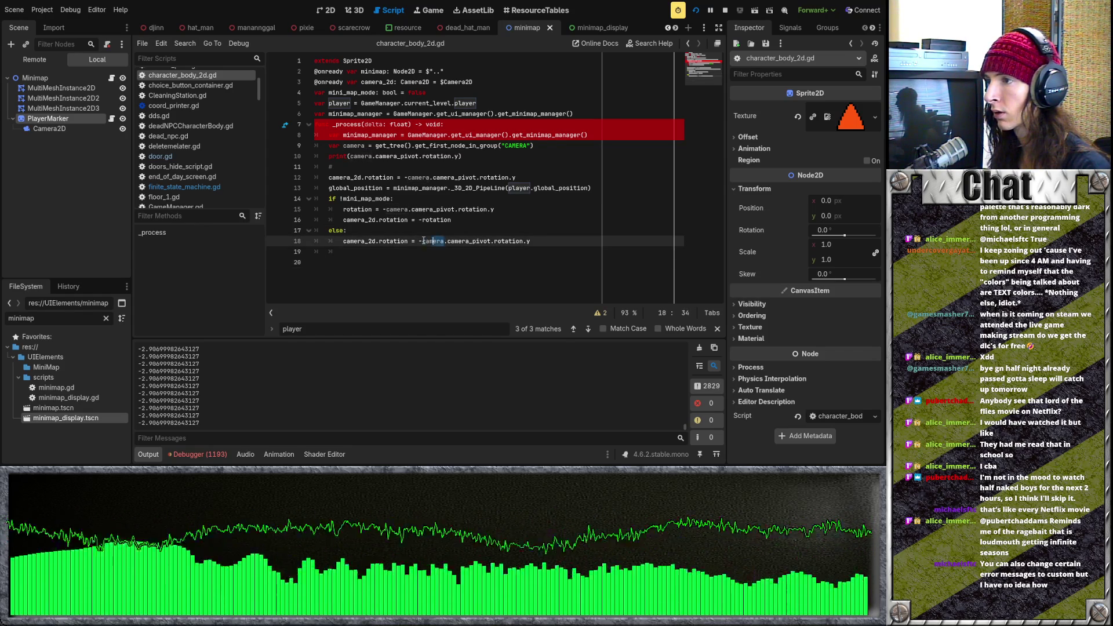
pyautogui.click(444, 247)
pyautogui.click(443, 242)
pyautogui.moveTo(425, 243); pyautogui.dragTo(422, 243)
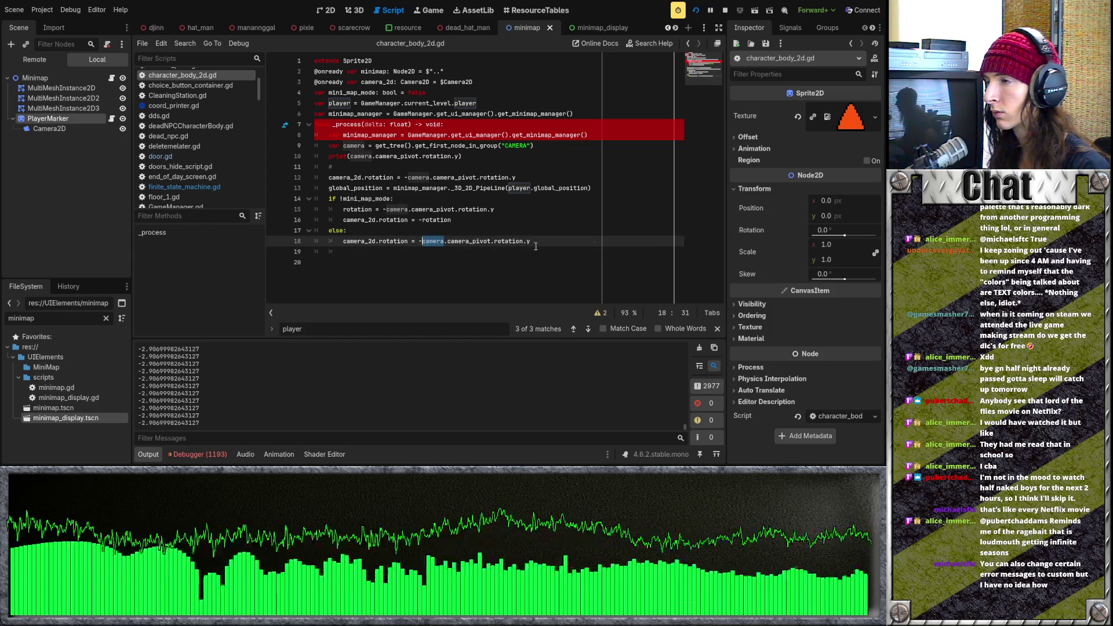
# Review the camera uses on lines 11–15 and the _process declaration near the top
pyautogui.click(546, 204)
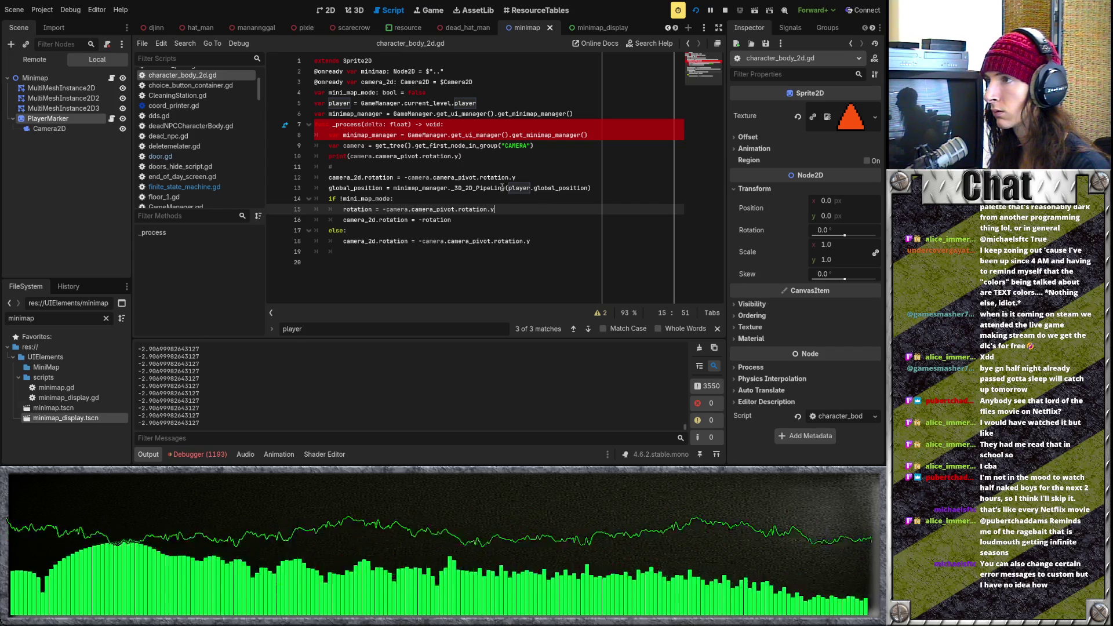
pyautogui.click(493, 167)
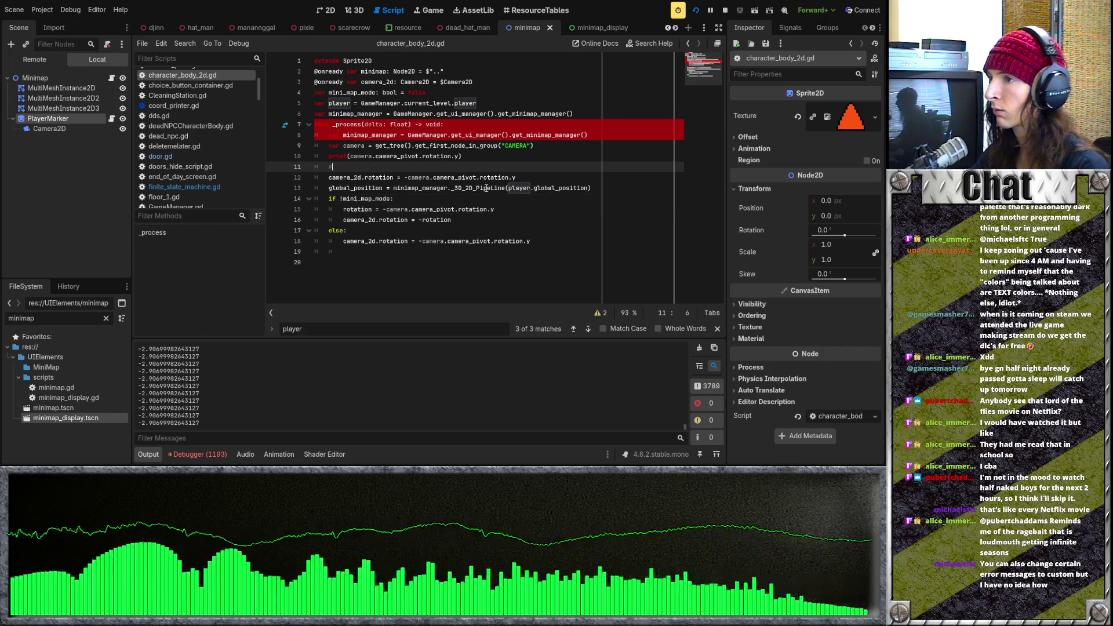
pyautogui.doubleClick(394, 209)
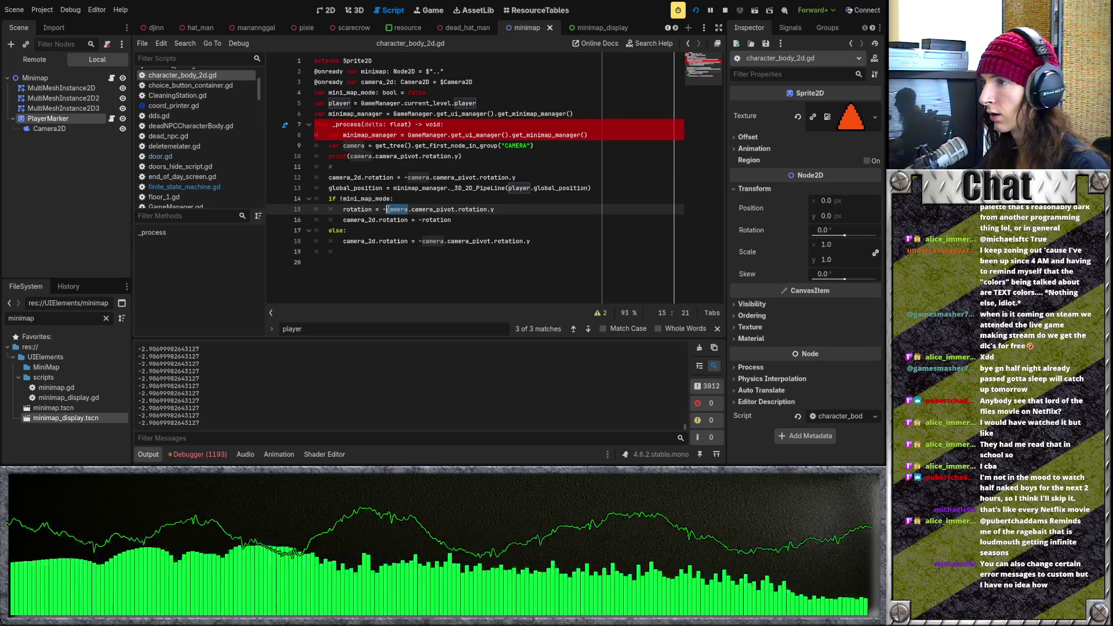
pyautogui.click(422, 198)
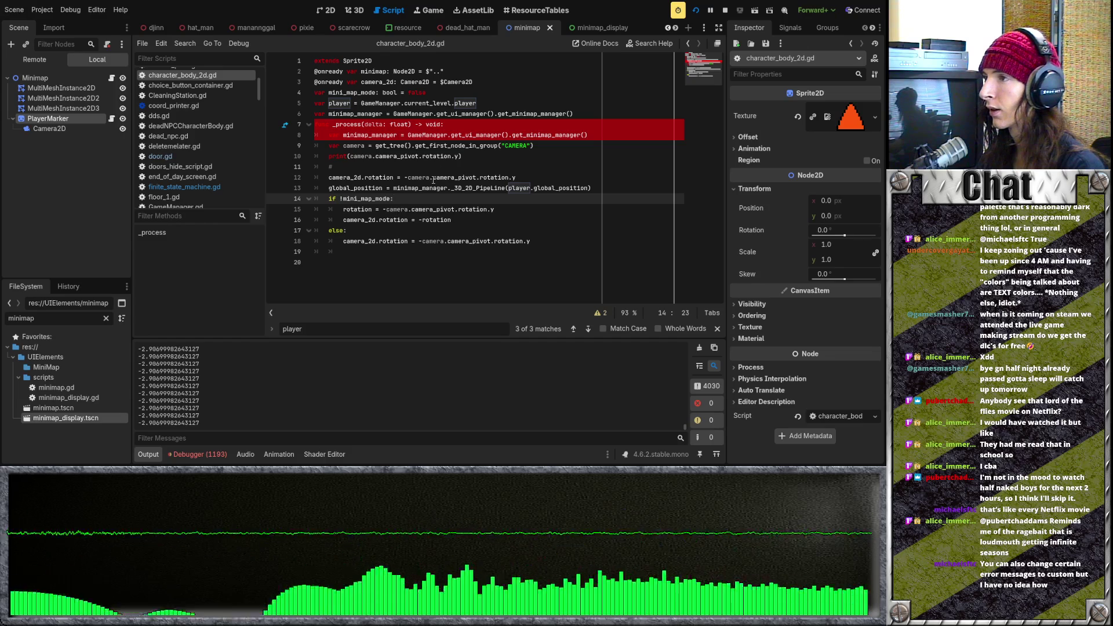
pyautogui.click(428, 177)
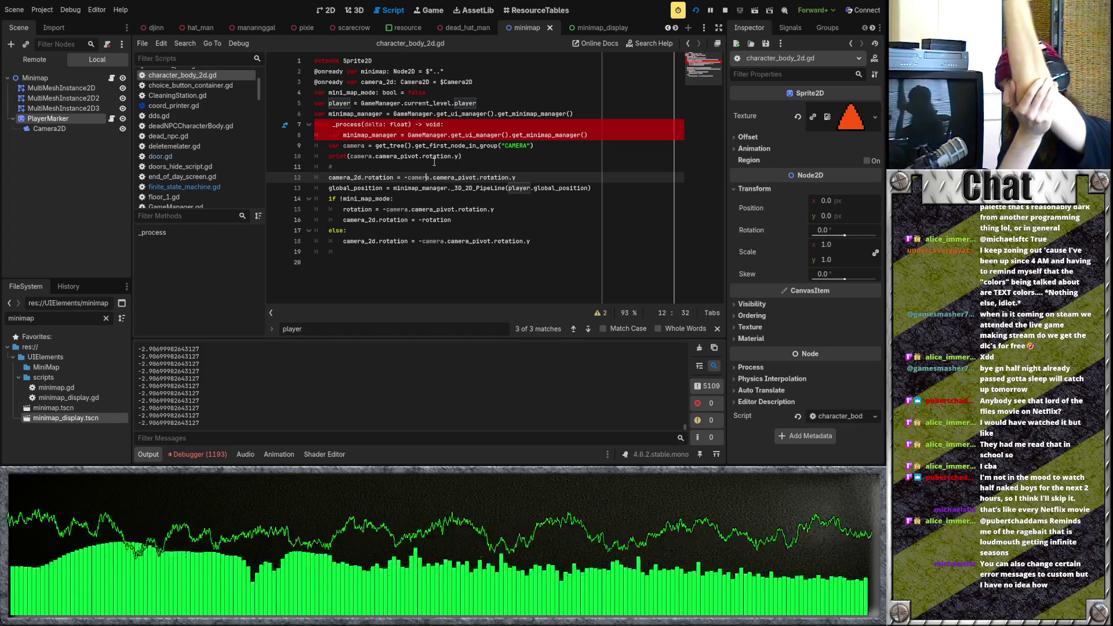
pyautogui.click(477, 93)
pyautogui.click(470, 107)
pyautogui.click(447, 124)
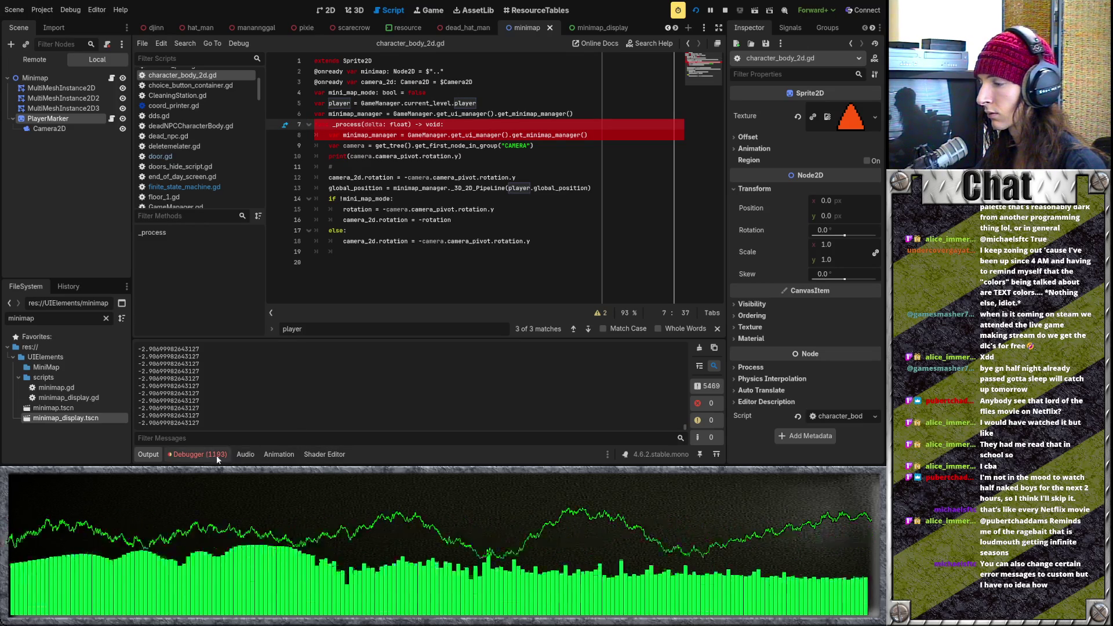
# From the debugger's warnings, jump to the unused location variable on guard.gd line 15
pyautogui.click(212, 455)
pyautogui.scroll(-15, 408, 396)
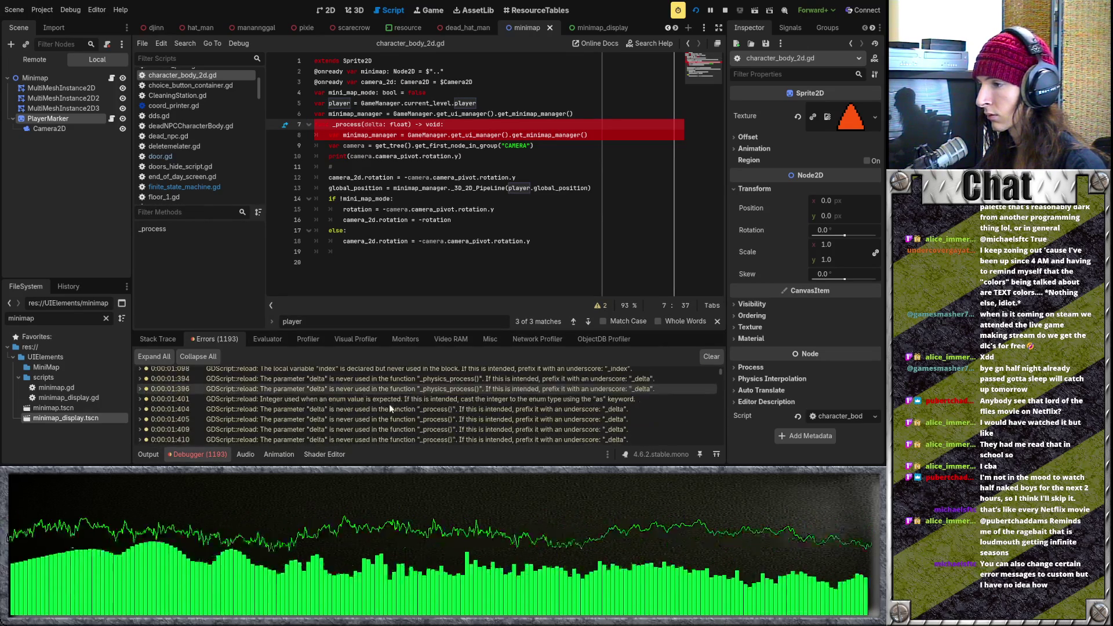
pyautogui.scroll(-20, 721, 382)
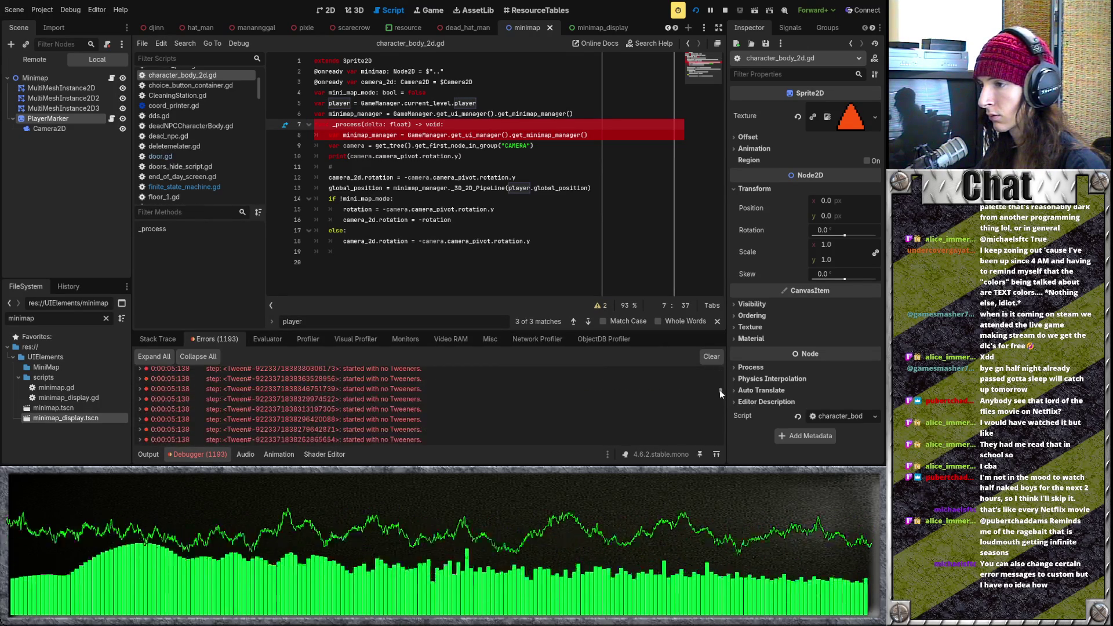
pyautogui.scroll(20, 722, 377)
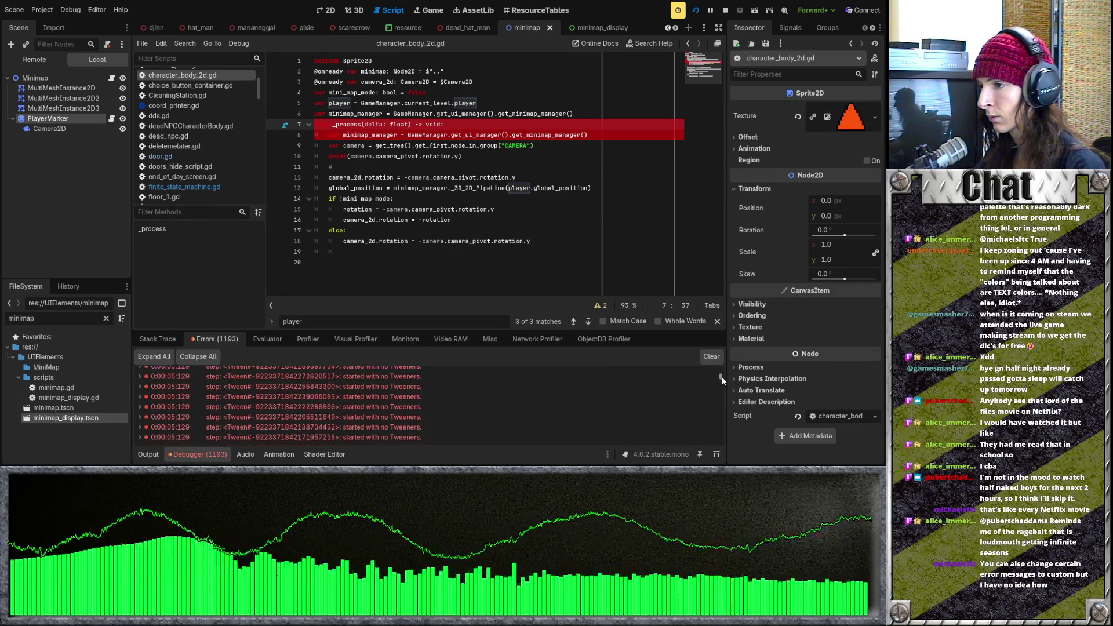
pyautogui.click(530, 396)
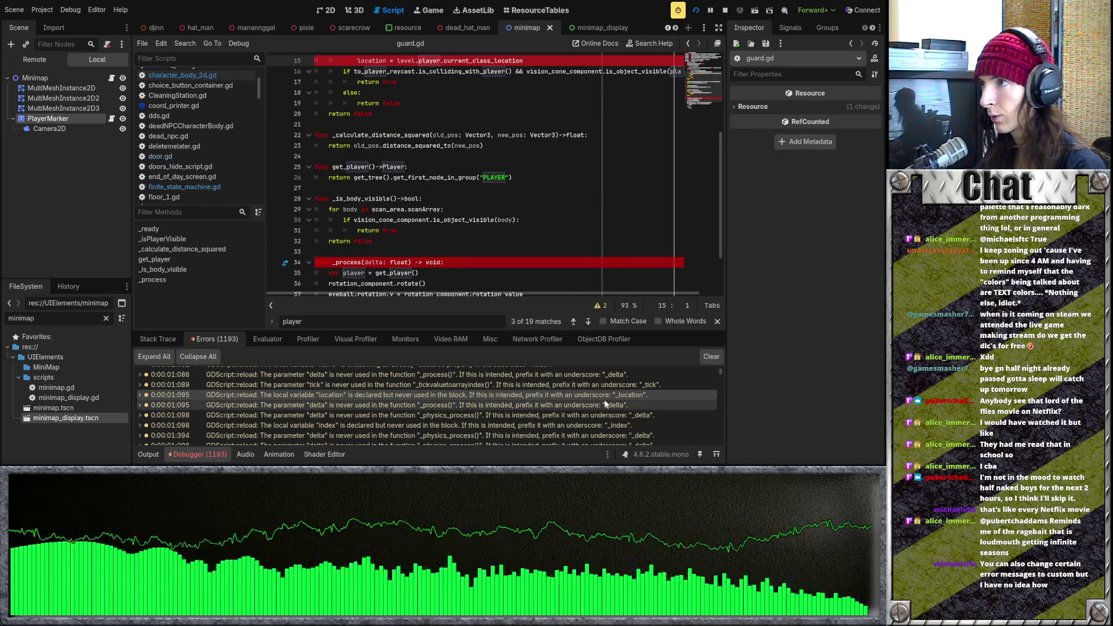
# Try prefixing location on line 15 with an underscore, then undo it
pyautogui.scroll(1, 606, 398)
pyautogui.scroll(3, 371, 133)
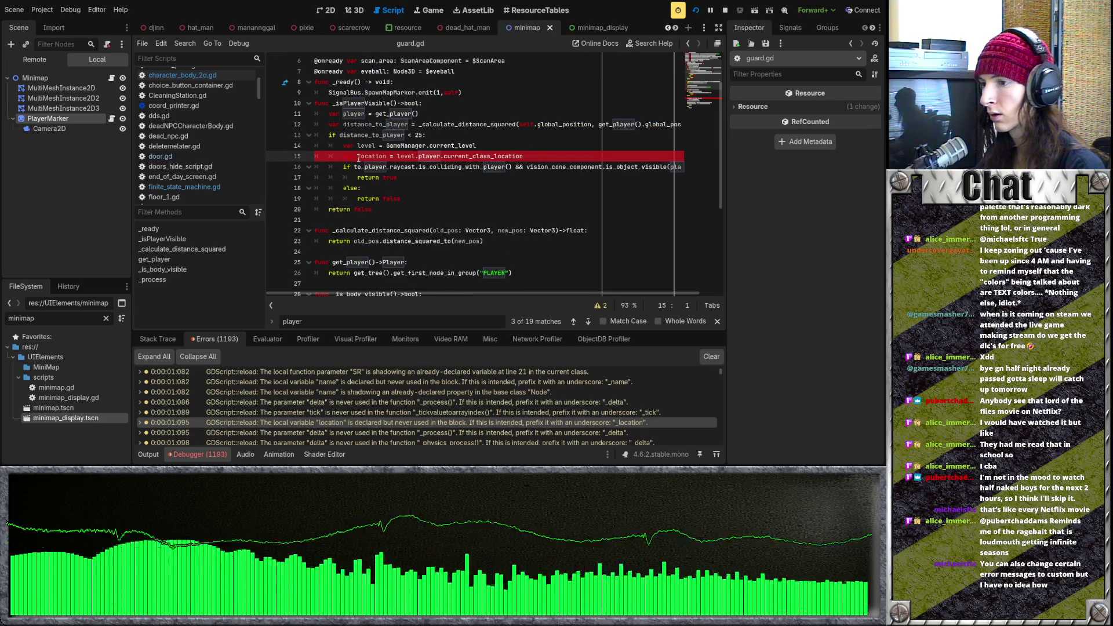
pyautogui.click(357, 157)
pyautogui.write('_')
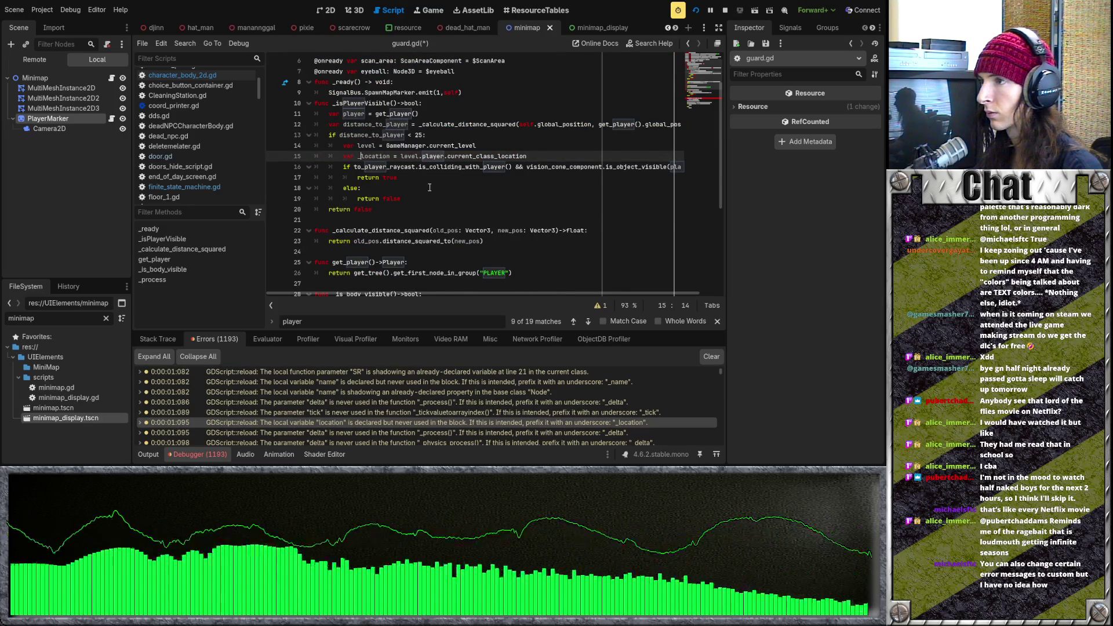
pyautogui.scroll(2, 429, 186)
pyautogui.press('BackSpace')
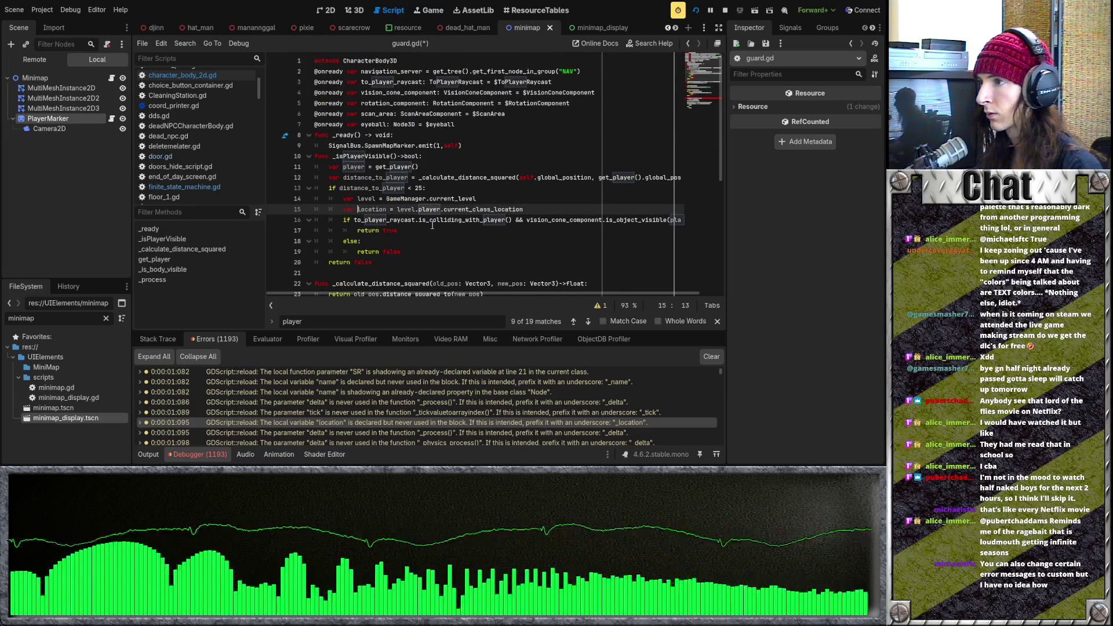
pyautogui.click(403, 221)
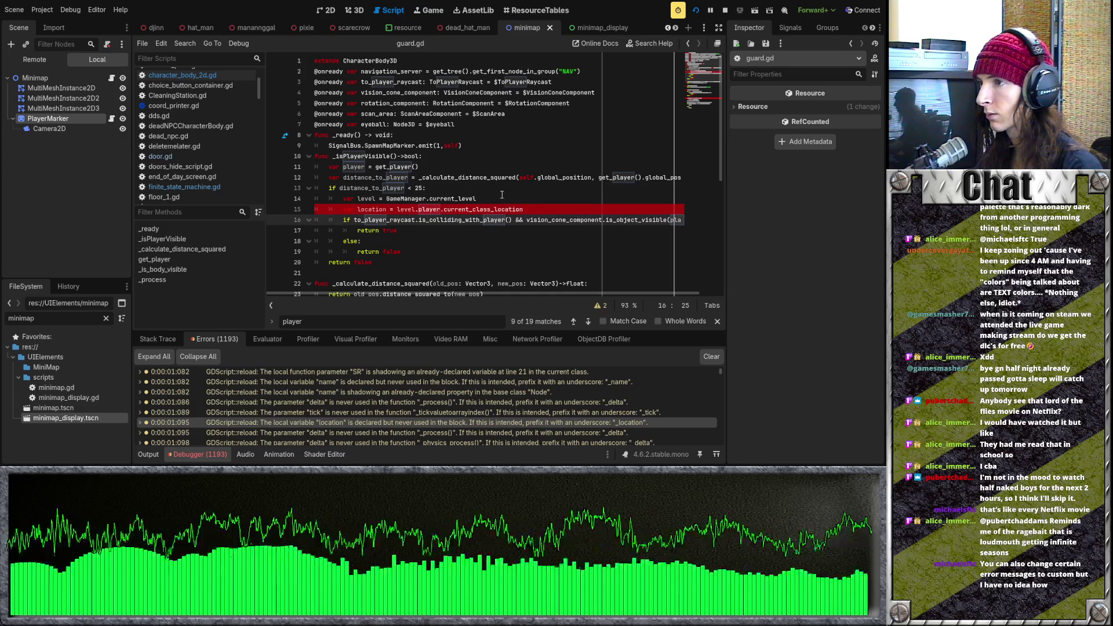
# Change _process's parameter on line 34 to _delta: float, then save and relaunch with F5
pyautogui.scroll(-7, 473, 195)
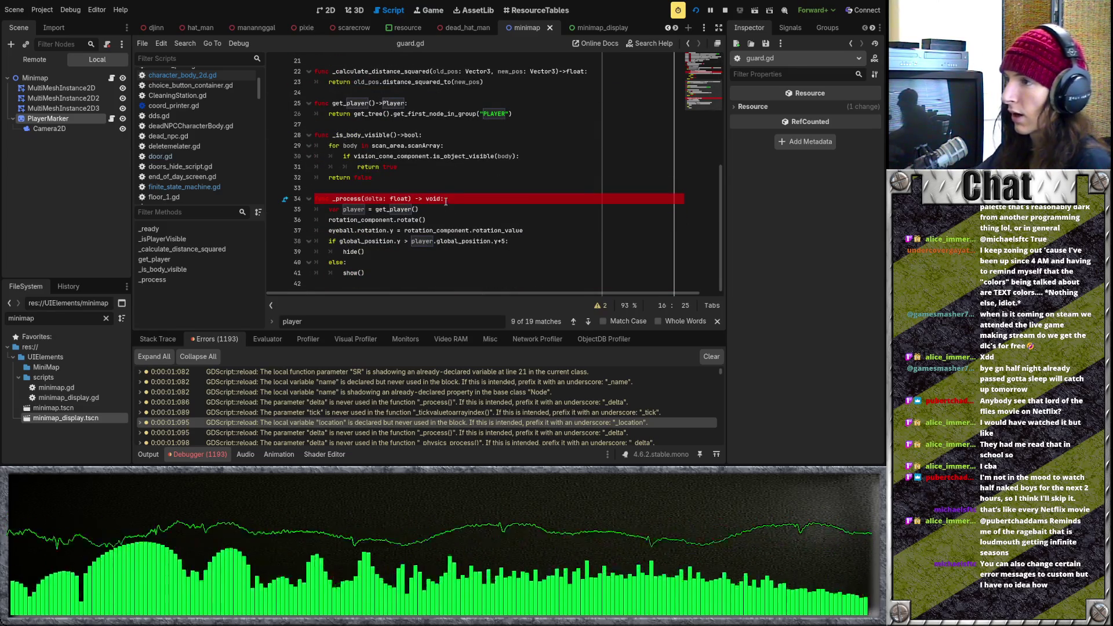
pyautogui.click(447, 200)
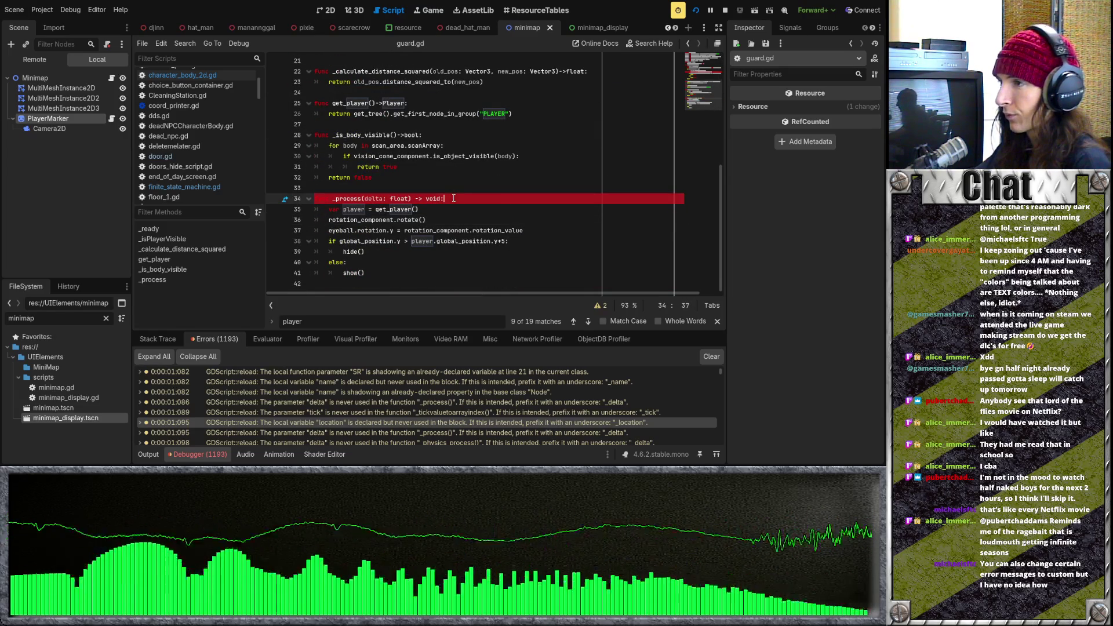
pyautogui.write('_')
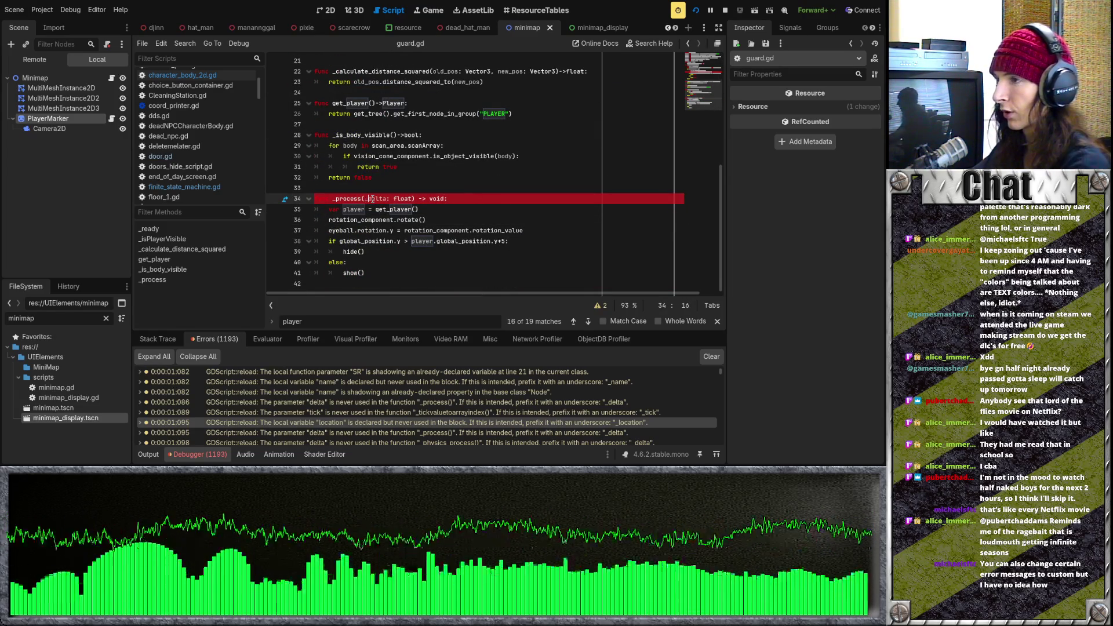
pyautogui.click(437, 220)
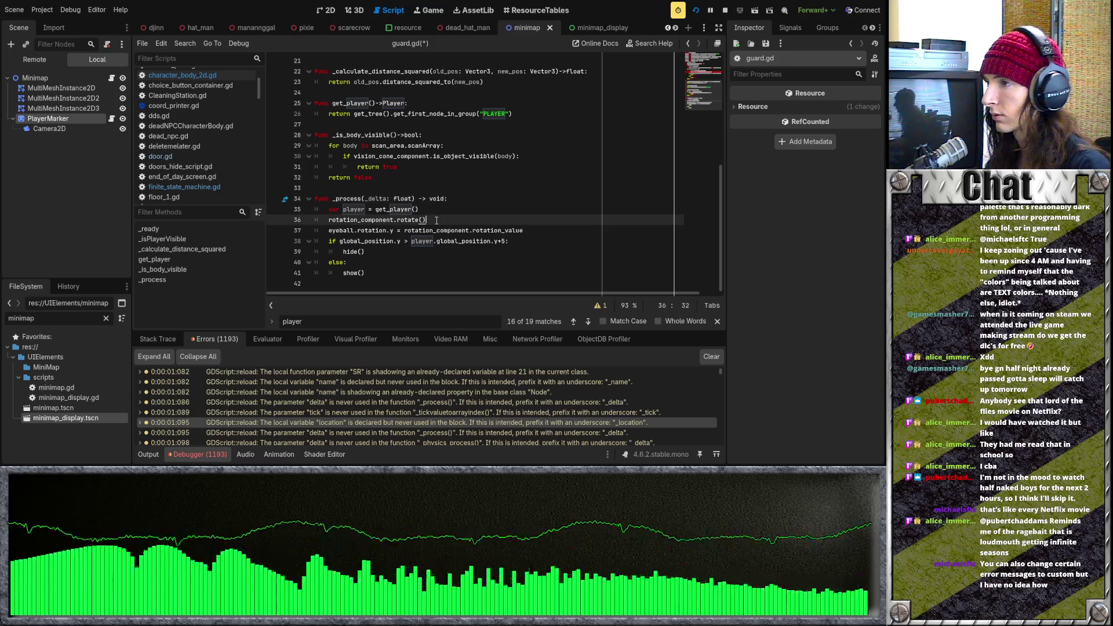
pyautogui.click(413, 201)
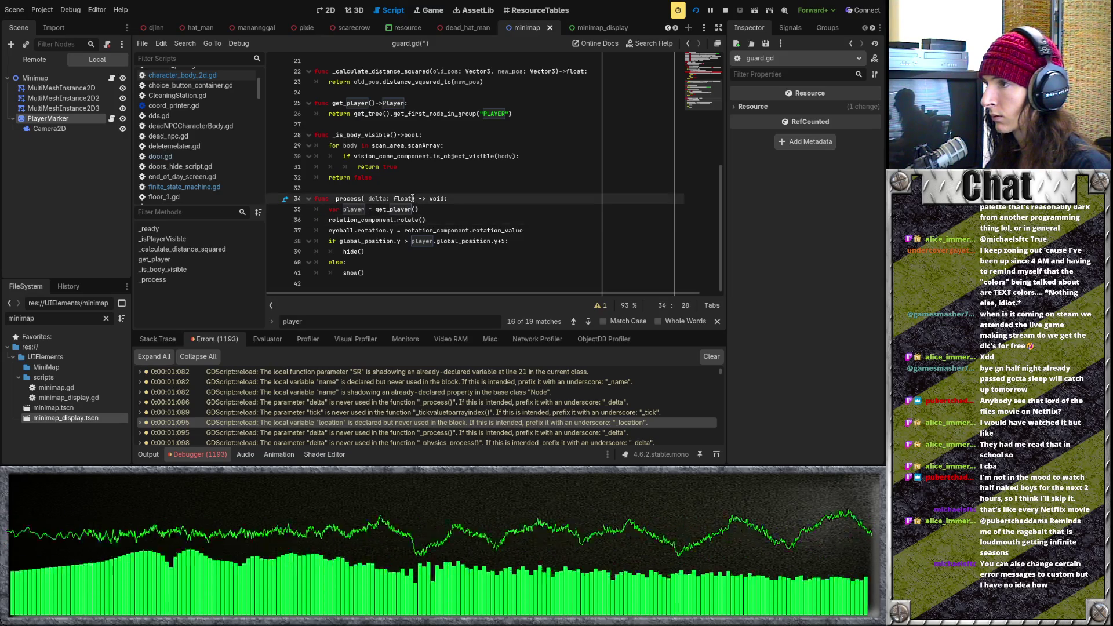
pyautogui.moveTo(413, 200); pyautogui.dragTo(364, 200)
pyautogui.press('BackSpace')
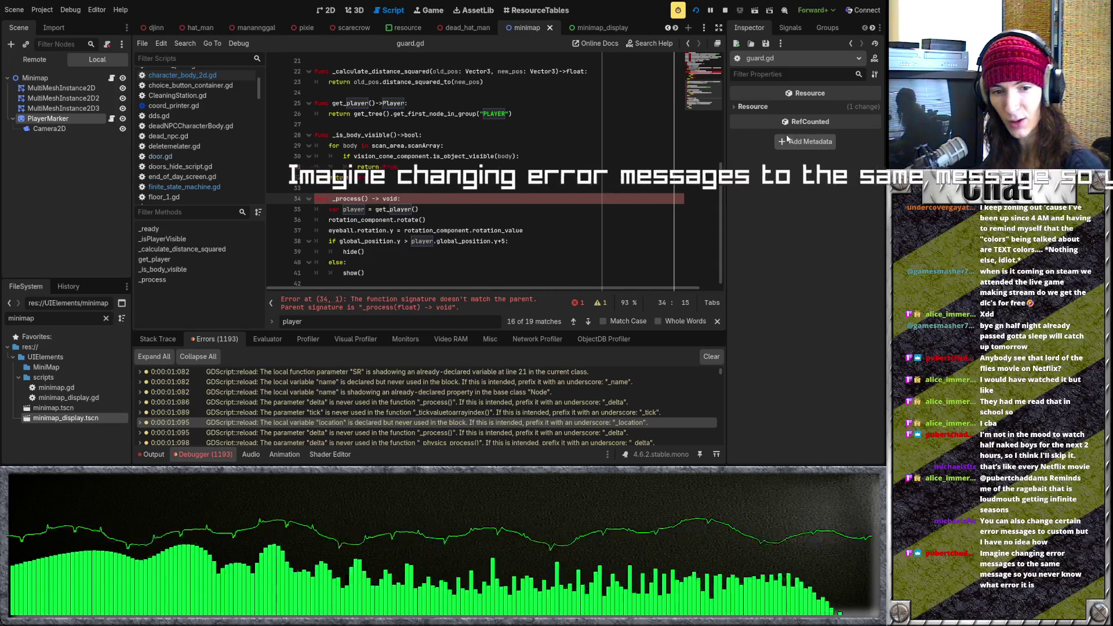
pyautogui.write('_delta: float')
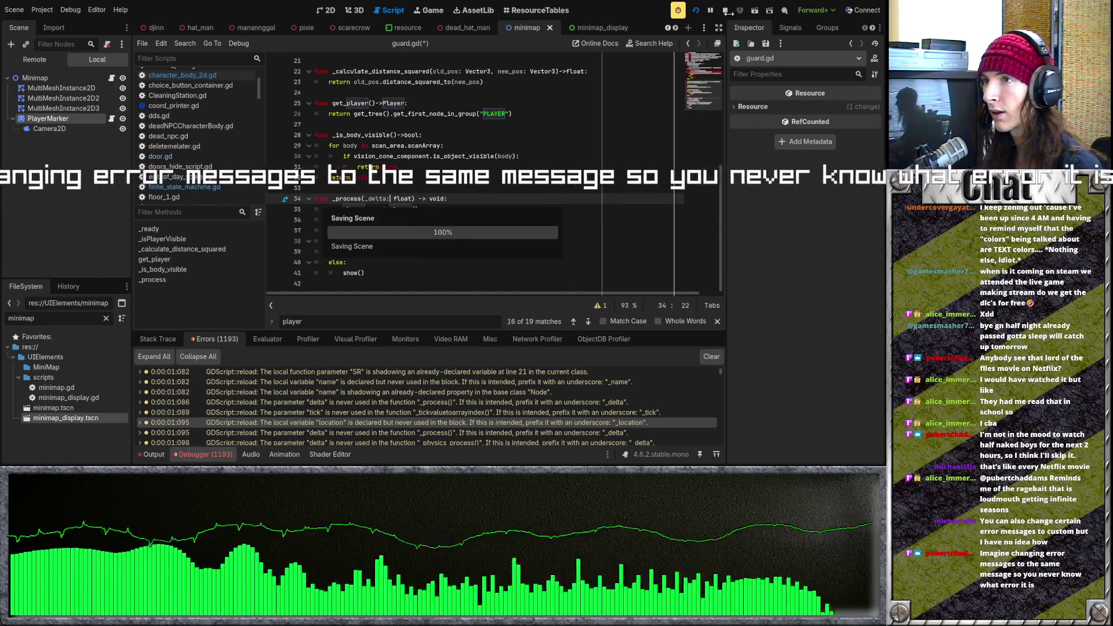
pyautogui.press('F5')
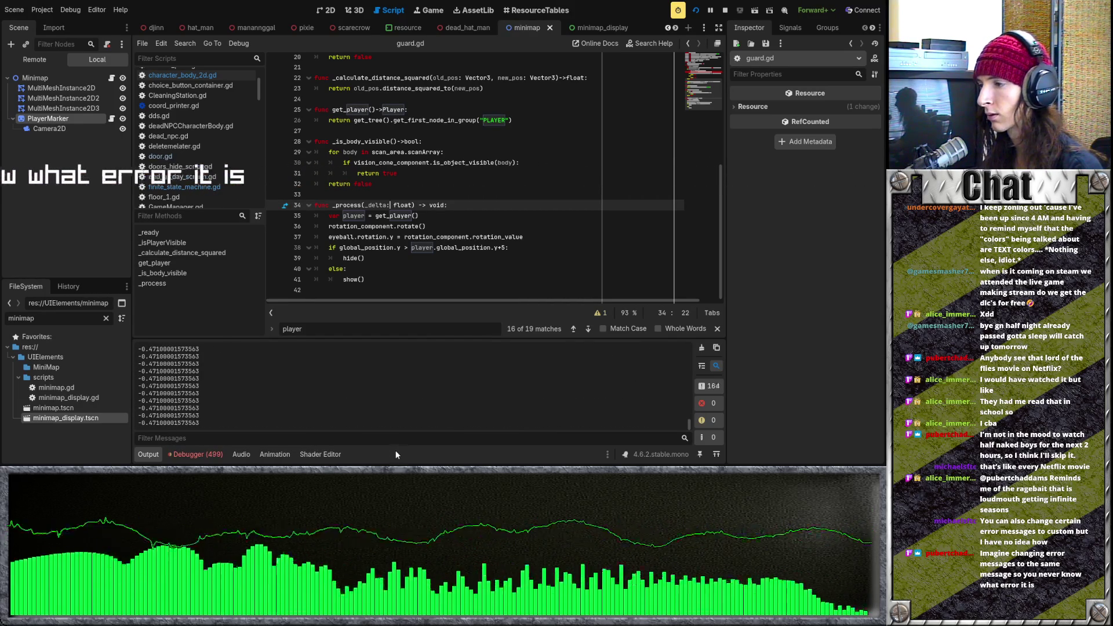
# Stop the running game and open the door scene's door.gd script
pyautogui.click(196, 454)
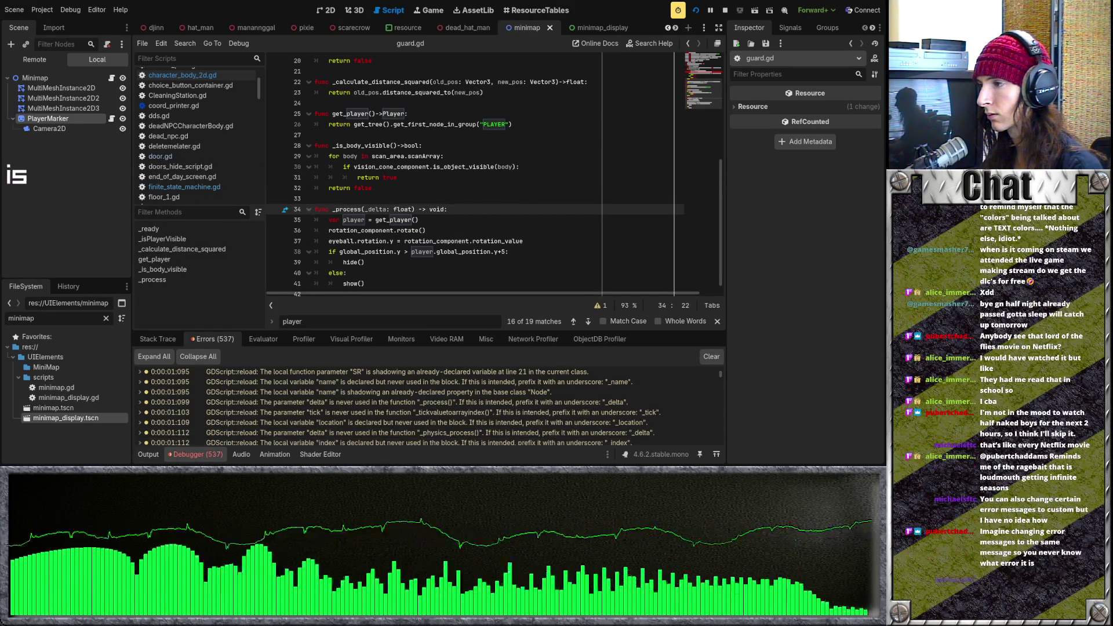
pyautogui.click(725, 10)
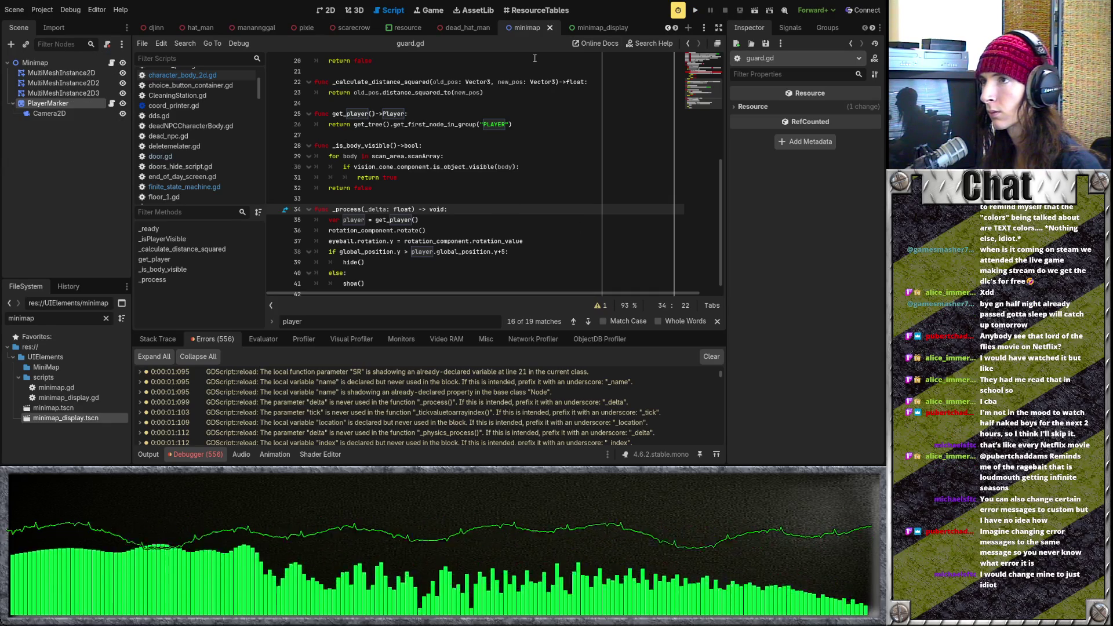
pyautogui.scroll(-3, 468, 26)
pyautogui.scroll(-1, 468, 26)
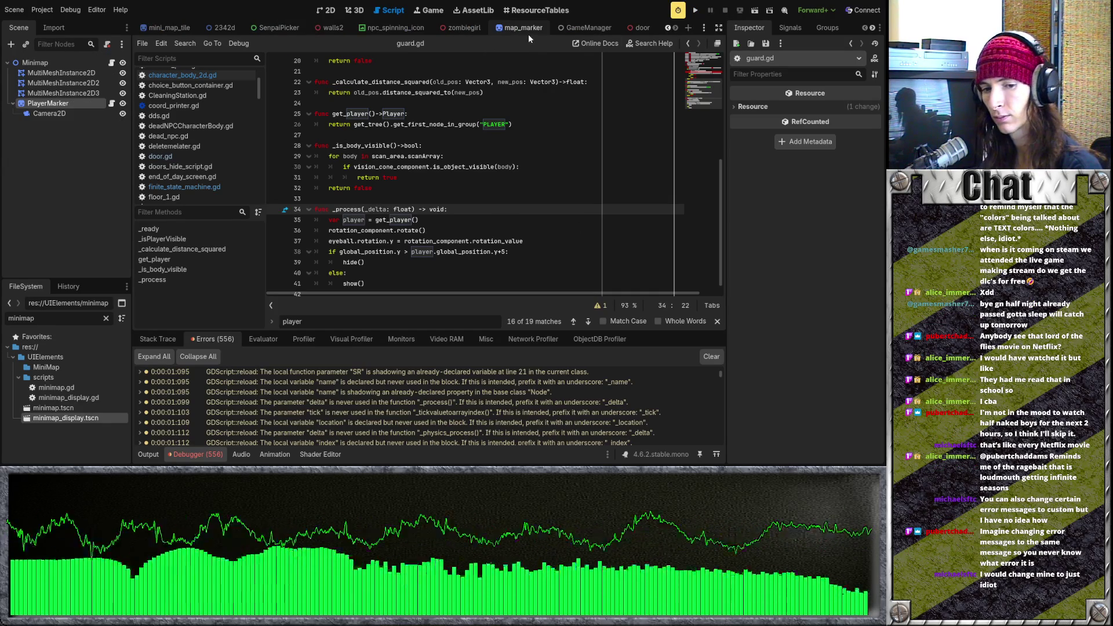
pyautogui.click(638, 27)
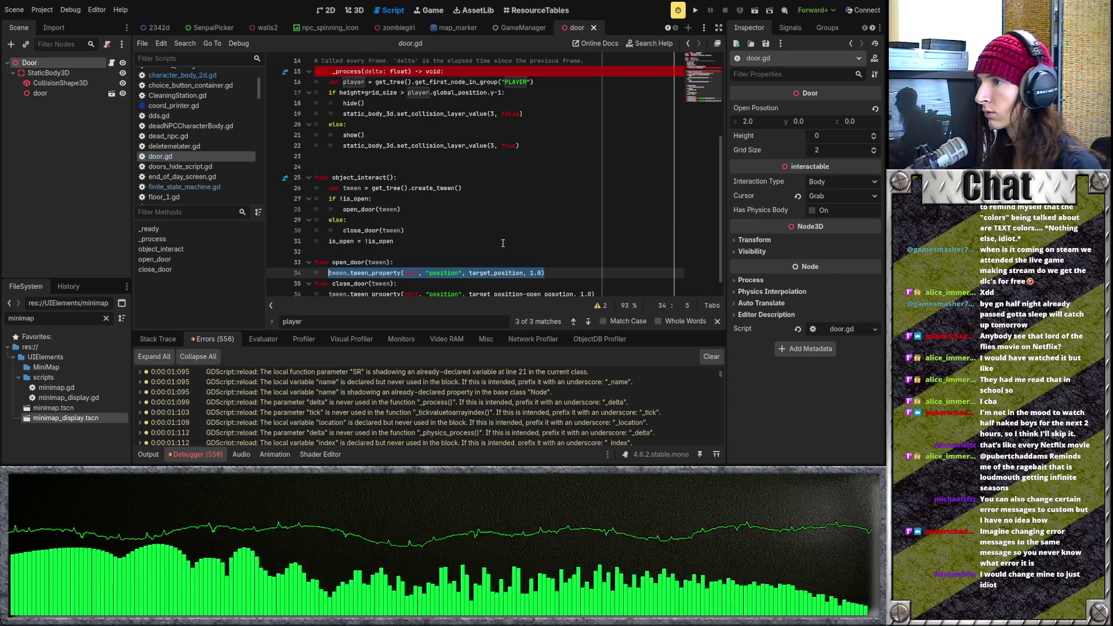
# Comment out the tween creation line and the tween lines in open_door and close_door
pyautogui.scroll(-1, 508, 231)
pyautogui.click(547, 261)
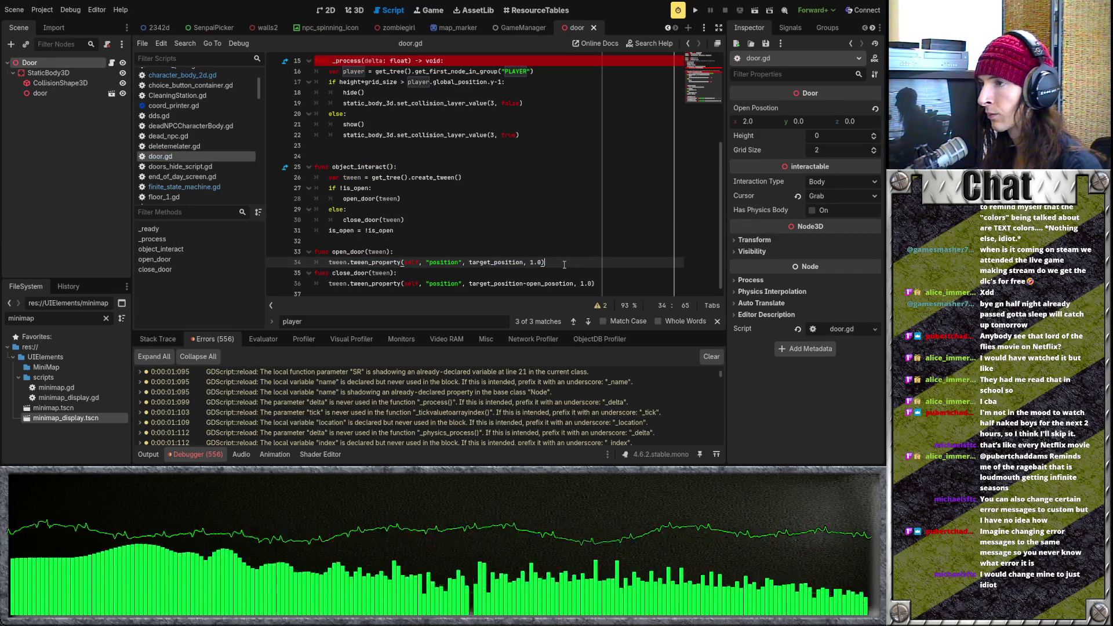
pyautogui.click(482, 176)
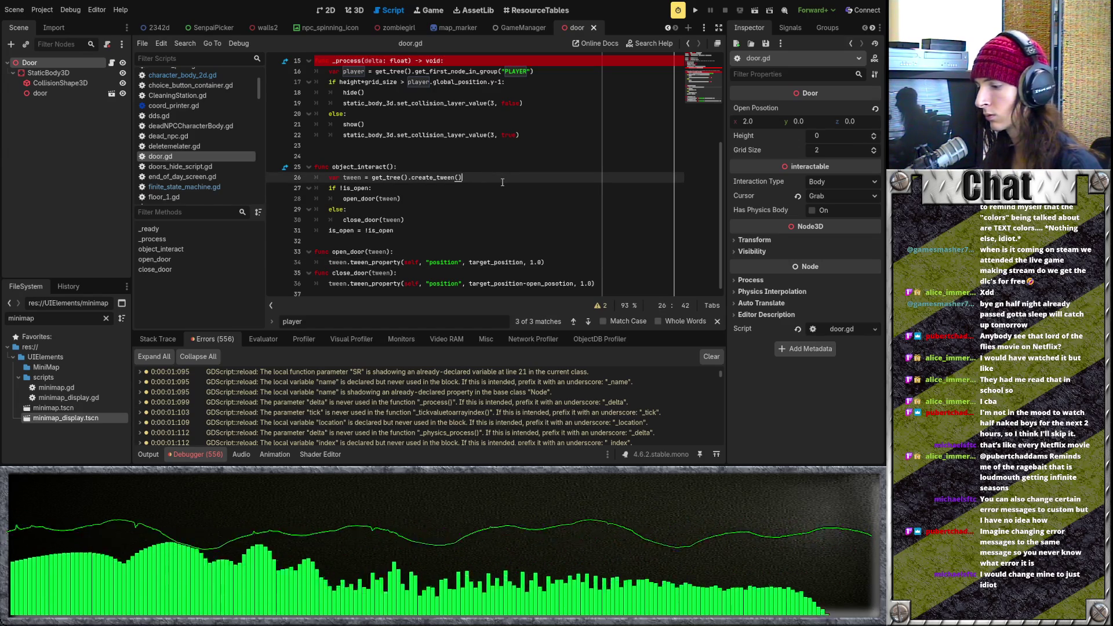
pyautogui.hotkey('ctrl', 'k')
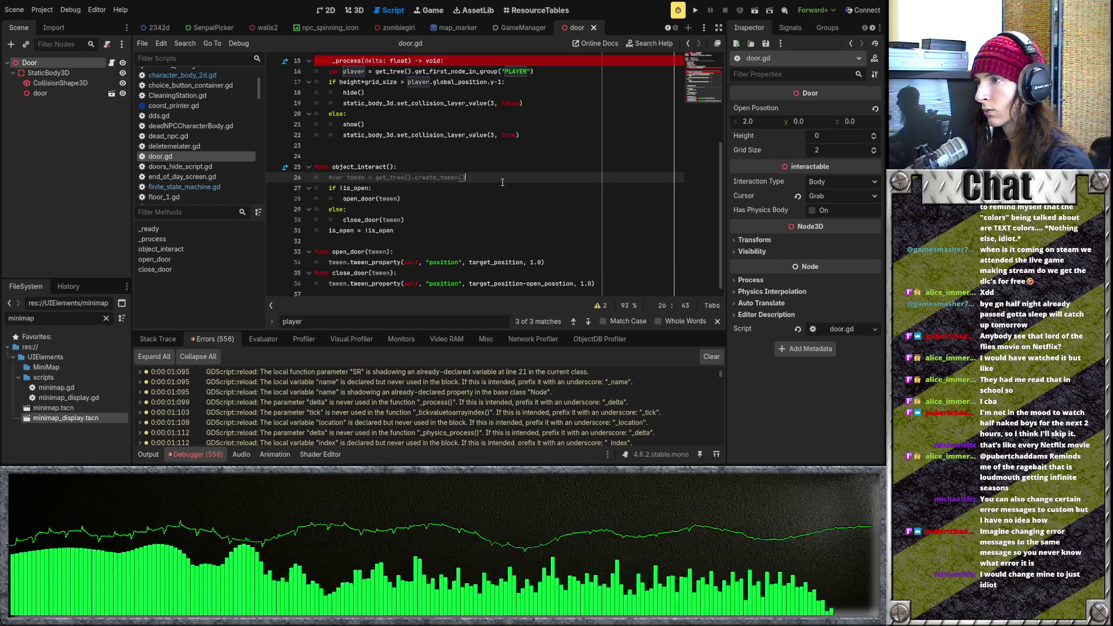
pyautogui.click(559, 261)
pyautogui.hotkey('ctrl', 'k')
pyautogui.click(612, 283)
pyautogui.hotkey('ctrl', 'k')
# Drop the tween parameters and call arguments, and set position = target_position in open_door
pyautogui.click(576, 261)
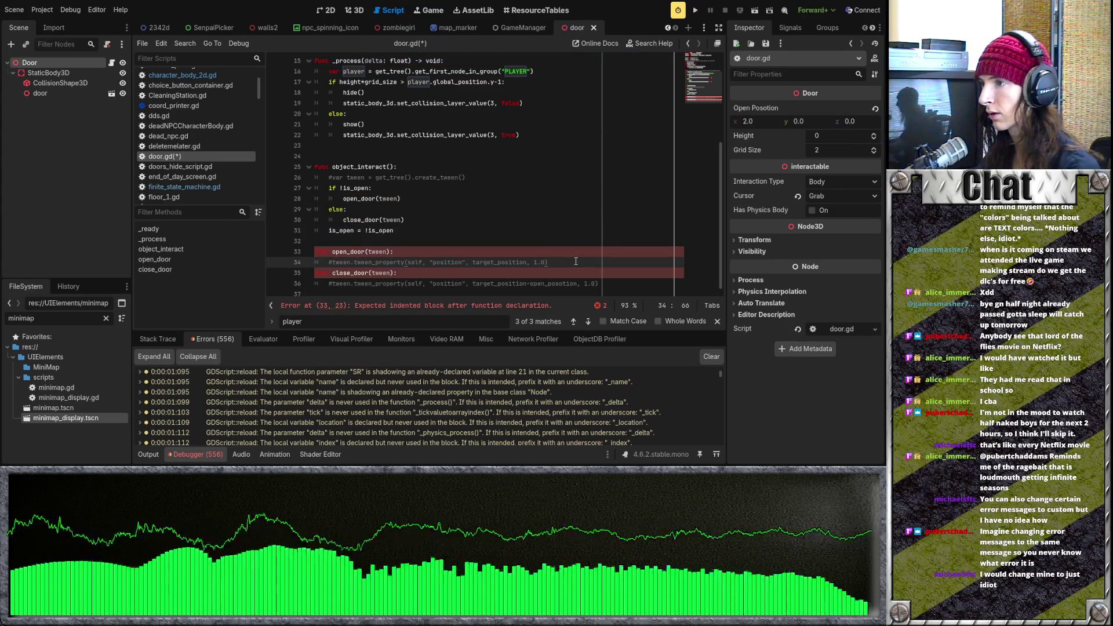
pyautogui.press('Return')
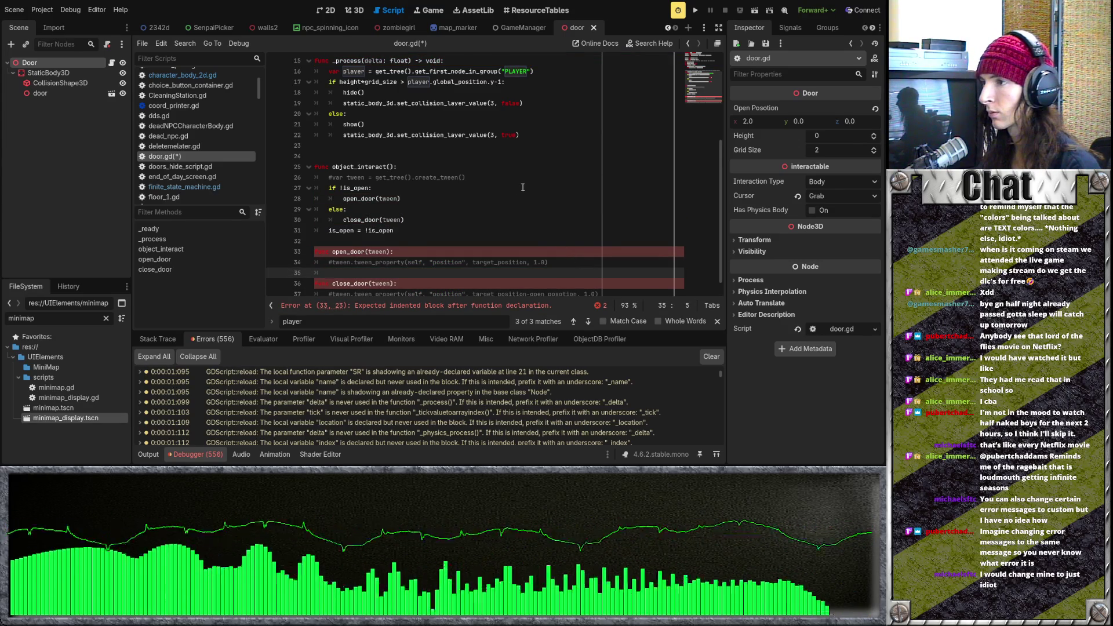
pyautogui.press('BackSpace')
pyautogui.press('BackSpace')
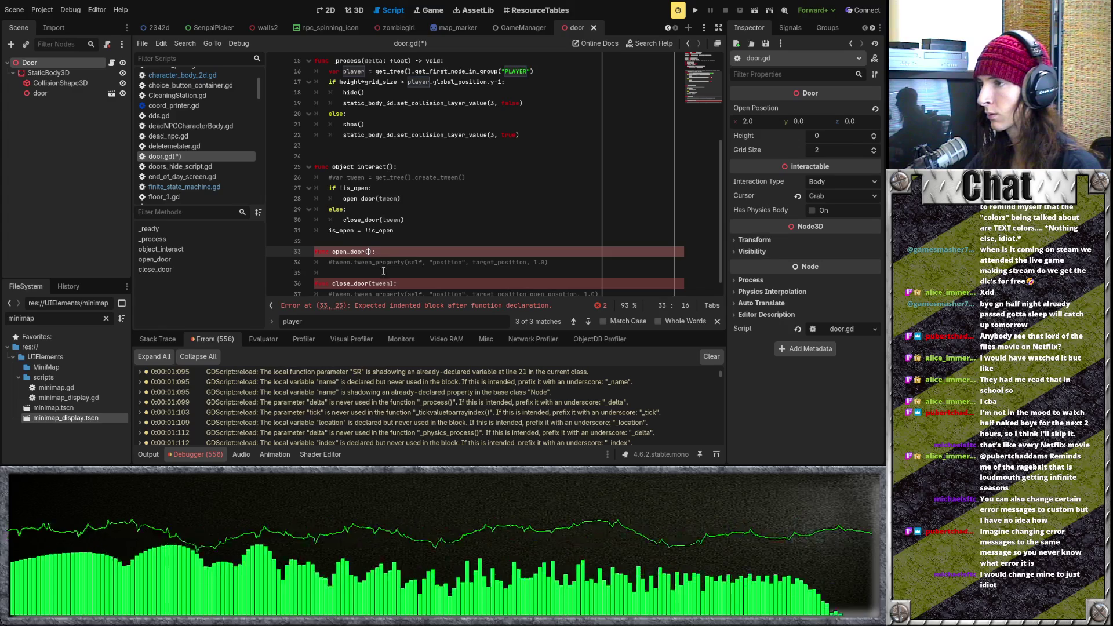
pyautogui.doubleClick(390, 283)
pyautogui.press('BackSpace')
pyautogui.click(395, 272)
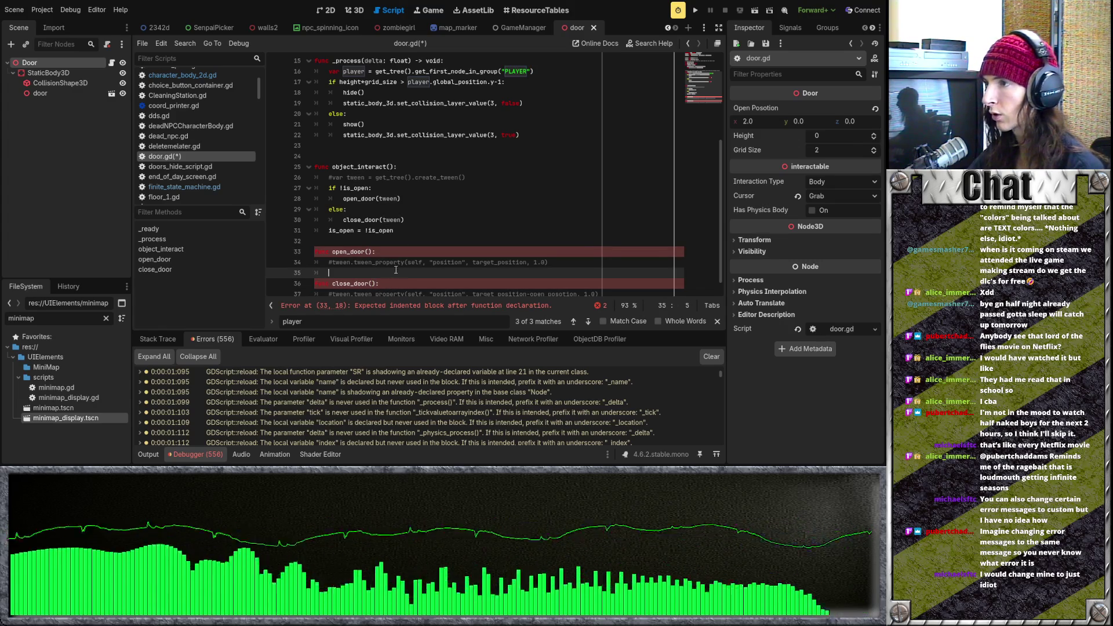
pyautogui.doubleClick(397, 199)
pyautogui.press('BackSpace')
pyautogui.doubleClick(385, 220)
pyautogui.press('BackSpace')
pyautogui.click(403, 272)
pyautogui.write('p')
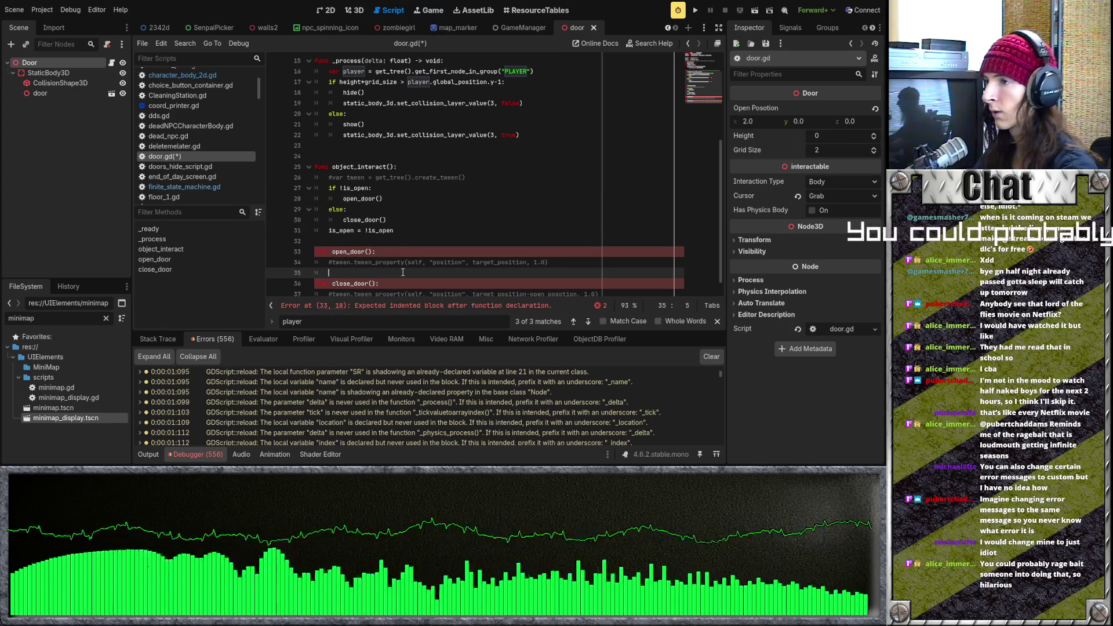
pyautogui.write('osition ')
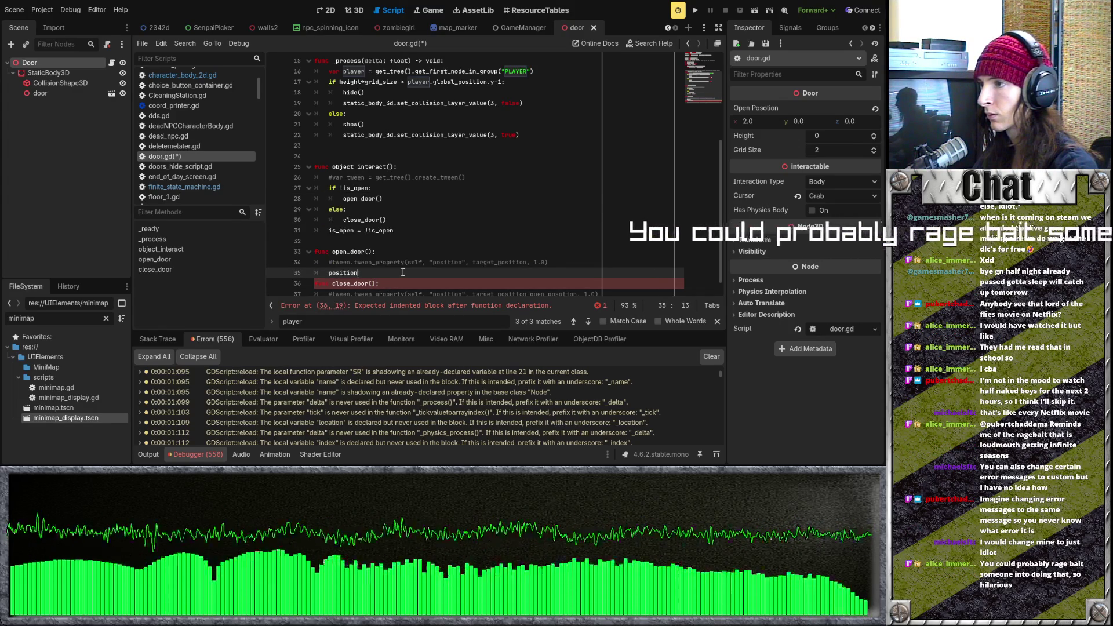
pyautogui.write('= target_position')
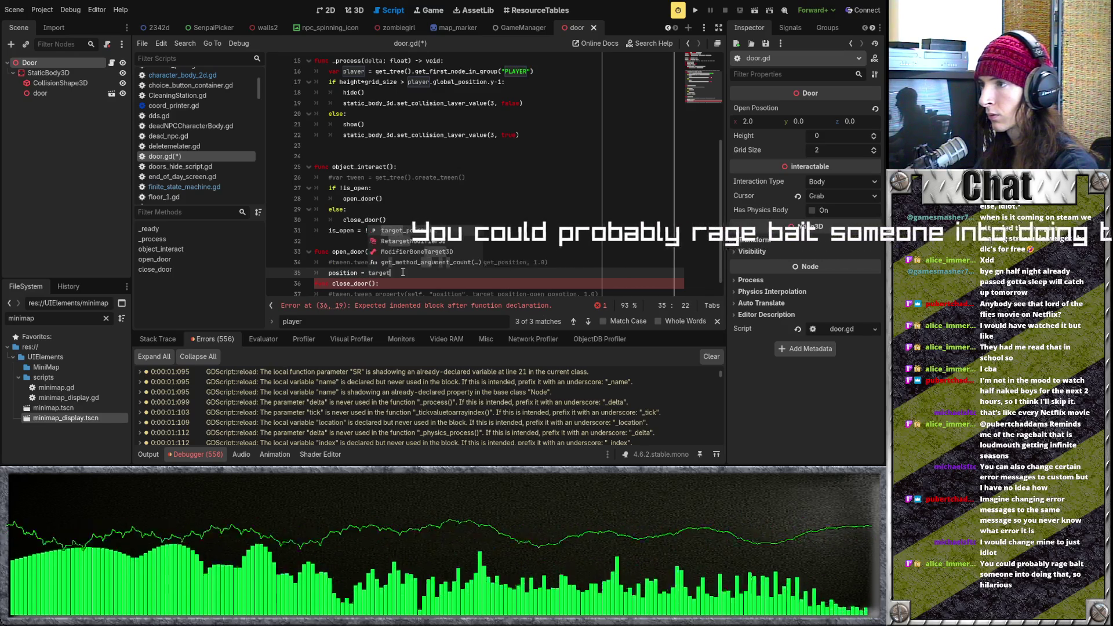
# Make close_door set position = target_position - open_position, then save door.gd and run
pyautogui.click(649, 294)
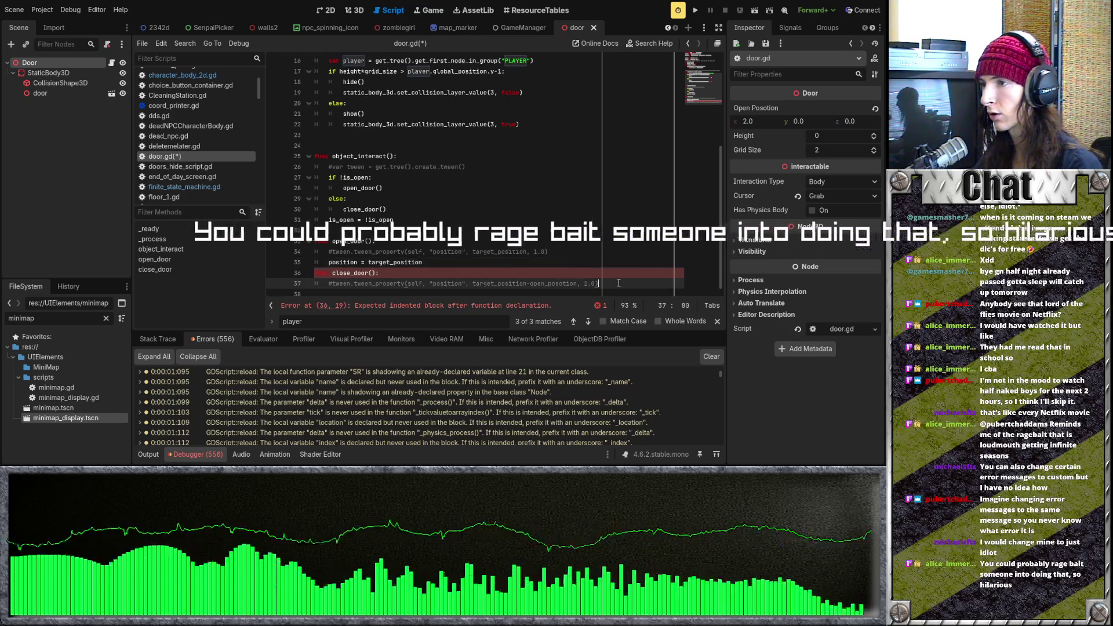
pyautogui.press('Return')
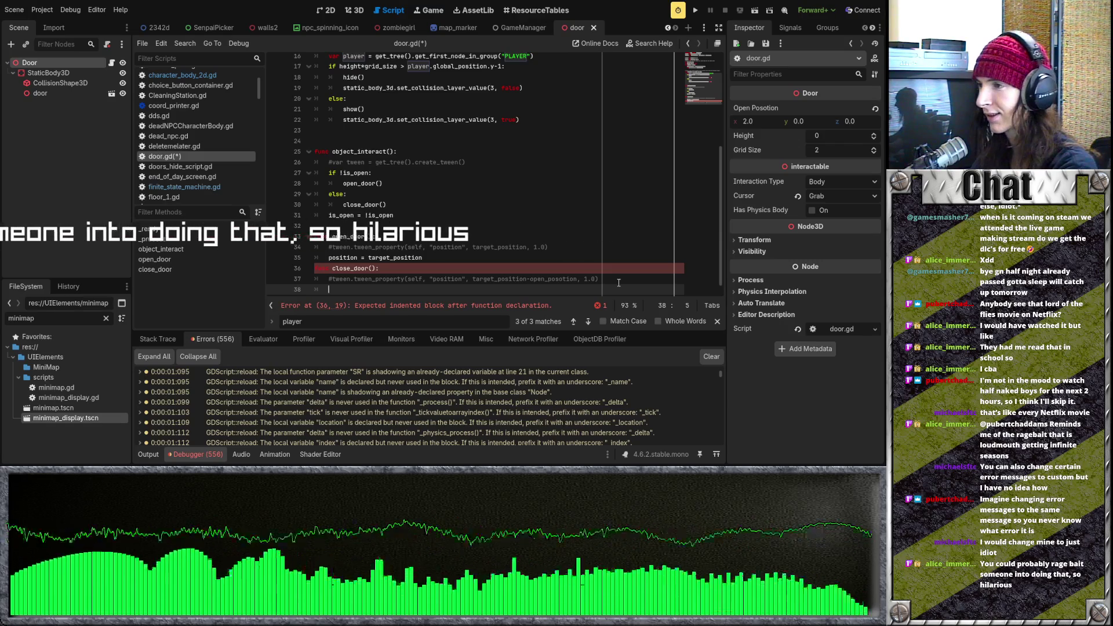
pyautogui.write('p')
pyautogui.press('BackSpace')
pyautogui.write('pos')
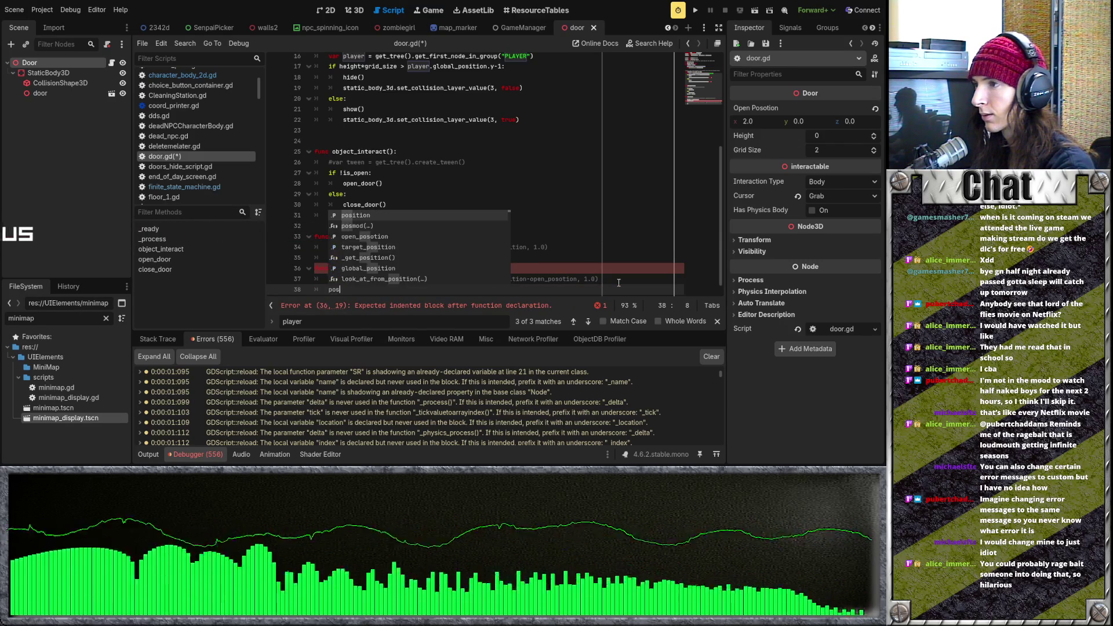
pyautogui.press('Return')
pyautogui.write('tar')
pyautogui.press('Return')
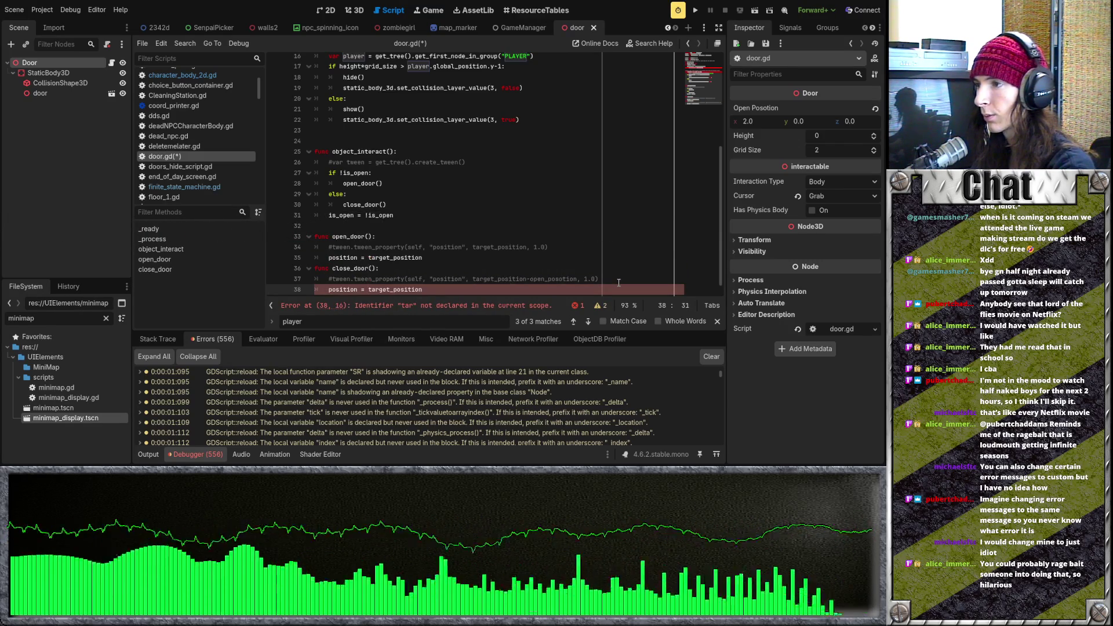
pyautogui.write('-openp')
pyautogui.press('Return')
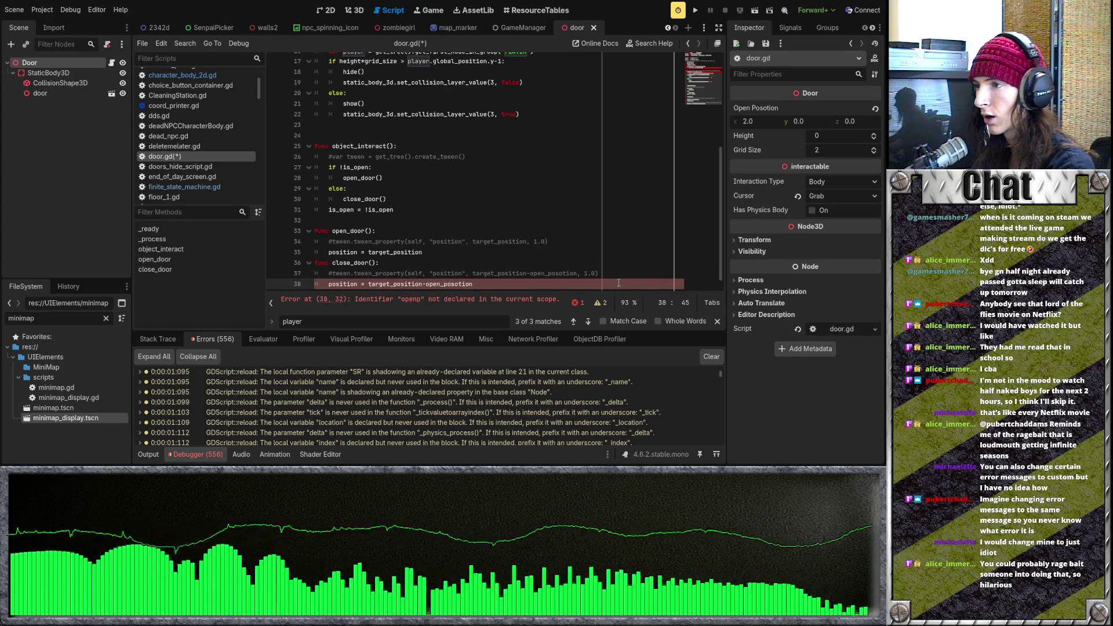
pyautogui.hotkey('ctrl', 's')
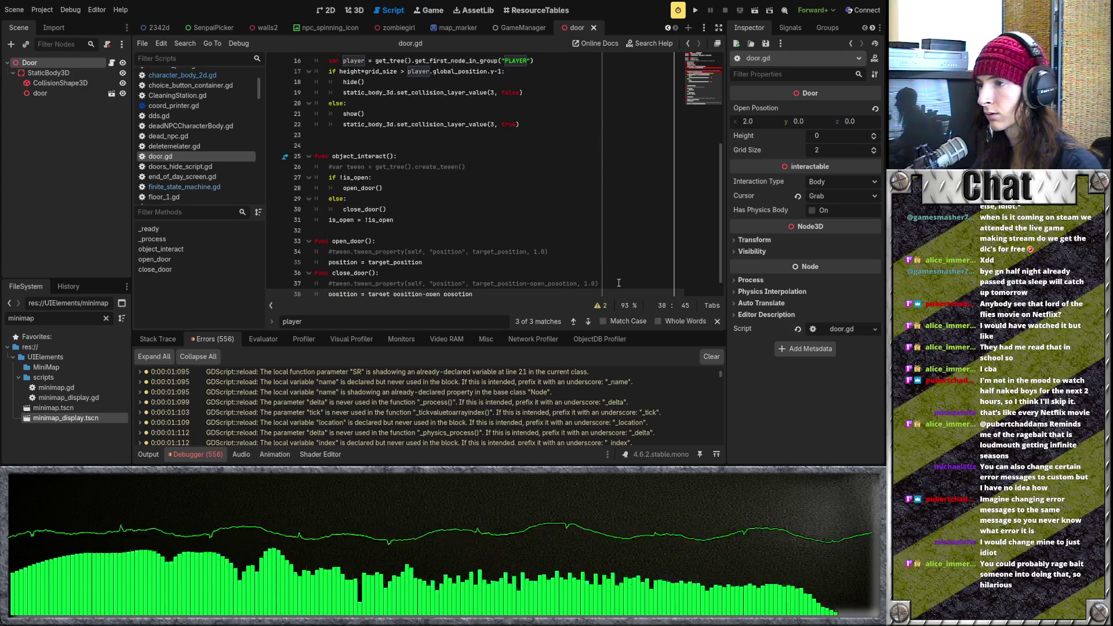
pyautogui.click(696, 12)
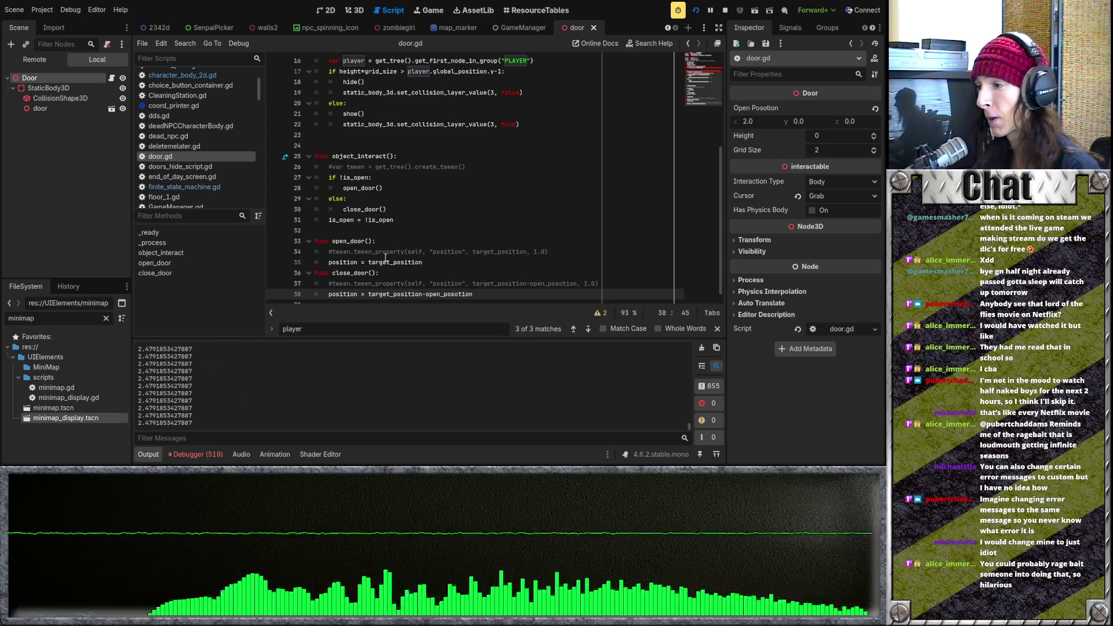
# Remove the tween argument from student.gd's open_door() call on line 129 and restart the game
pyautogui.click(196, 455)
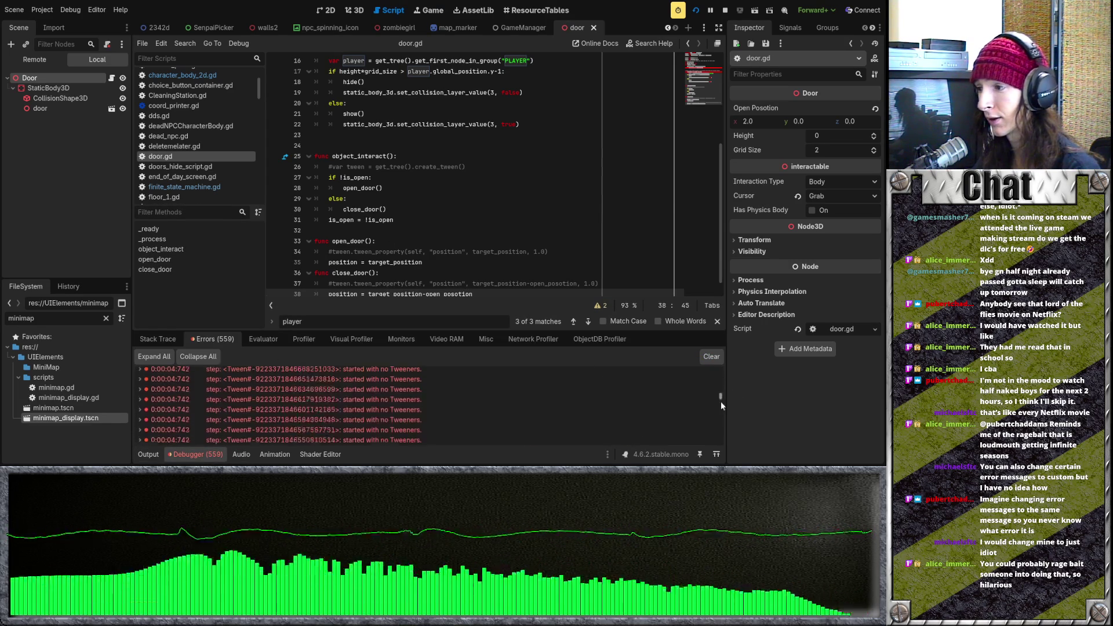
pyautogui.click(481, 177)
pyautogui.scroll(3, 480, 197)
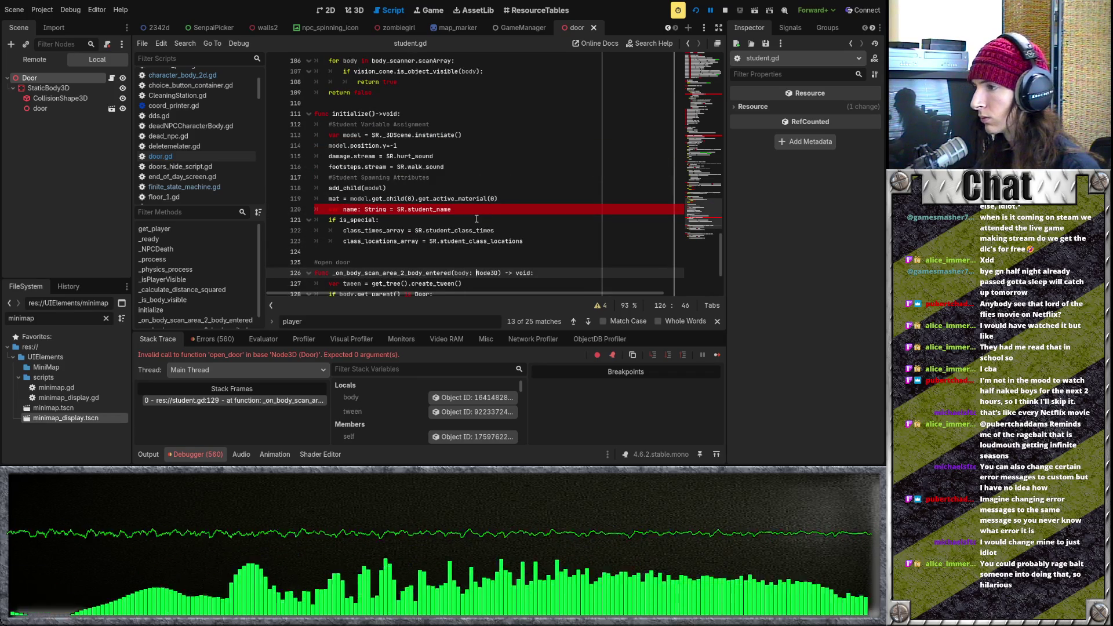
pyautogui.scroll(-1, 477, 219)
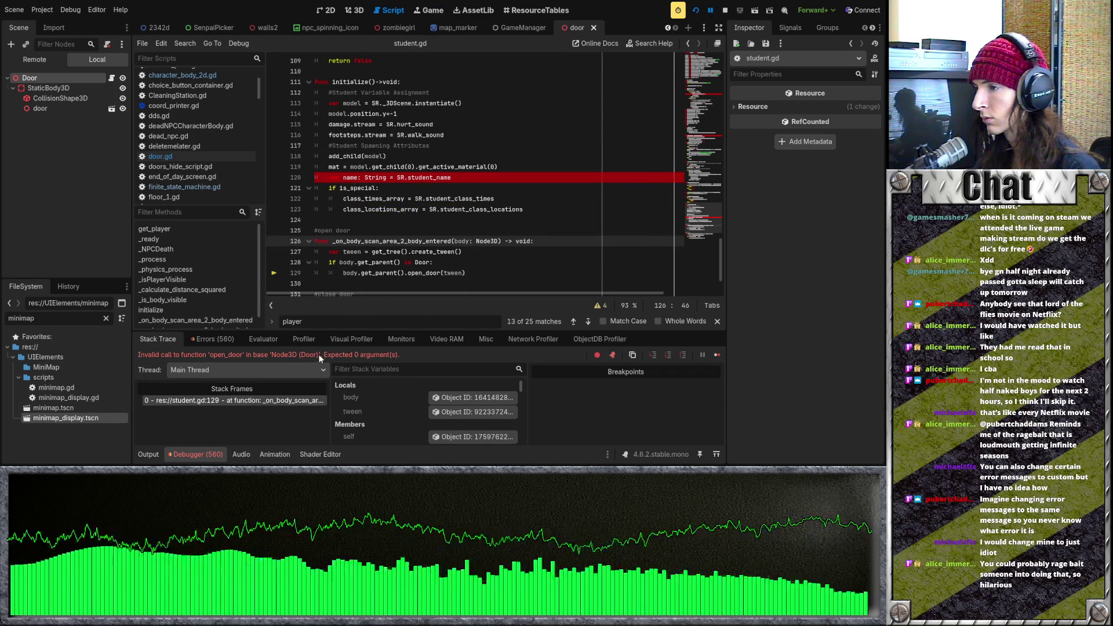
pyautogui.click(372, 282)
pyautogui.doubleClick(449, 272)
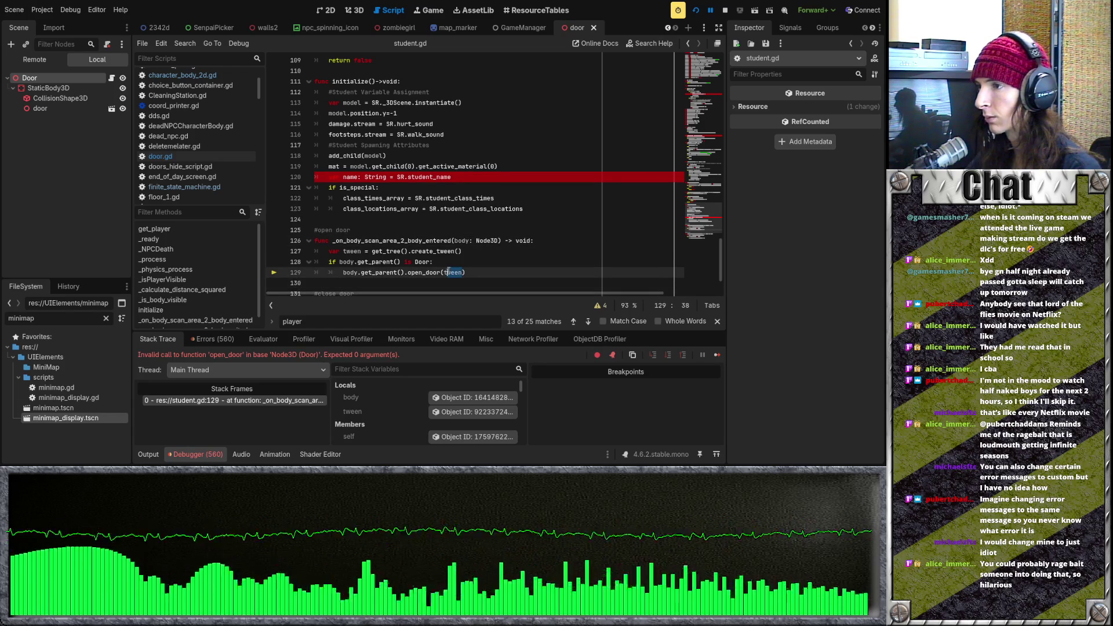
pyautogui.click(696, 11)
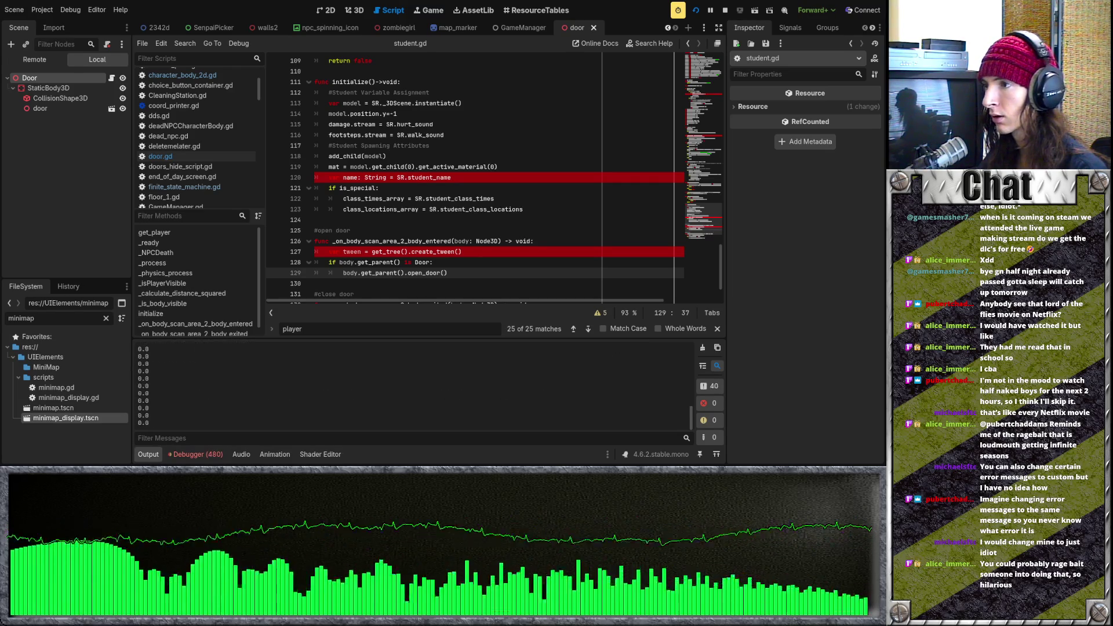
# Inspect the details of the new error entries in the debugger list
pyautogui.click(197, 455)
pyautogui.click(211, 339)
pyautogui.doubleClick(377, 404)
pyautogui.doubleClick(378, 406)
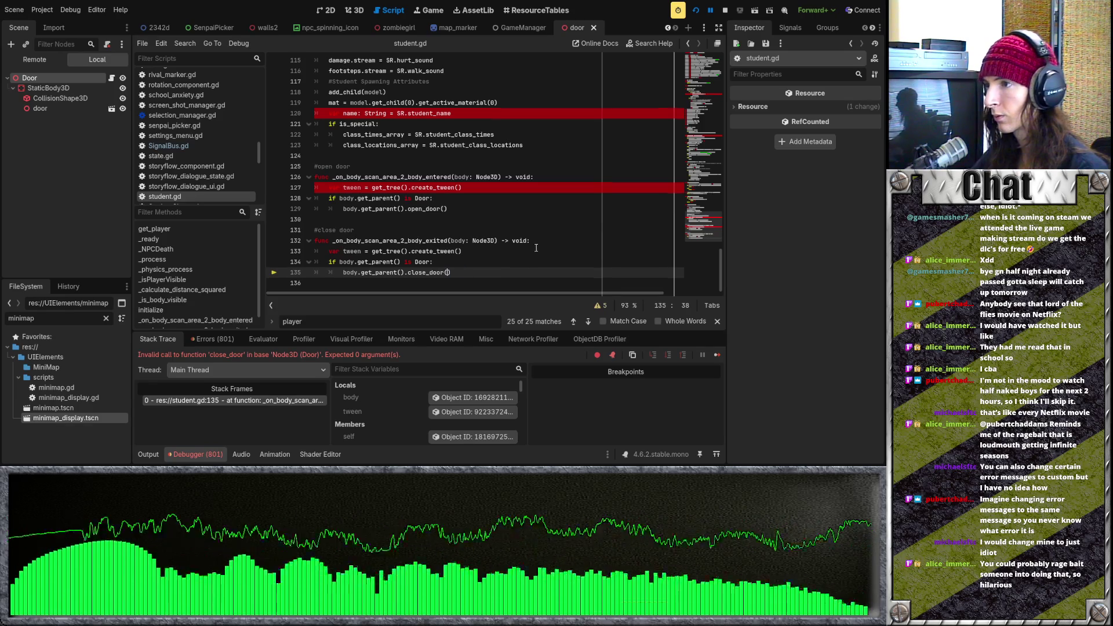
# Delete the tween lines from student.gd's door enter and exit handlers, save, and rerun
pyautogui.scroll(5, 532, 248)
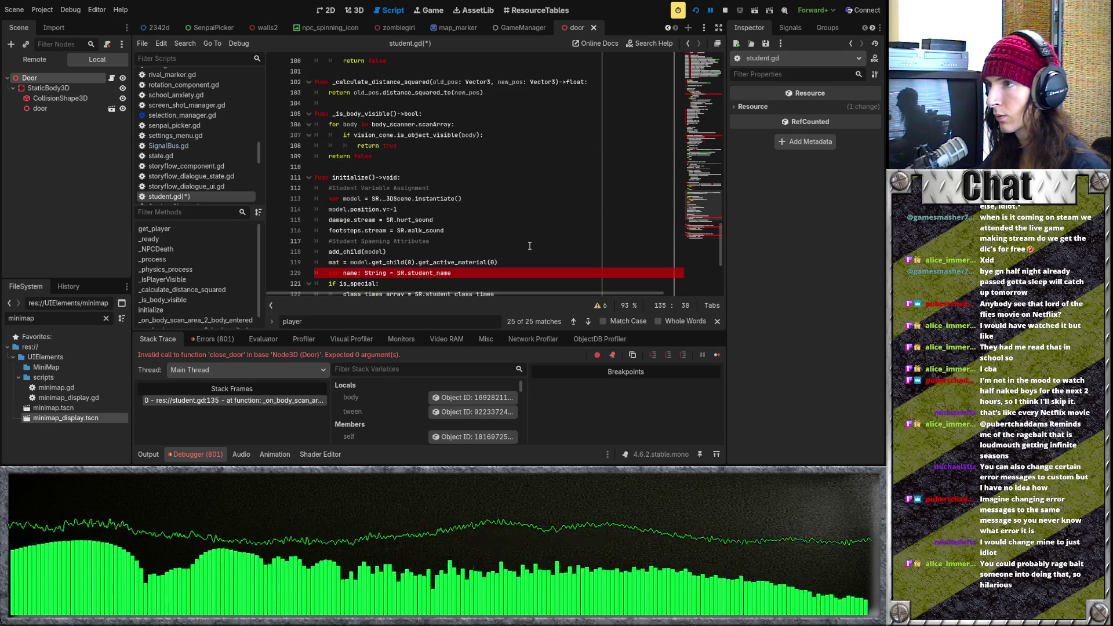
pyautogui.hotkey('ctrl', 'f')
pyautogui.write('tween')
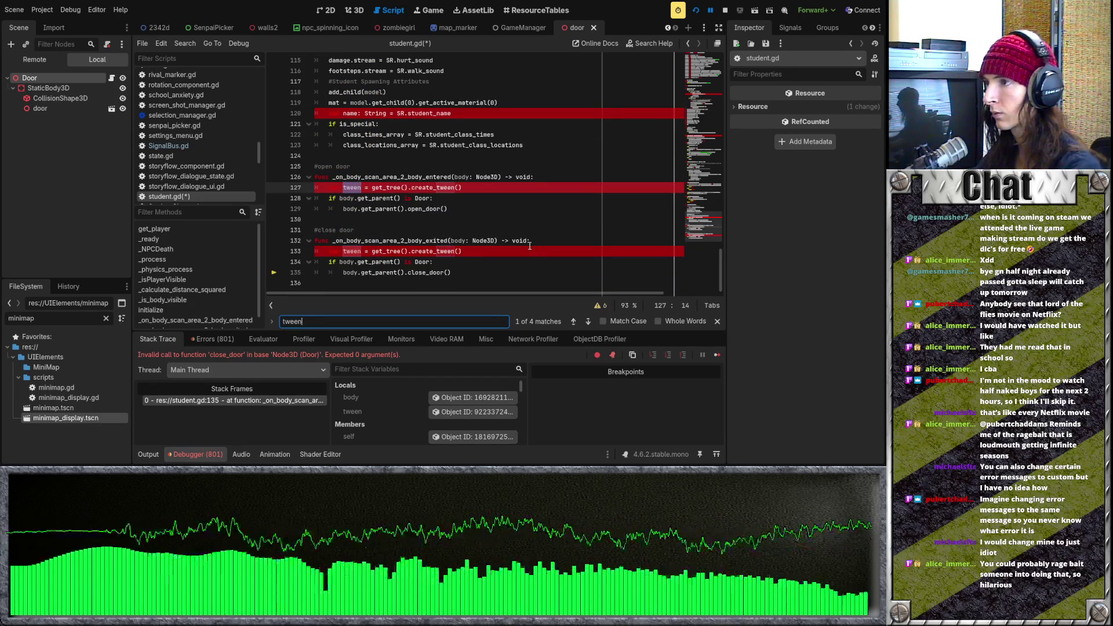
pyautogui.moveTo(462, 187); pyautogui.dragTo(323, 188)
pyautogui.press('BackSpace')
pyautogui.moveTo(470, 253); pyautogui.dragTo(307, 251)
pyautogui.press('BackSpace')
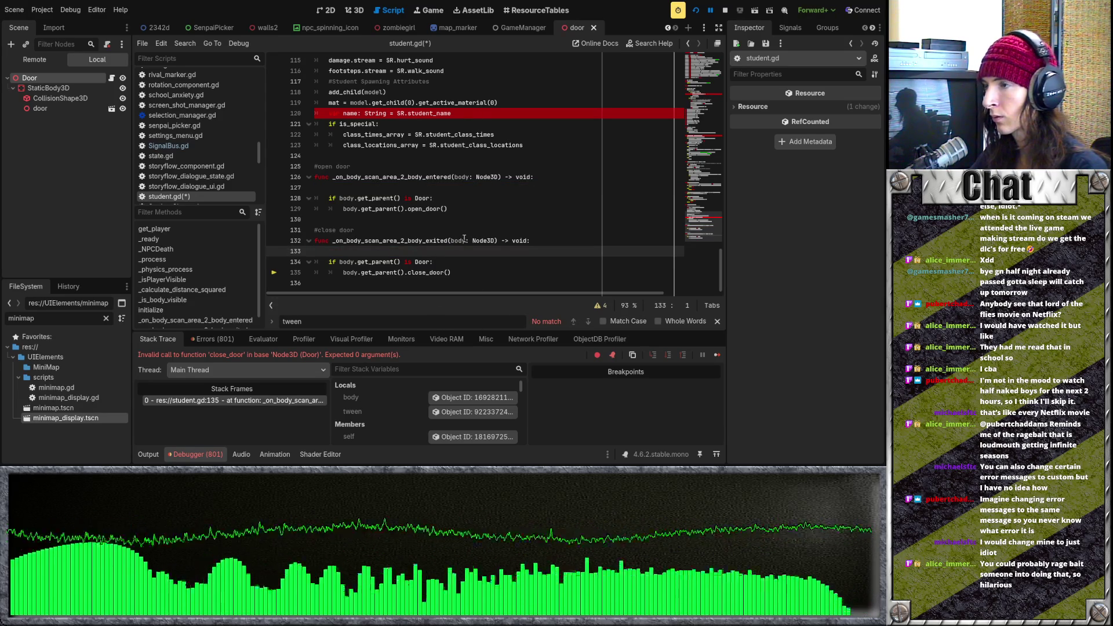
pyautogui.hotkey('ctrl', 's')
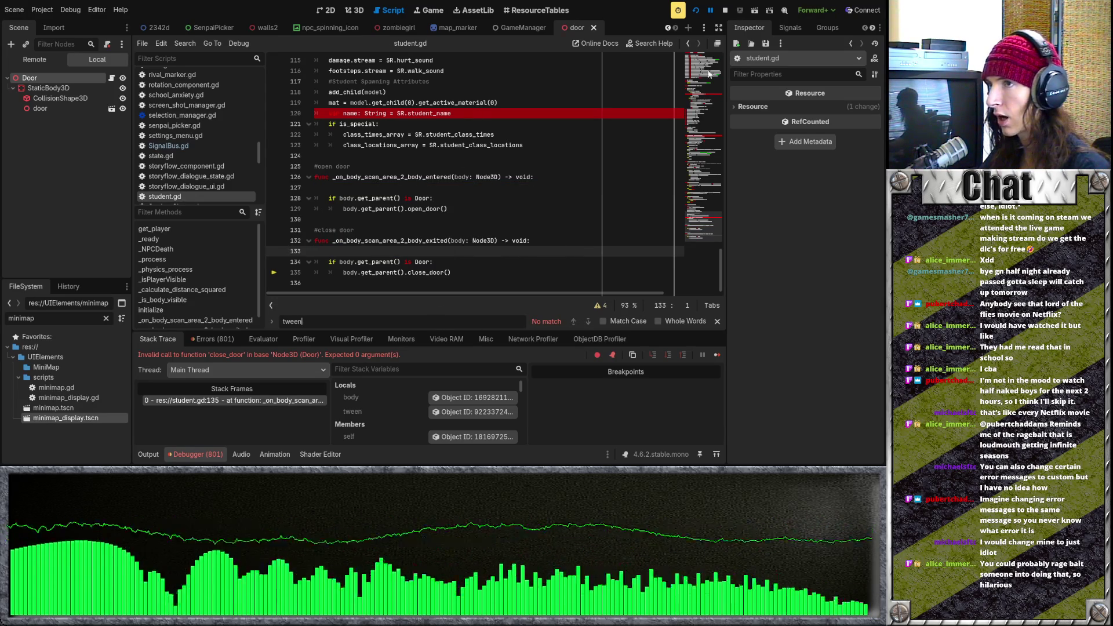
pyautogui.click(693, 14)
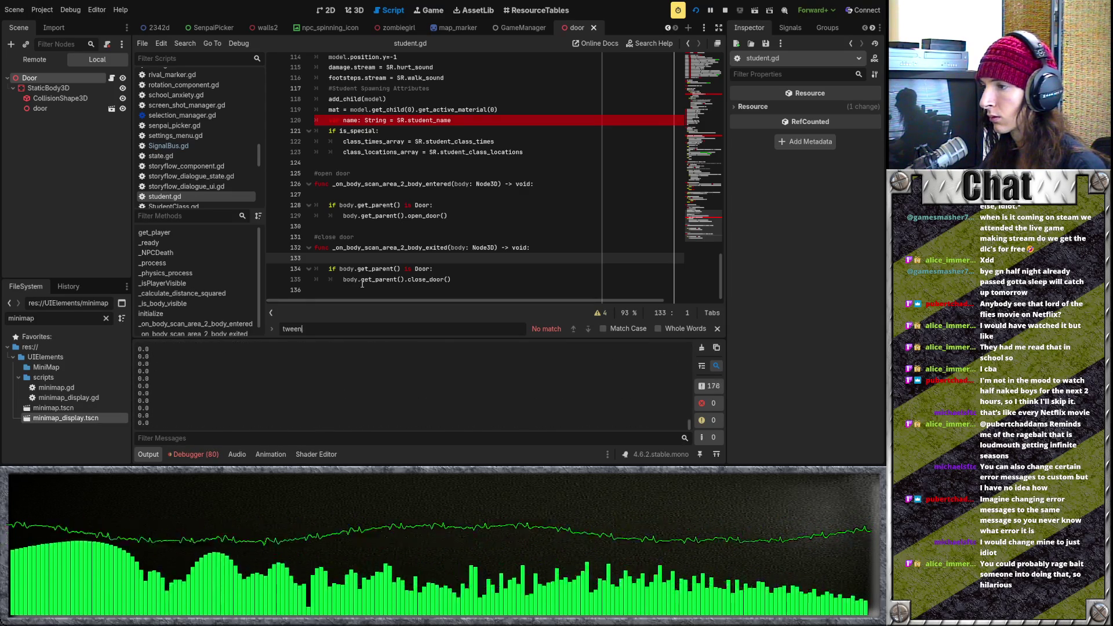
pyautogui.click(197, 454)
# Open the UIManager.gd and minimap.gd Camera2D errors from the debugger, then stop the game with F8
pyautogui.click(211, 339)
pyautogui.scroll(-1, 719, 445)
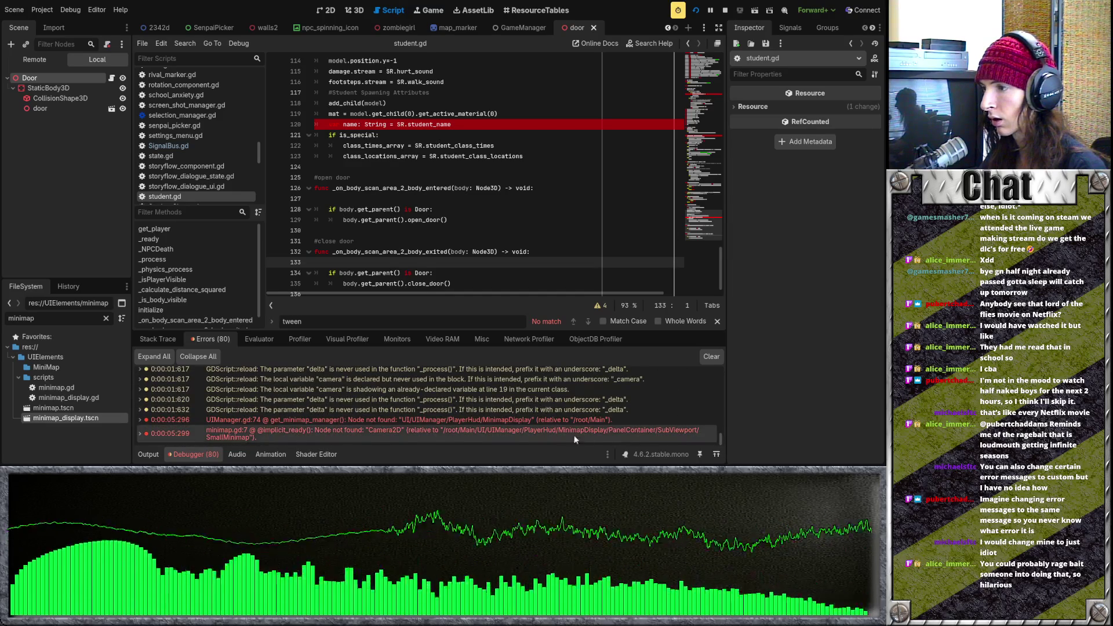
pyautogui.doubleClick(527, 422)
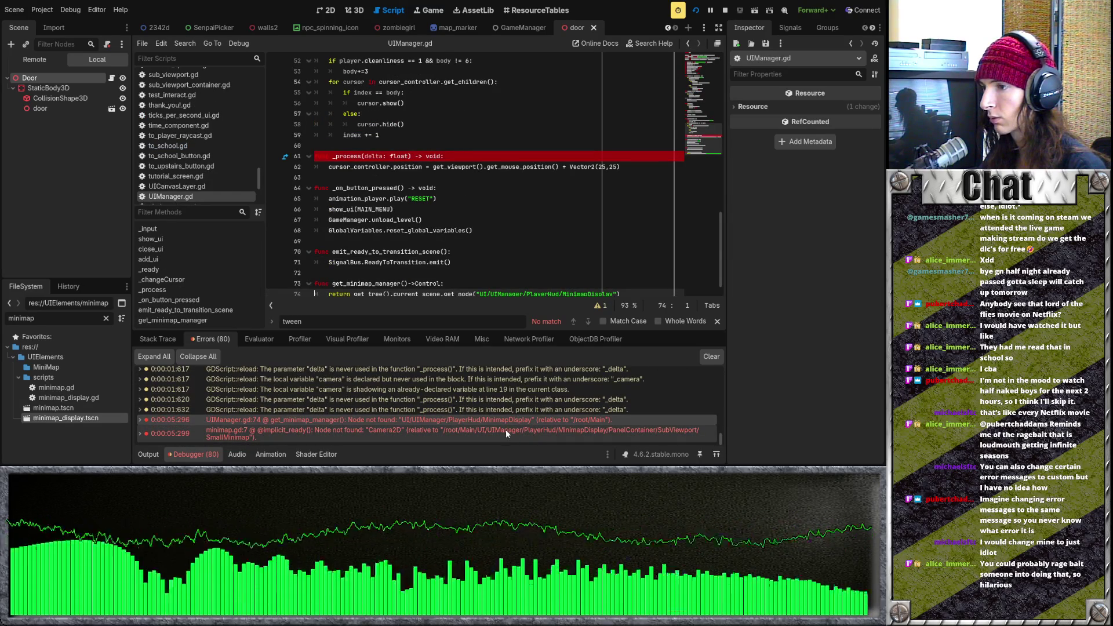
pyautogui.doubleClick(480, 430)
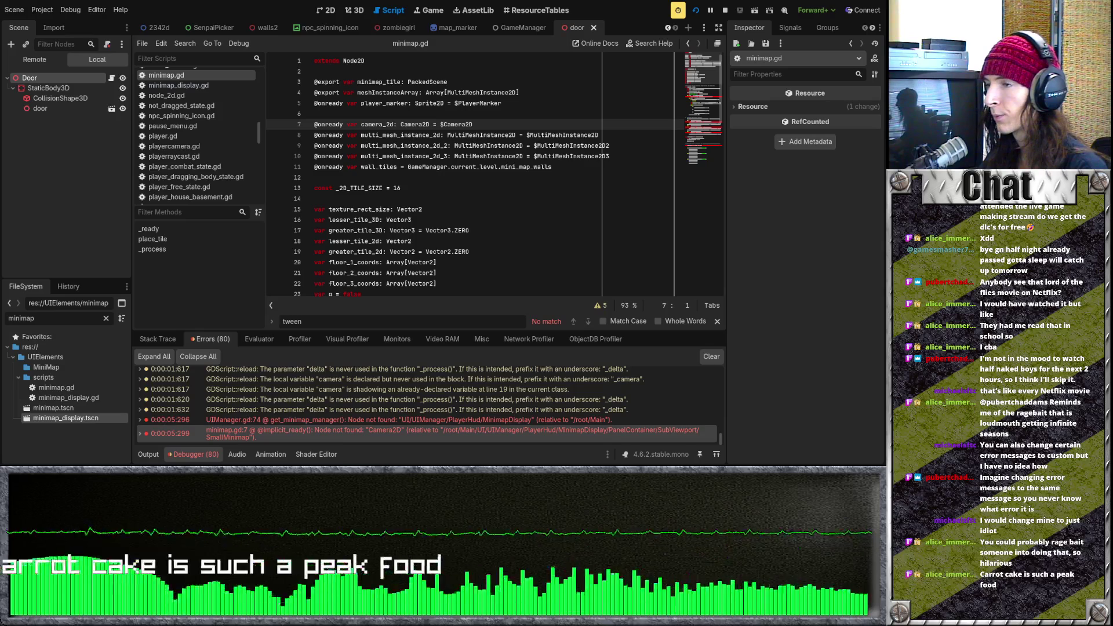
pyautogui.press('F8')
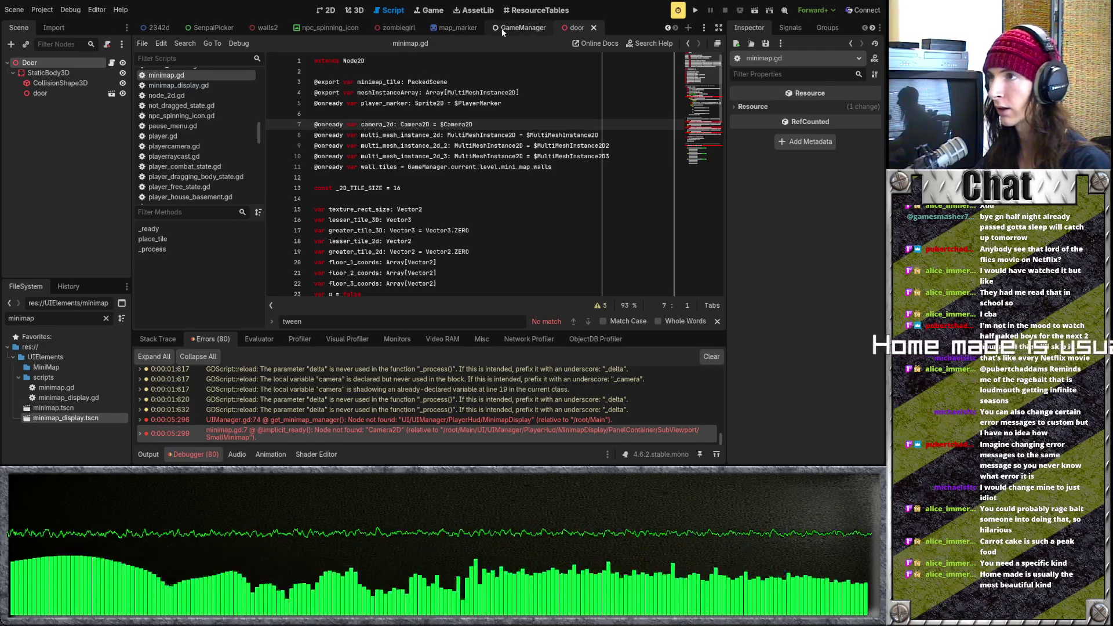
pyautogui.scroll(7, 496, 28)
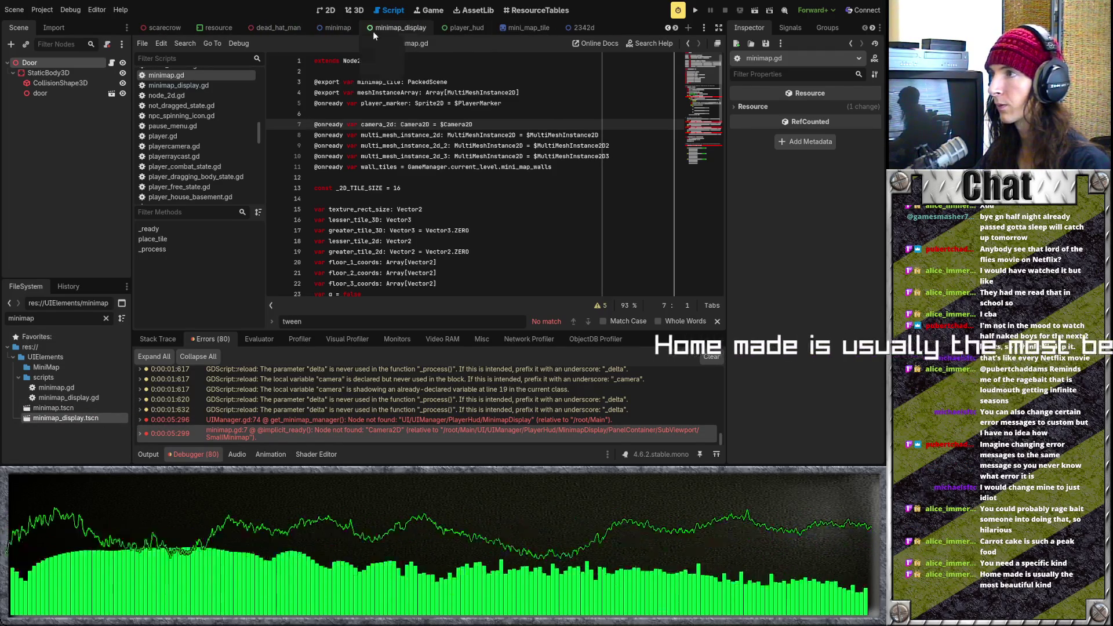
# Switch to the minimap_display scene and scroll through the minimap_display.gd script
pyautogui.click(377, 30)
pyautogui.click(180, 85)
pyautogui.scroll(-6, 414, 187)
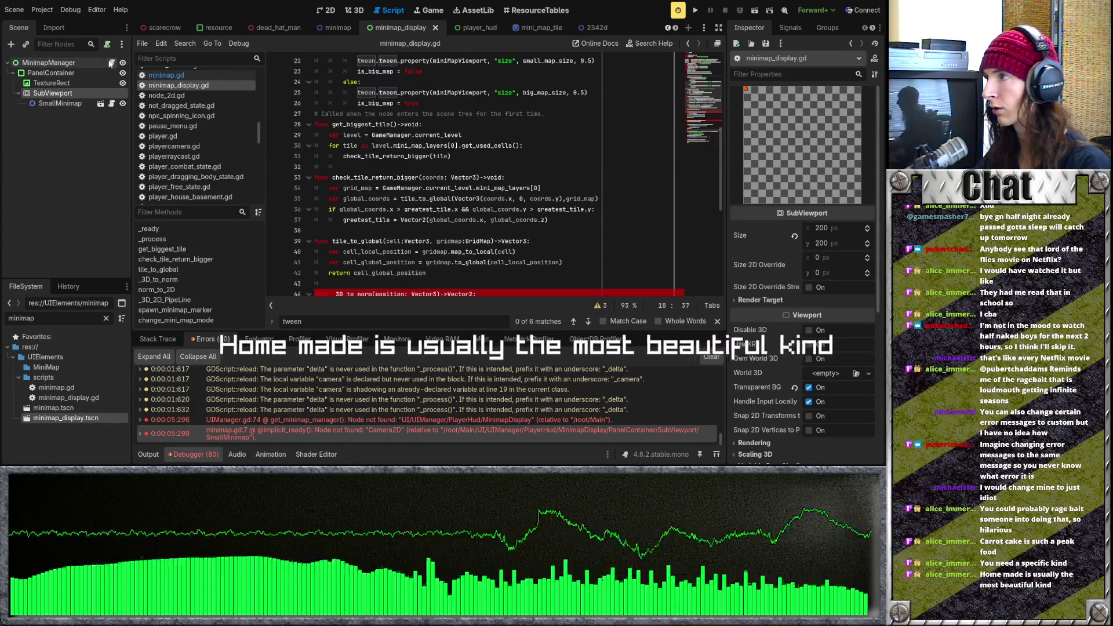
pyautogui.scroll(-8, 390, 182)
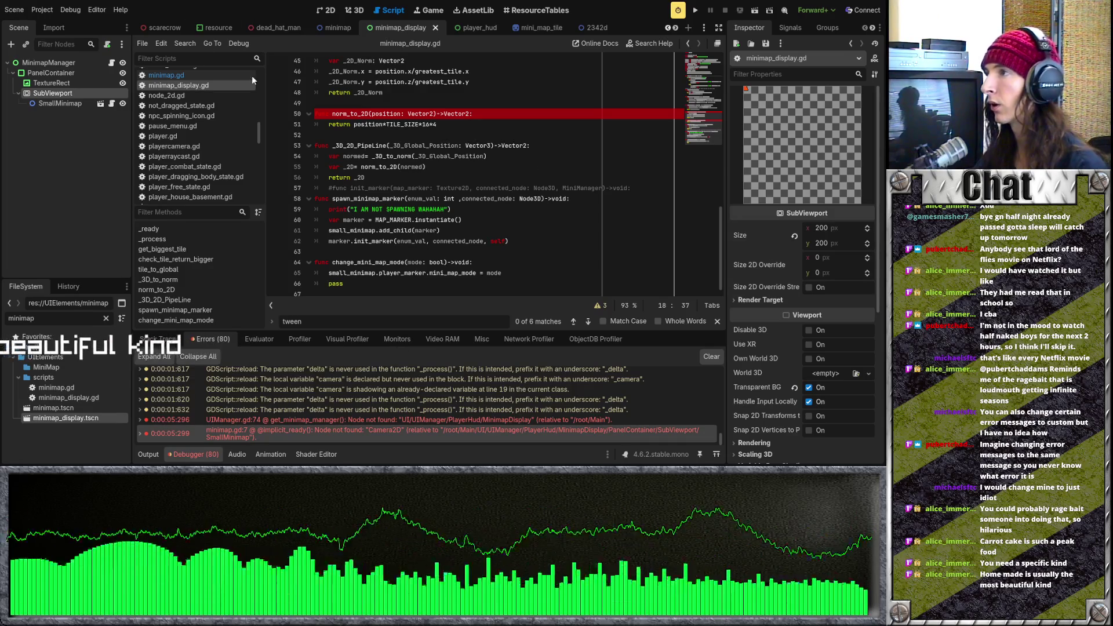
# Switch to the DeadHatMan scene tab, then bring up the floor_1 scene
pyautogui.click(286, 33)
pyautogui.scroll(-3, 295, 34)
pyautogui.scroll(3, 307, 32)
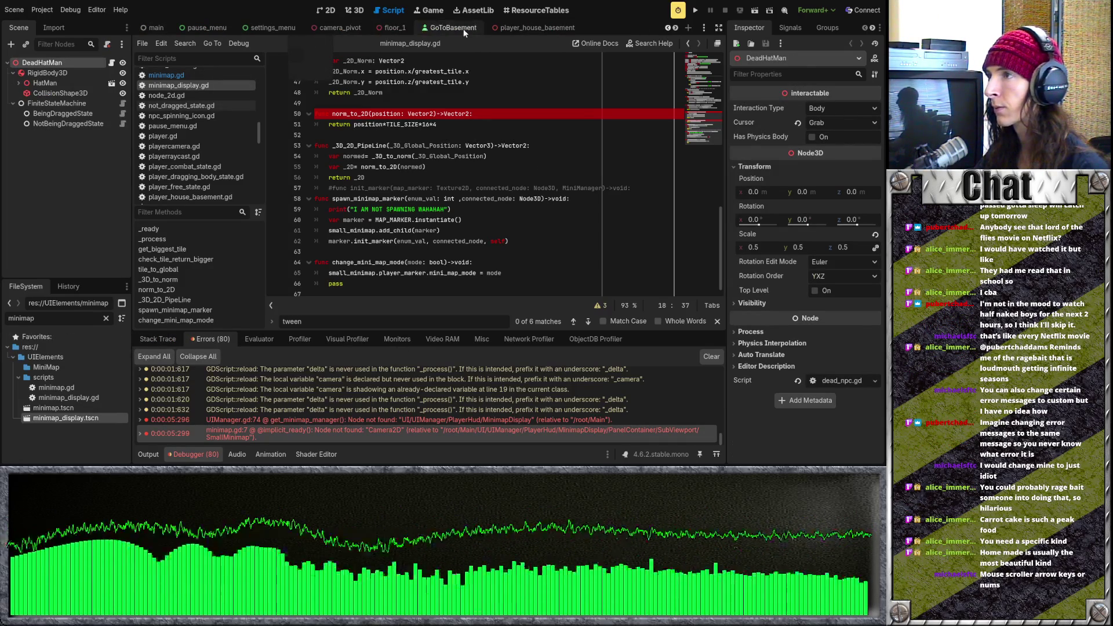
pyautogui.click(380, 29)
# View floor_1 in 3D, orbiting around the floors while picking the GrassFloor and ChalkBoard tiles
pyautogui.click(355, 10)
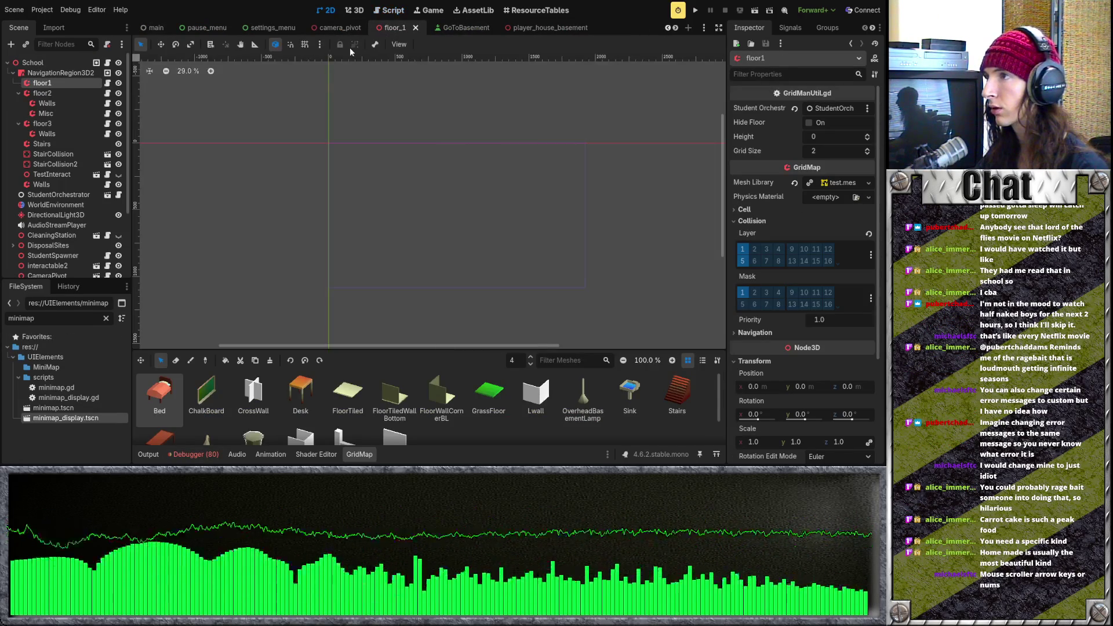
pyautogui.moveTo(367, 151)
pyautogui.mouseDown()
pyautogui.moveTo(375, 141)
pyautogui.moveTo(389, 168)
pyautogui.moveTo(355, 182)
pyautogui.moveTo(395, 224)
pyautogui.moveTo(397, 204)
pyautogui.mouseUp()
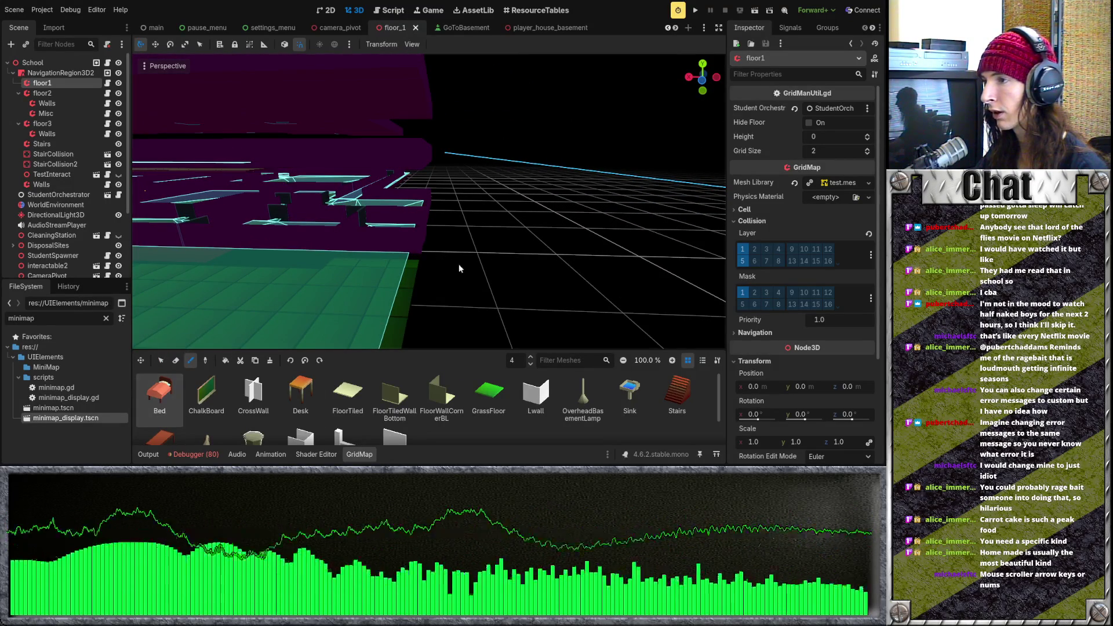
pyautogui.moveTo(353, 218); pyautogui.dragTo(398, 309)
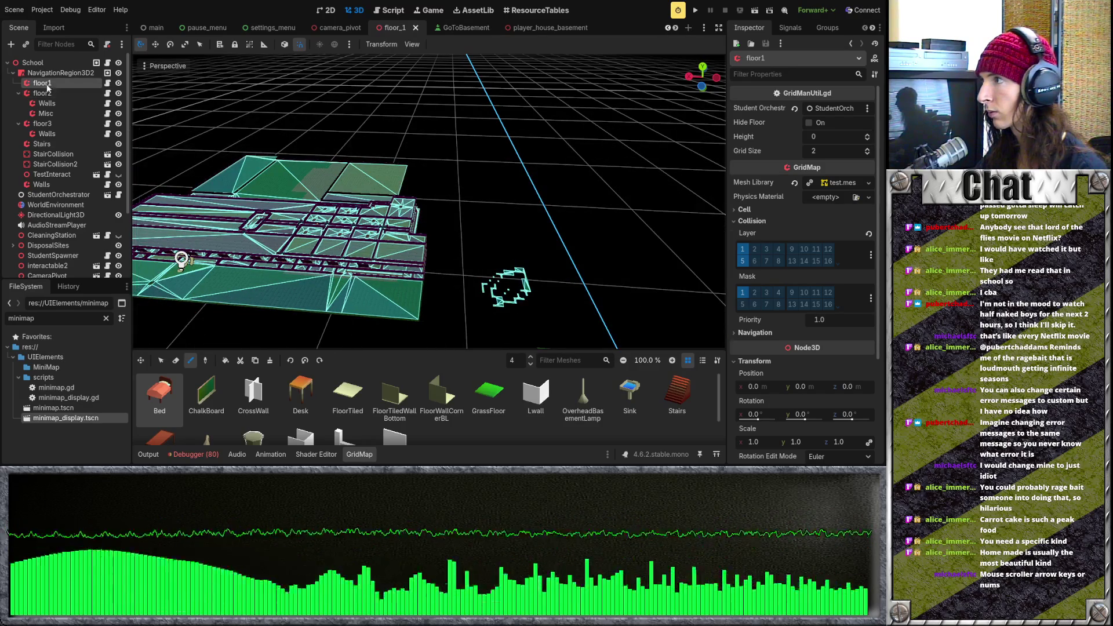
pyautogui.scroll(2, 278, 249)
pyautogui.click(501, 407)
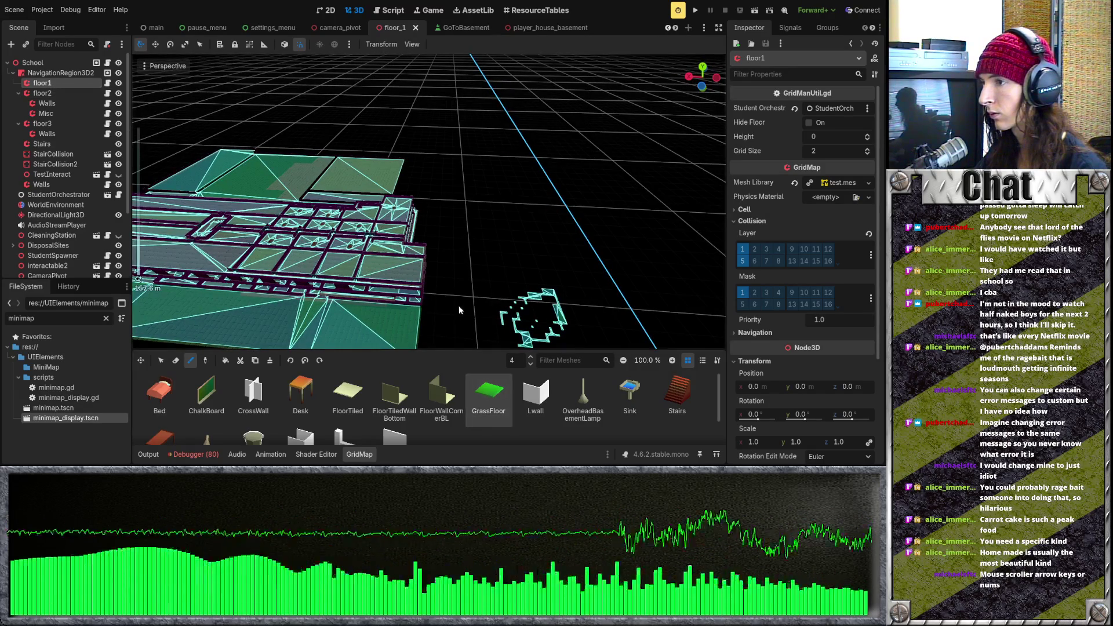
pyautogui.moveTo(458, 310)
pyautogui.mouseDown()
pyautogui.moveTo(452, 325)
pyautogui.moveTo(637, 289)
pyautogui.mouseUp()
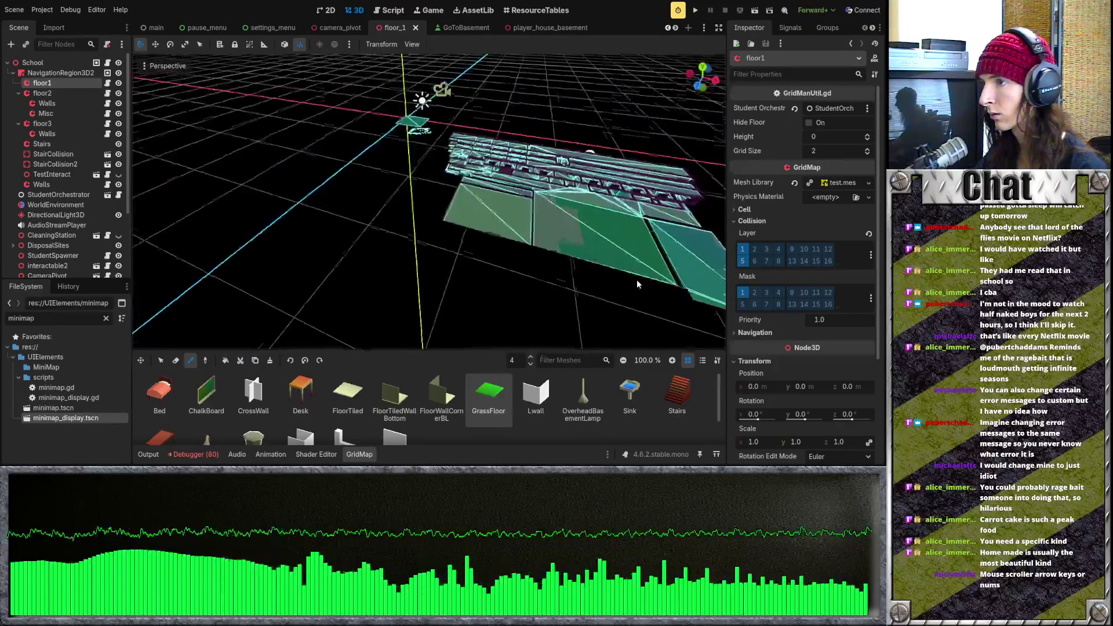
pyautogui.scroll(5, 489, 264)
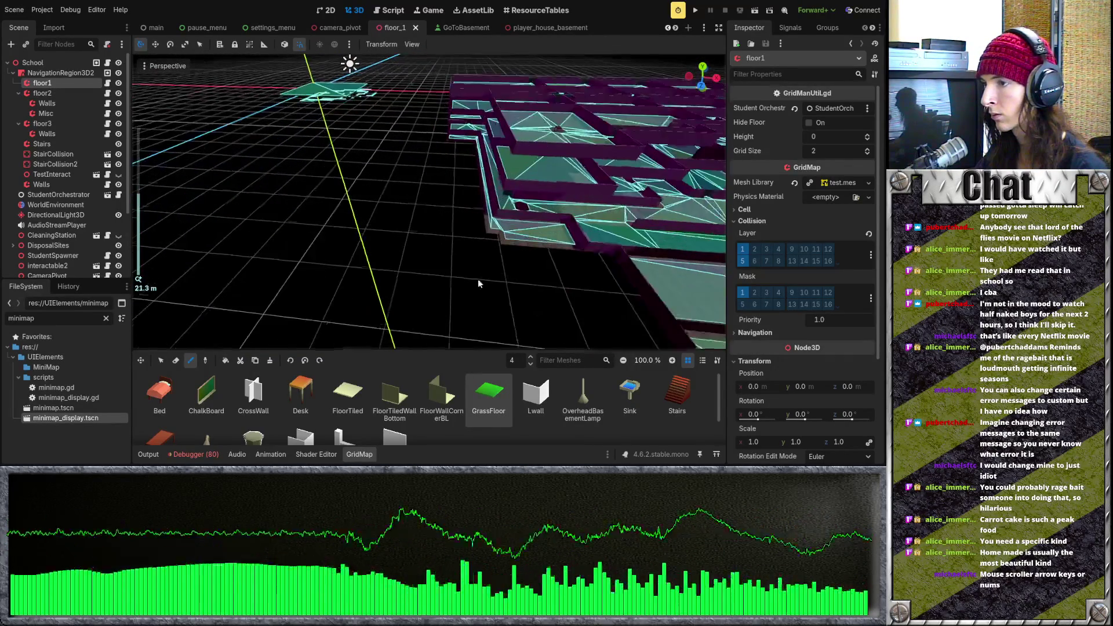
pyautogui.click(206, 397)
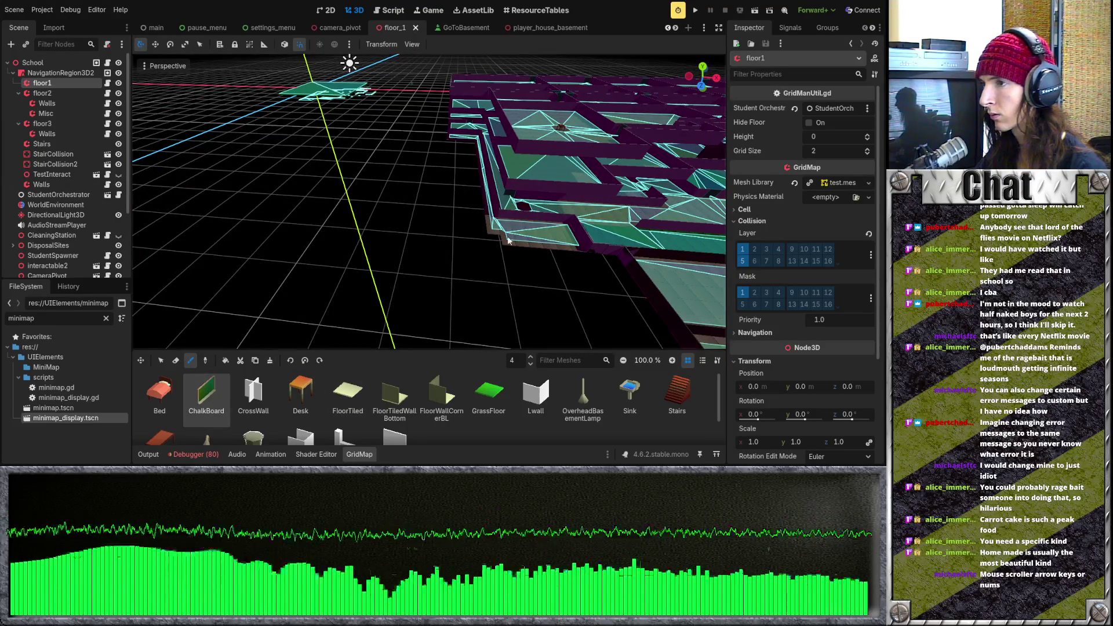
# Reselect the floor1 GridMap, pick the CrossWall tile, and orbit to a lower view
pyautogui.click(466, 298)
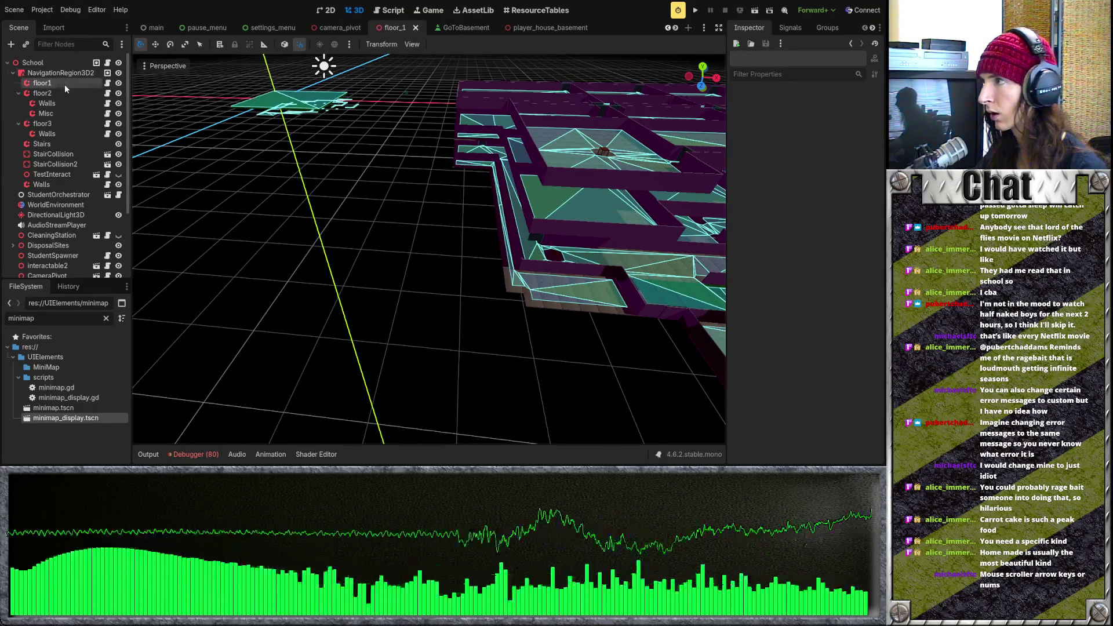
pyautogui.click(65, 83)
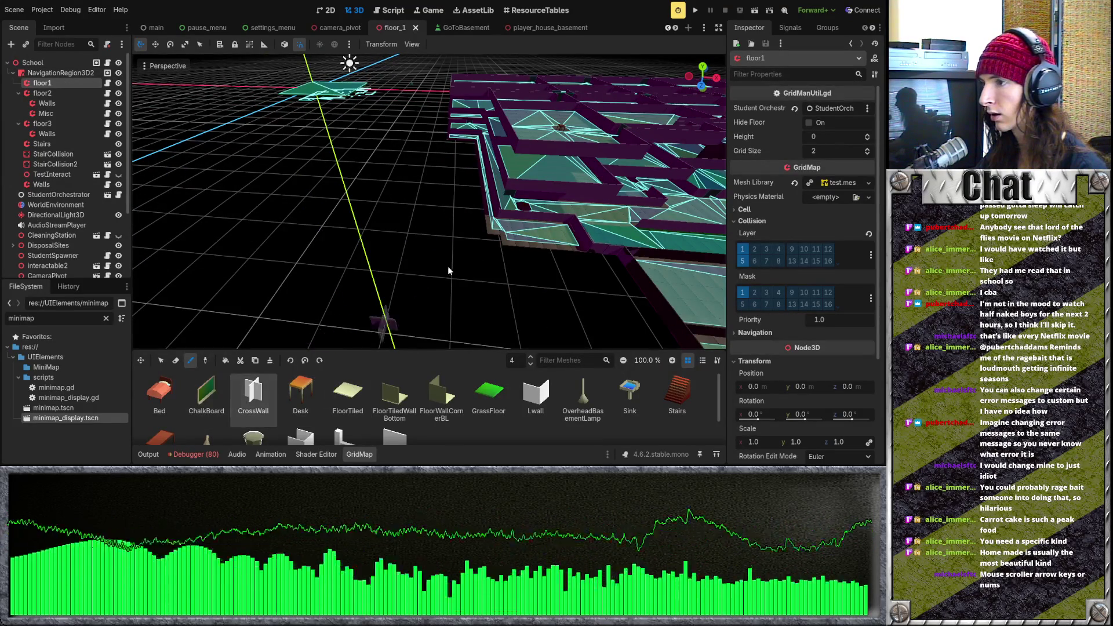
pyautogui.click(458, 233)
pyautogui.scroll(-3, 470, 214)
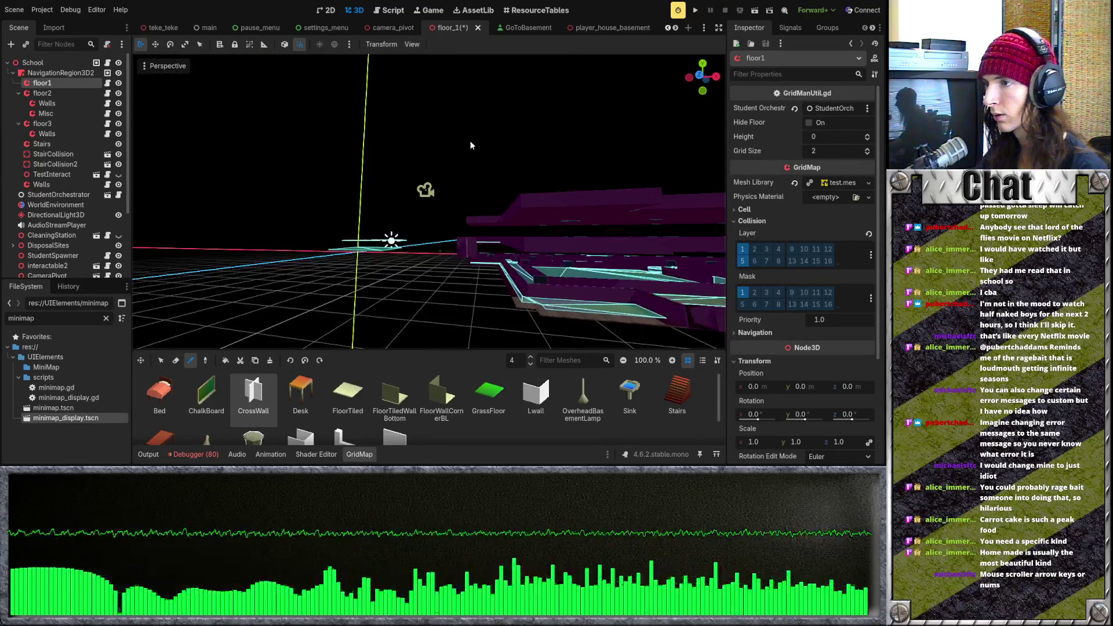
pyautogui.scroll(3, 483, 236)
pyautogui.scroll(2, 343, 198)
pyautogui.scroll(-3, 530, 360)
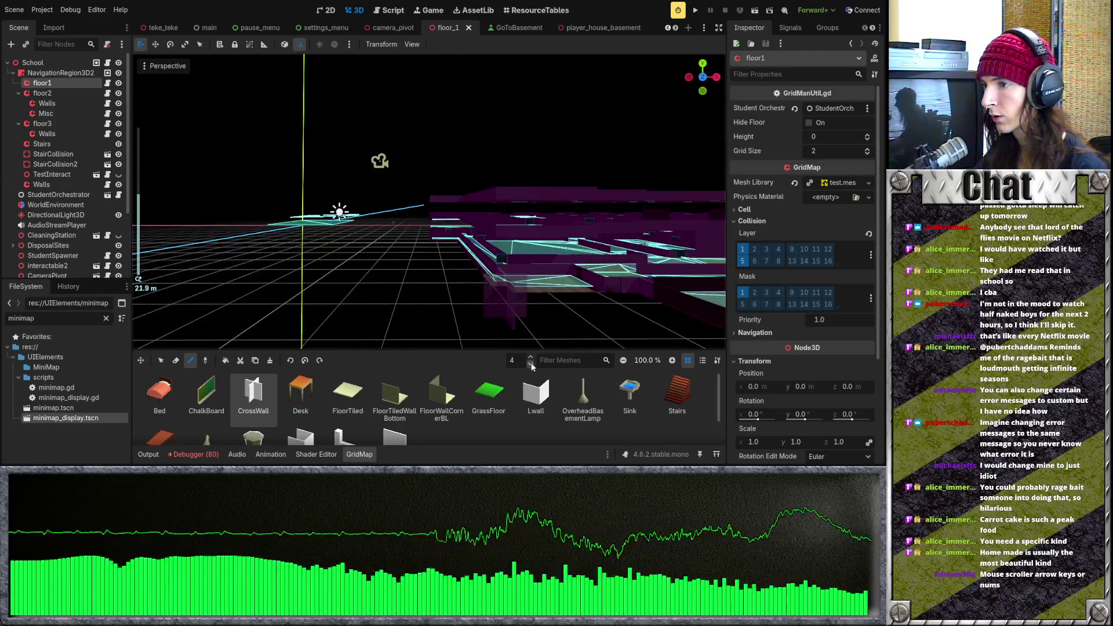
pyautogui.click(479, 287)
pyautogui.moveTo(470, 276); pyautogui.dragTo(517, 347)
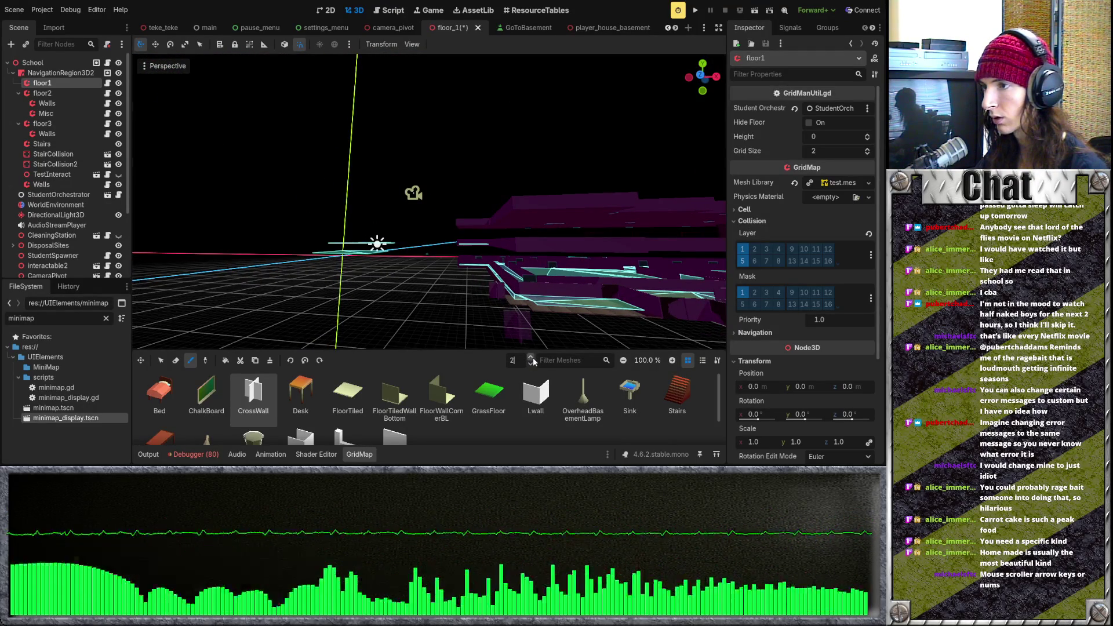
# Raise the GridMap's edited floor level to 4, then 6, inspecting each, and save floor_1
pyautogui.click(534, 359)
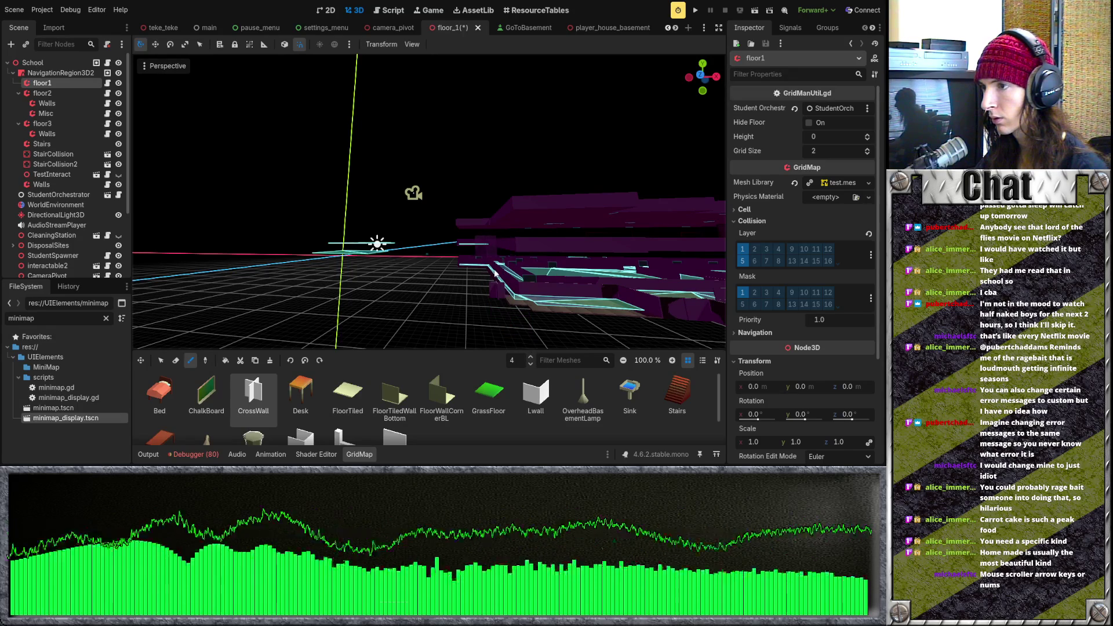
pyautogui.moveTo(495, 271)
pyautogui.mouseDown()
pyautogui.moveTo(458, 302)
pyautogui.moveTo(575, 113)
pyautogui.mouseUp()
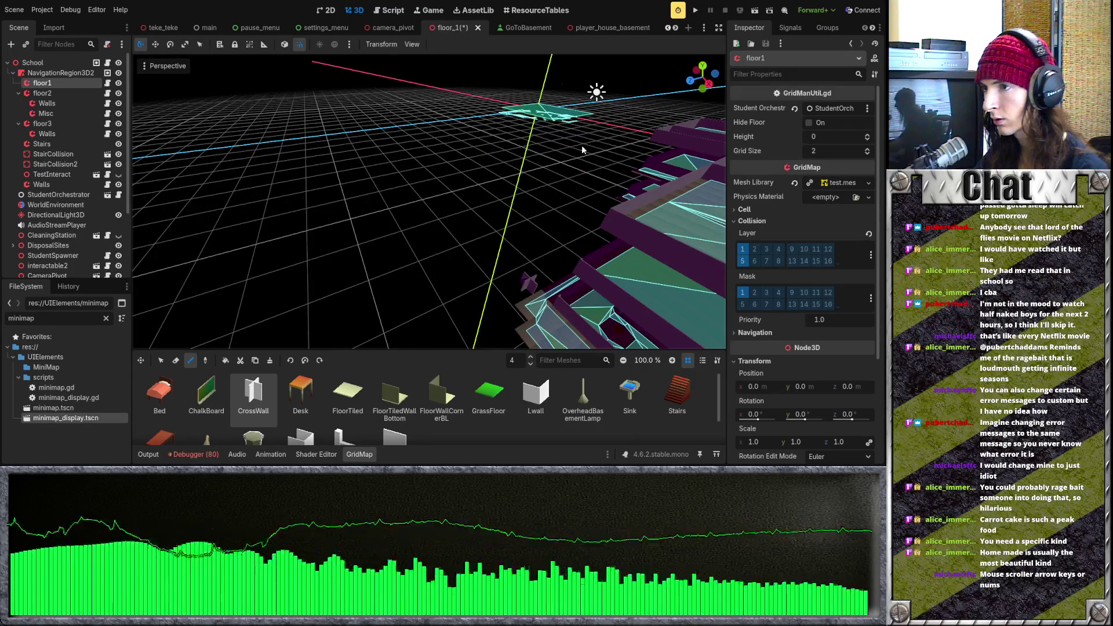
pyautogui.moveTo(573, 269)
pyautogui.mouseDown()
pyautogui.moveTo(662, 186)
pyautogui.moveTo(523, 329)
pyautogui.moveTo(492, 345)
pyautogui.moveTo(576, 314)
pyautogui.mouseUp()
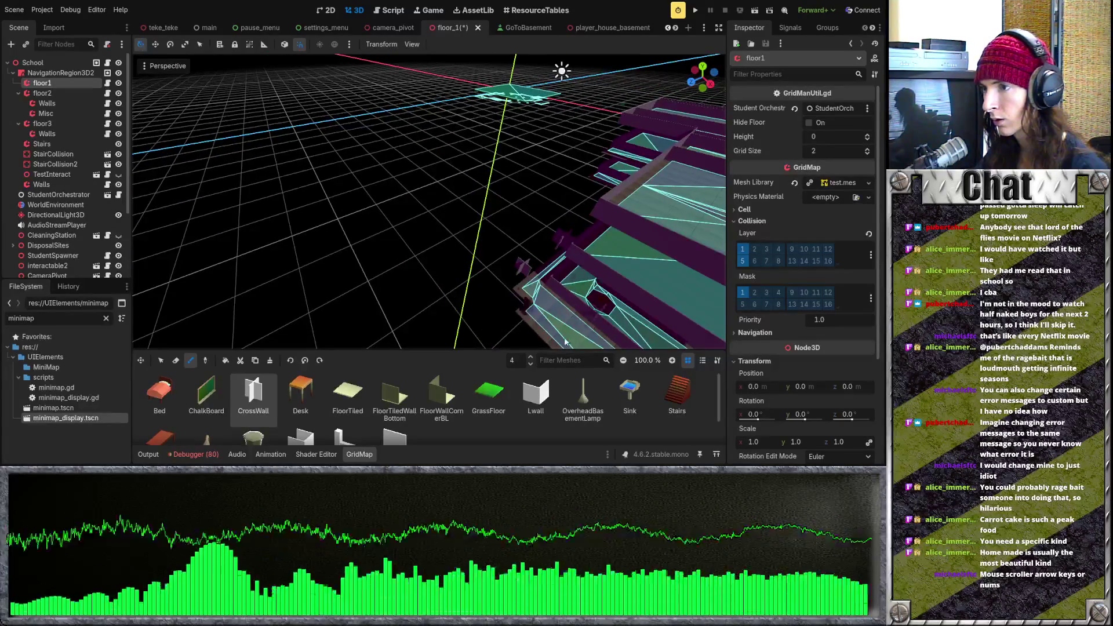
pyautogui.click(532, 357)
pyautogui.click(531, 357)
pyautogui.moveTo(586, 208); pyautogui.dragTo(645, 194)
pyautogui.hotkey('ctrl', 's')
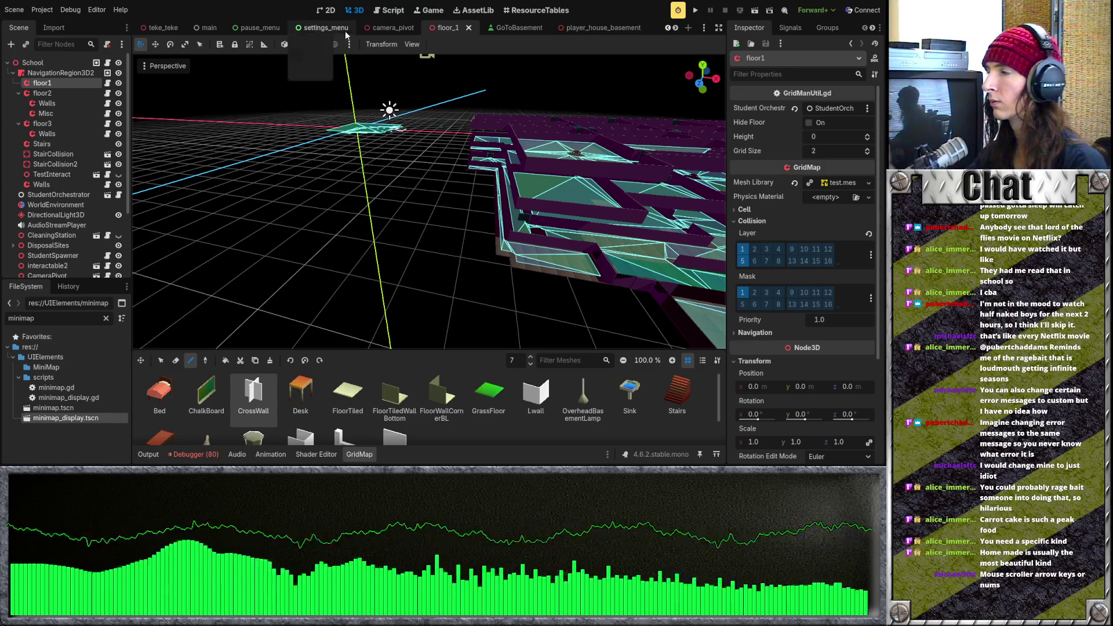
# Browse the scene tree and collapse the NavigationRegion3D branch
pyautogui.scroll(7, 346, 33)
pyautogui.scroll(1, 346, 33)
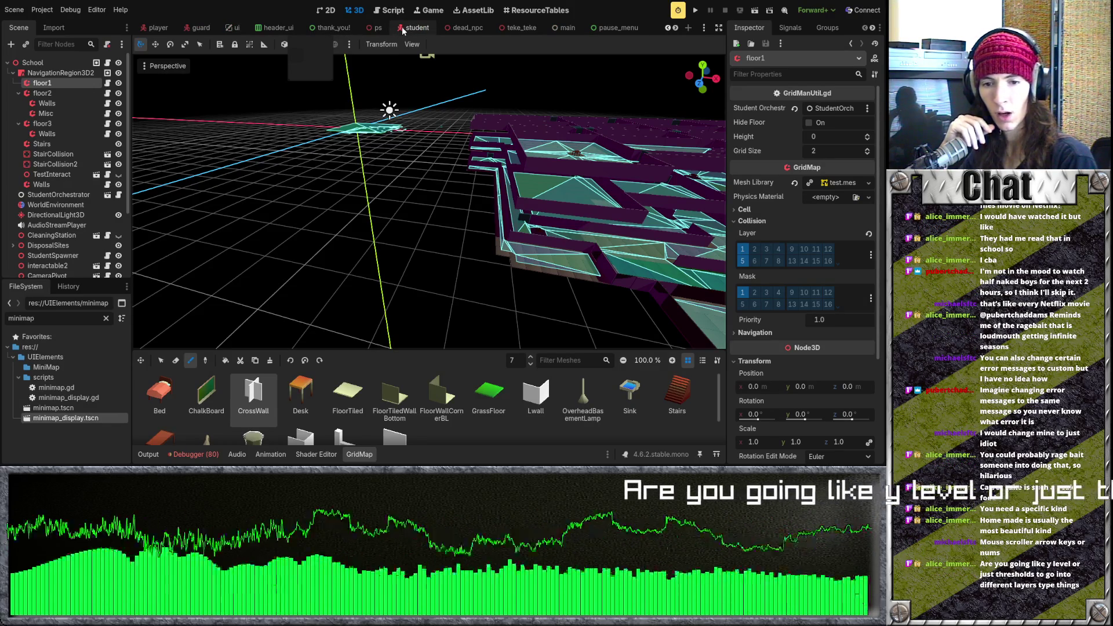
pyautogui.scroll(-10, 402, 27)
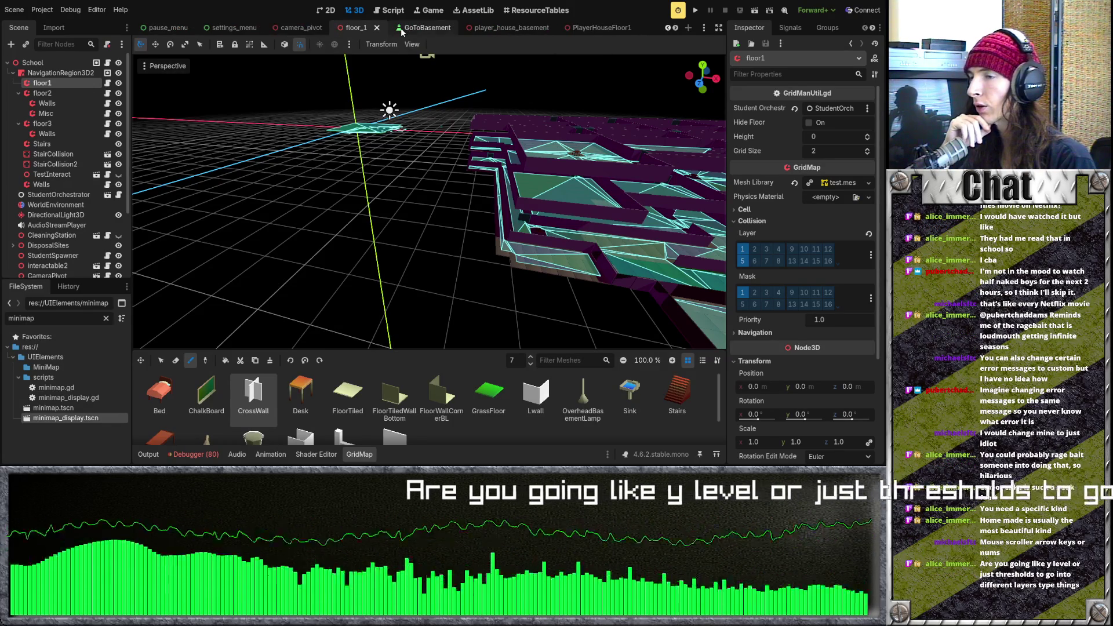
pyautogui.scroll(3, 513, 173)
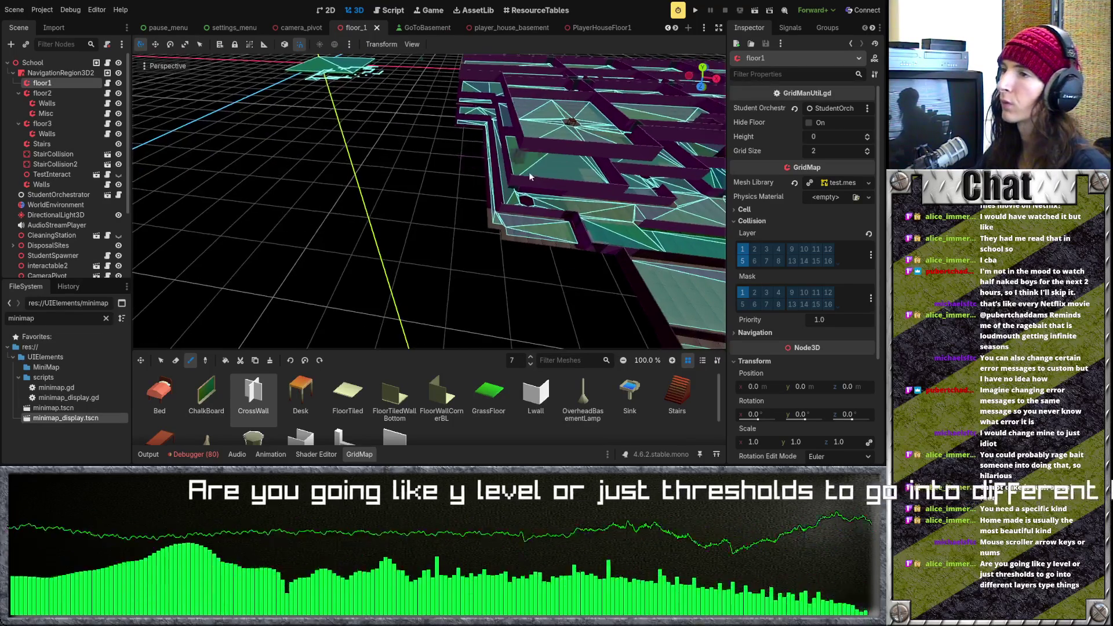
pyautogui.scroll(-5, 513, 173)
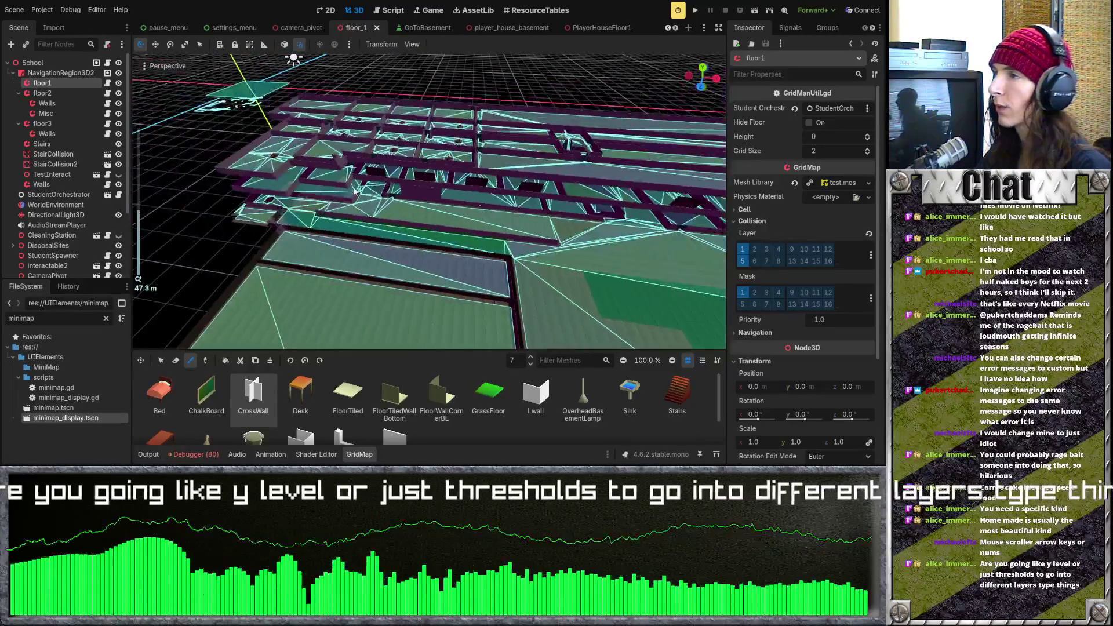
pyautogui.scroll(3, 356, 191)
pyautogui.click(12, 71)
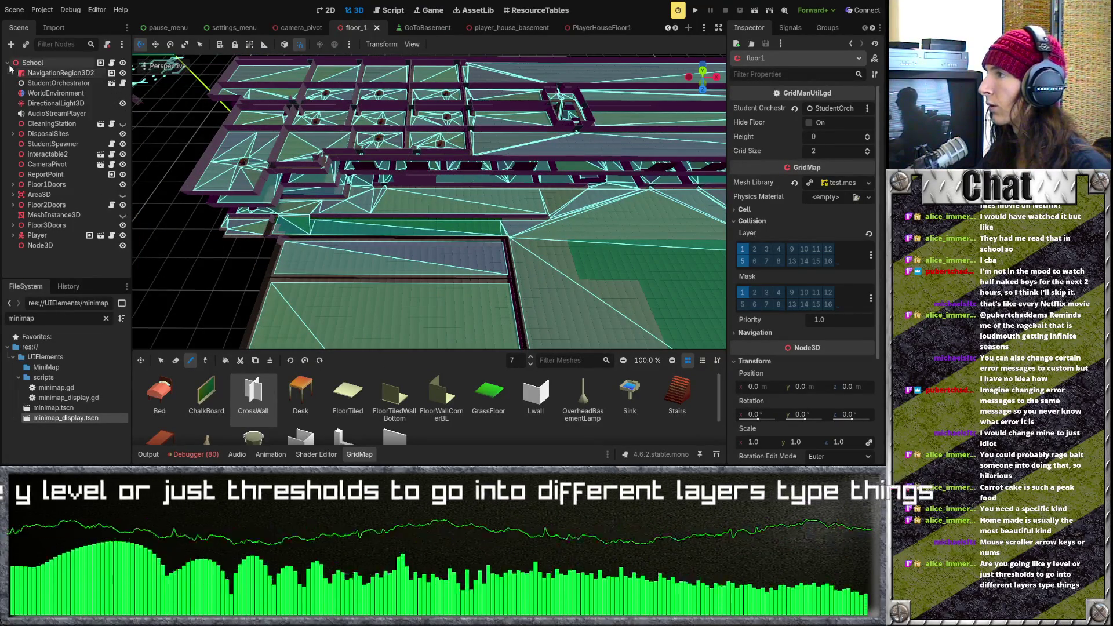
# Select the CleaningStation node and move it along the X and Z axes
pyautogui.click(182, 198)
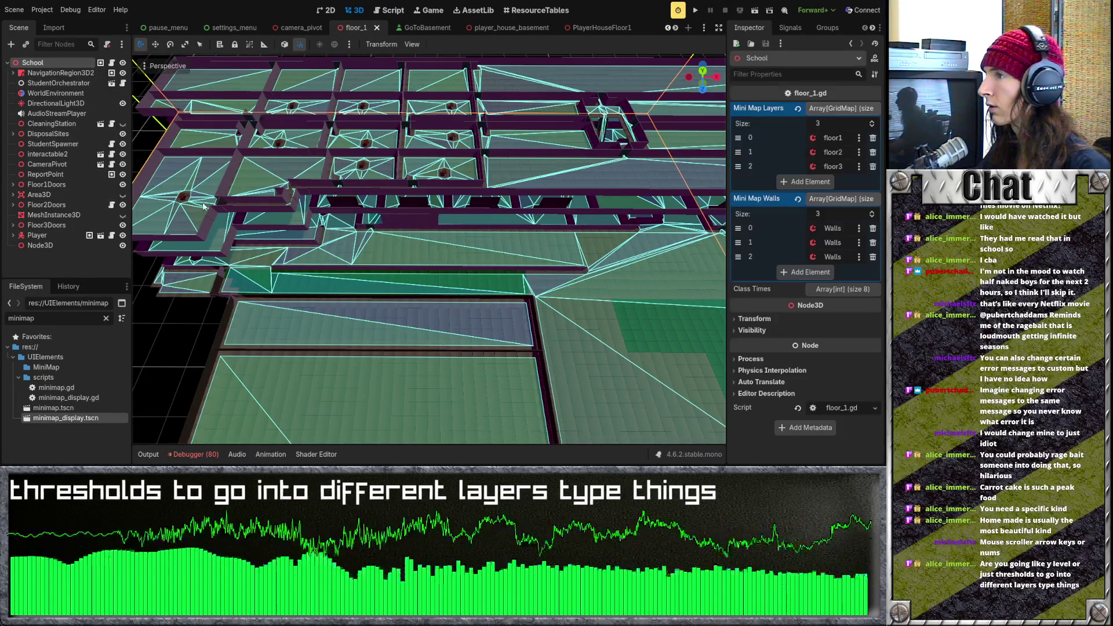
pyautogui.scroll(-10, 224, 201)
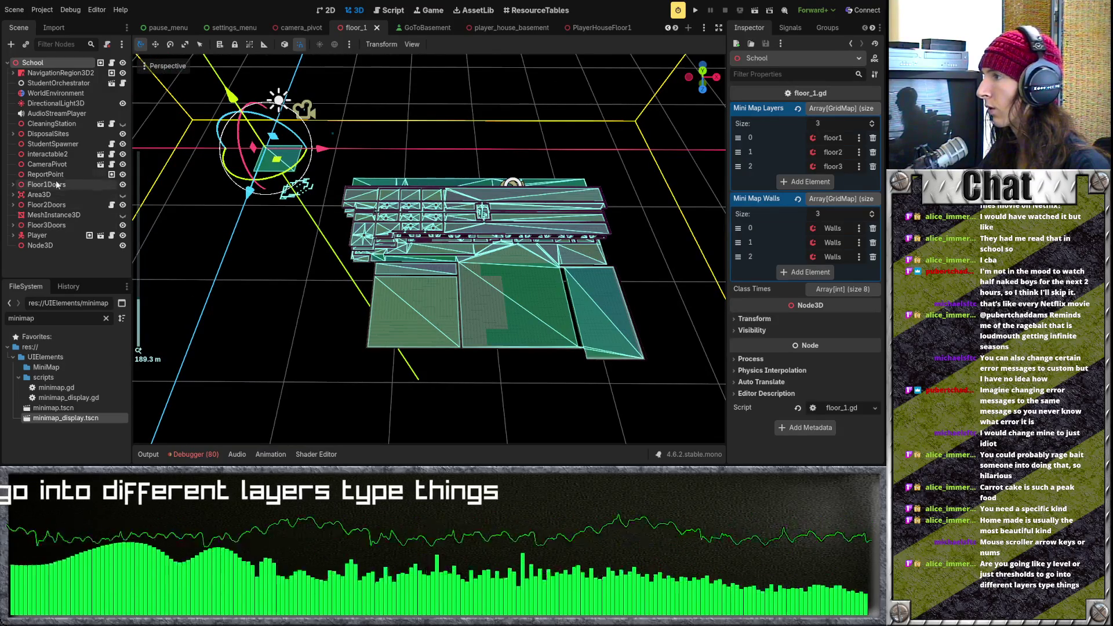
pyautogui.click(65, 124)
pyautogui.moveTo(363, 127)
pyautogui.mouseDown()
pyautogui.moveTo(507, 129)
pyautogui.moveTo(464, 132)
pyautogui.moveTo(486, 299)
pyautogui.moveTo(468, 263)
pyautogui.mouseUp()
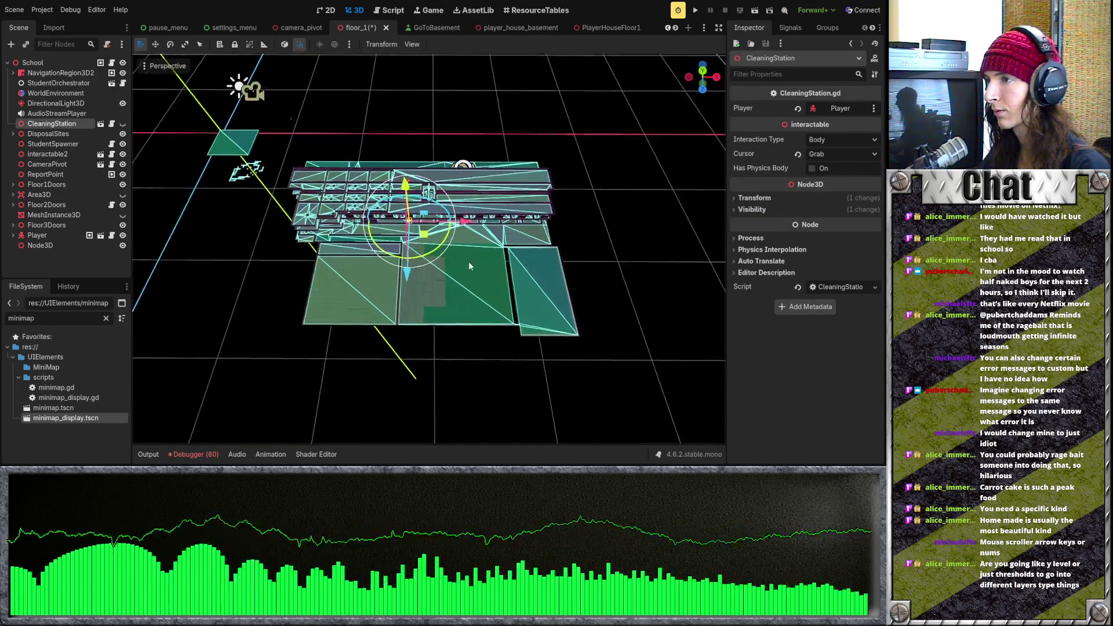
pyautogui.scroll(3, 469, 268)
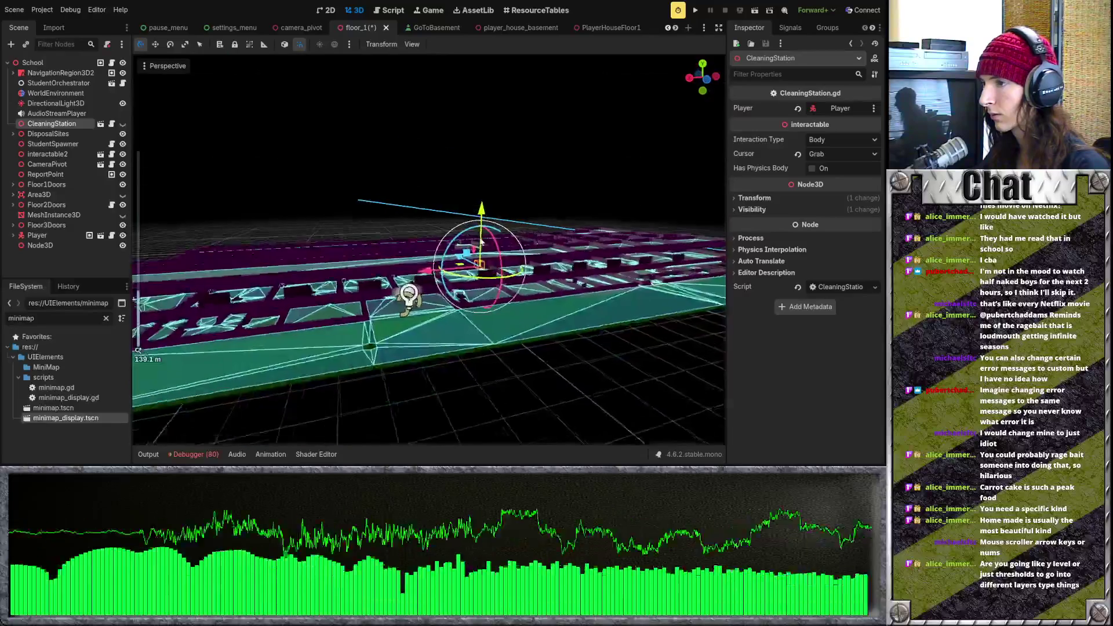
pyautogui.scroll(-2, 464, 261)
pyautogui.scroll(-3, 458, 264)
pyautogui.moveTo(463, 267)
pyautogui.mouseDown()
pyautogui.moveTo(468, 300)
pyautogui.moveTo(437, 330)
pyautogui.moveTo(436, 355)
pyautogui.mouseUp()
# Zoom around the repositioned CleaningStation and save the floor_1 scene
pyautogui.scroll(3, 436, 356)
pyautogui.scroll(5, 429, 365)
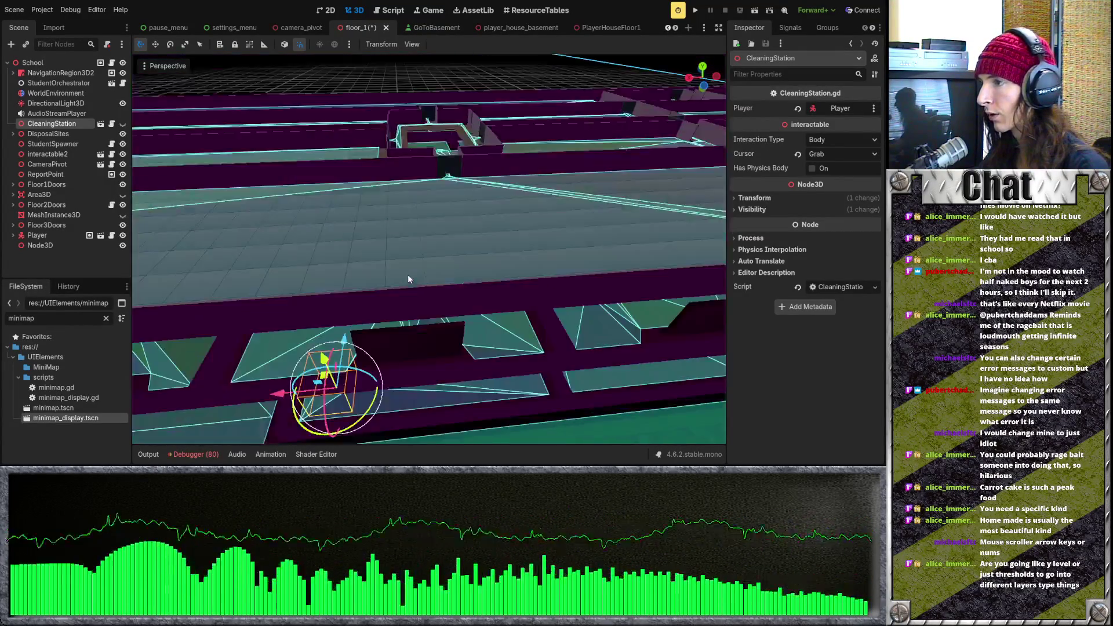
pyautogui.scroll(-3, 400, 270)
pyautogui.scroll(2, 371, 268)
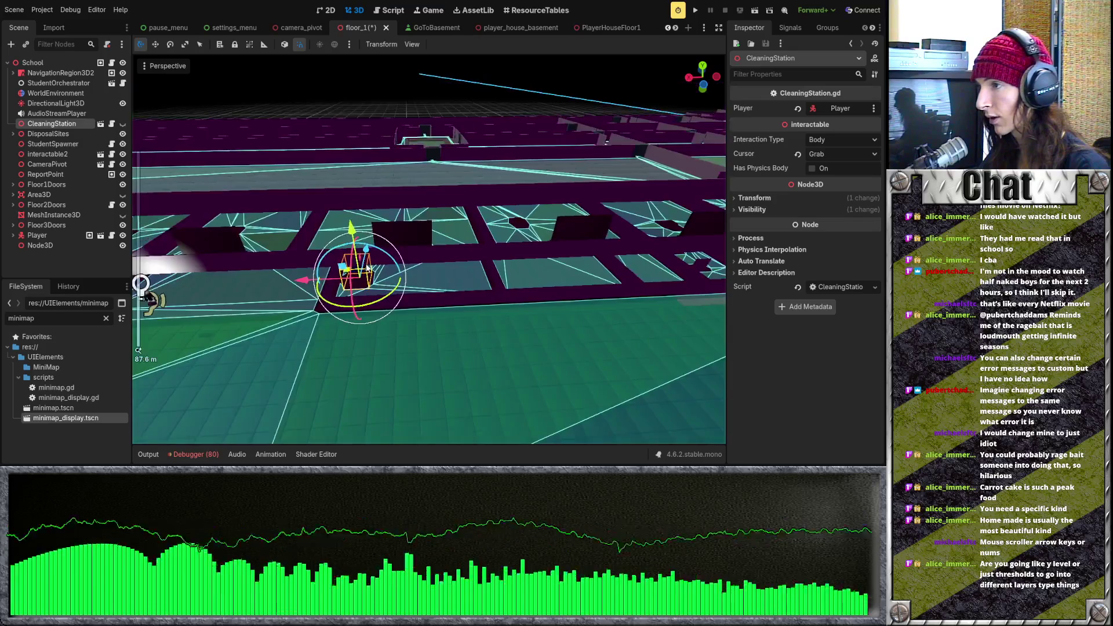
pyautogui.scroll(-2, 367, 269)
pyautogui.scroll(3, 385, 248)
pyautogui.hotkey('ctrl', 's')
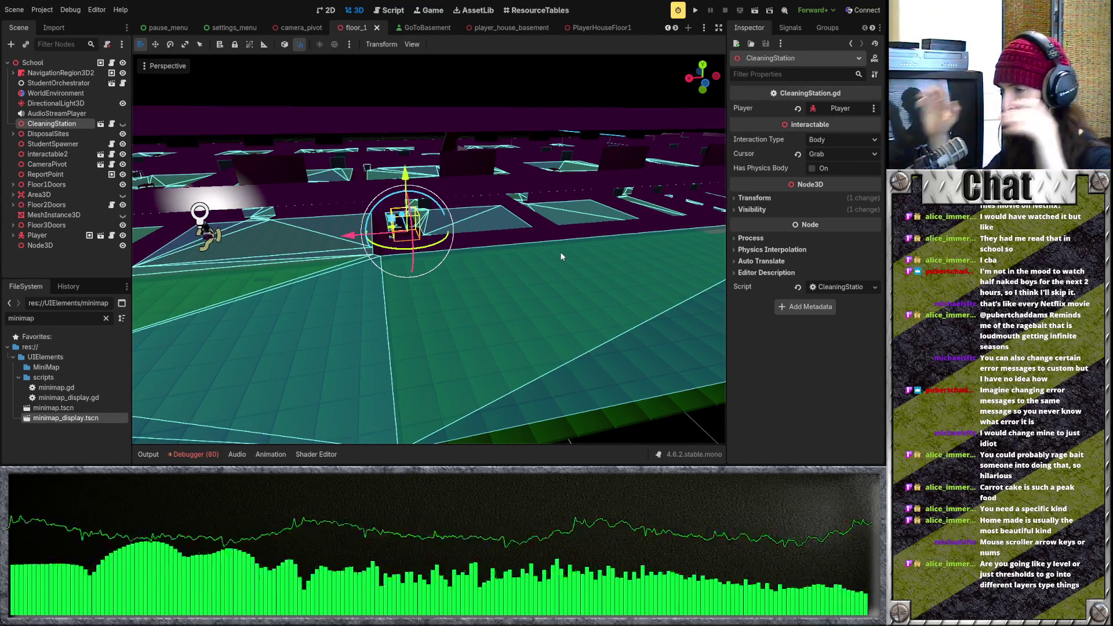
# Expand Floor1Doors and open door.gd from Door49's script icon
pyautogui.scroll(-5, 525, 266)
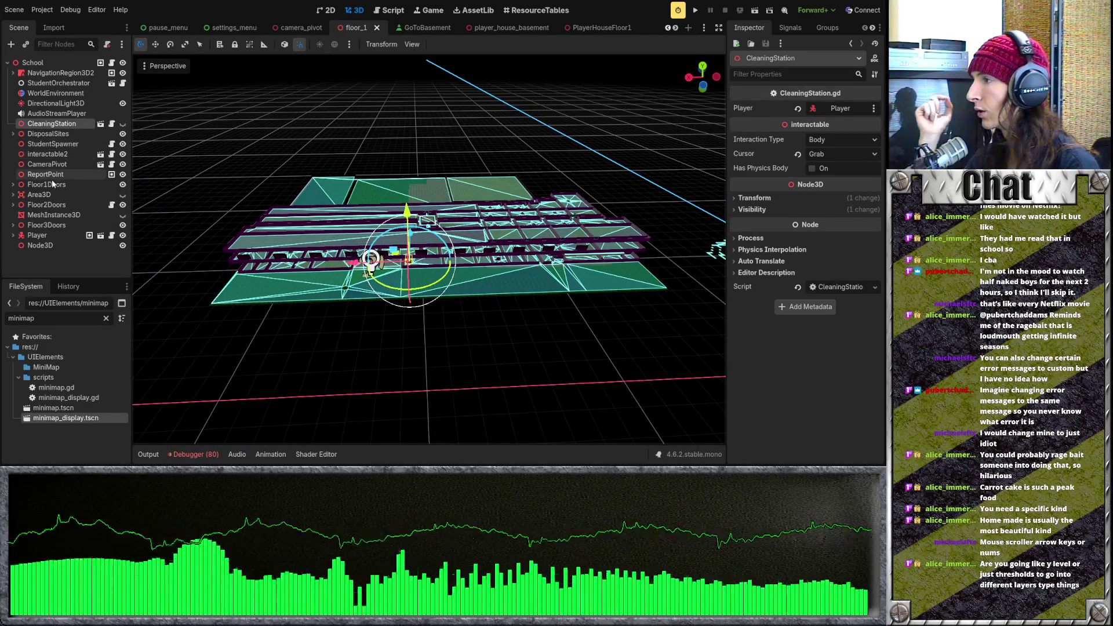
pyautogui.click(13, 185)
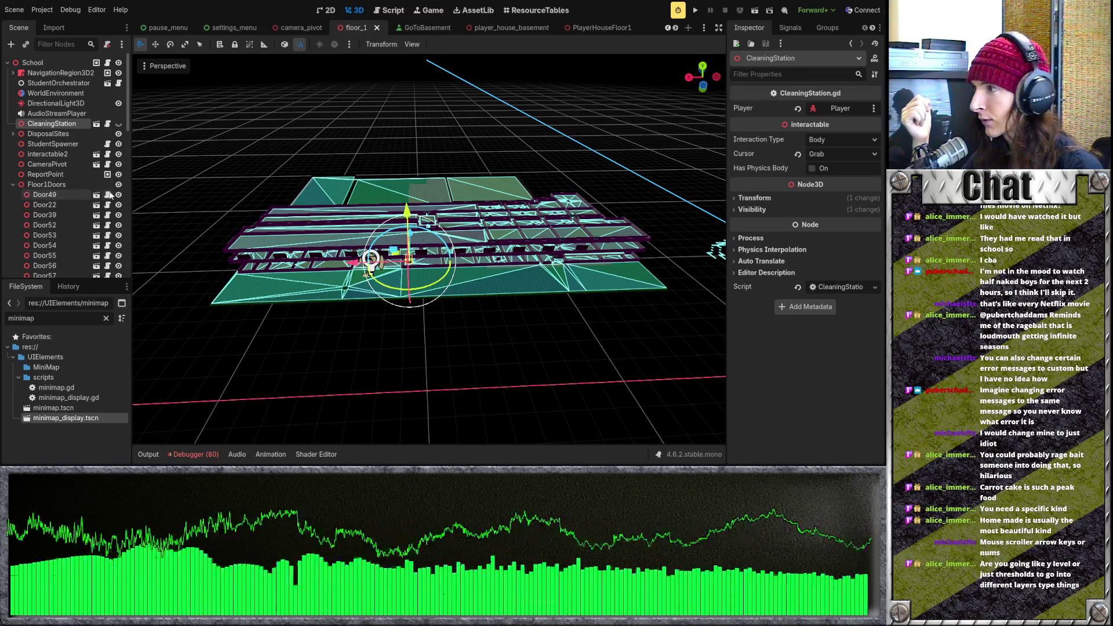
pyautogui.click(107, 195)
pyautogui.scroll(-1, 451, 205)
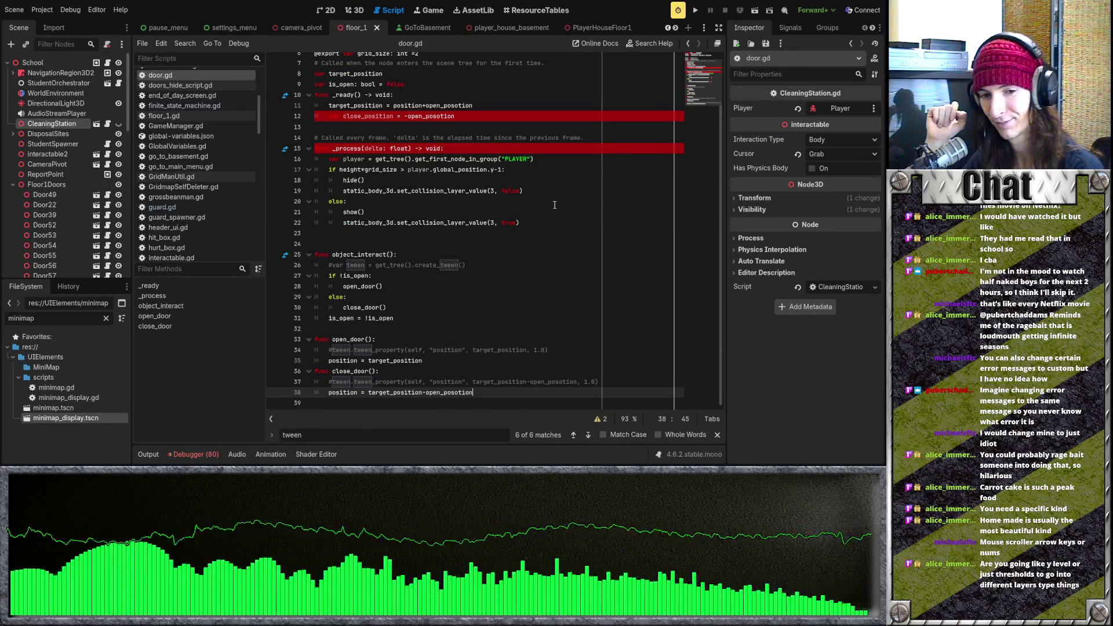
pyautogui.click(467, 261)
pyautogui.hotkey('shift', 'Home')
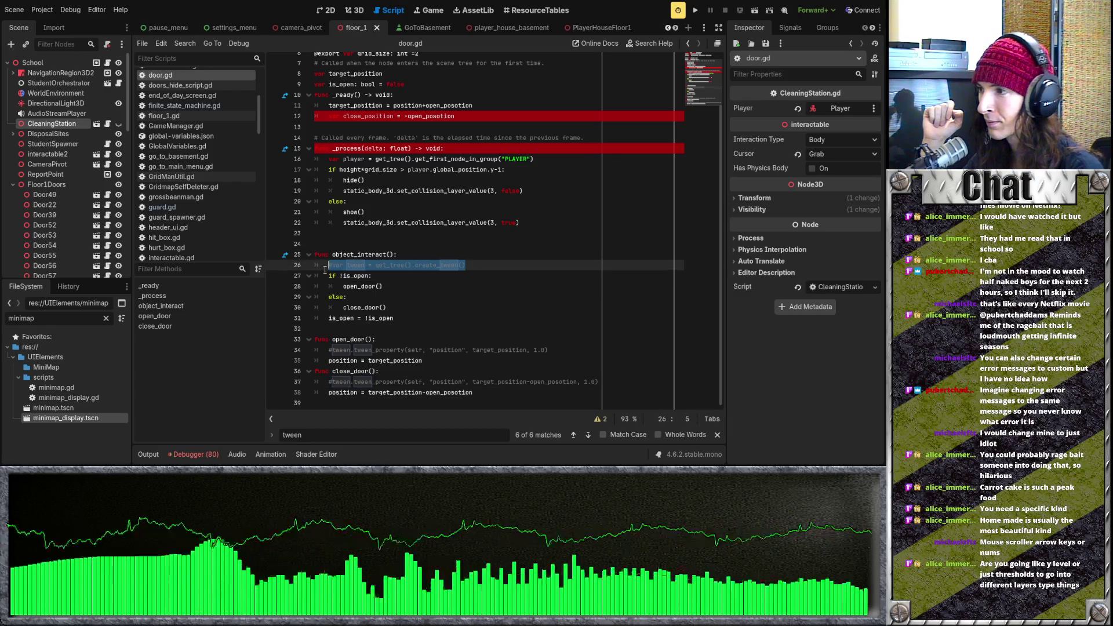
pyautogui.click(467, 259)
pyautogui.scroll(2, 525, 252)
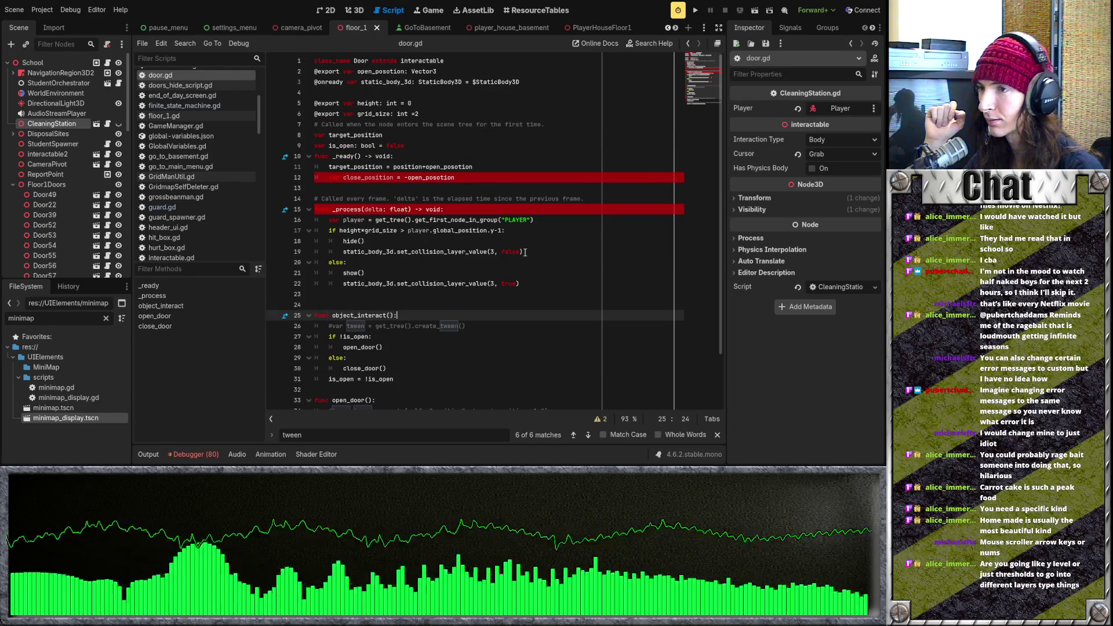
pyautogui.scroll(-2, 525, 251)
pyautogui.scroll(2, 666, 212)
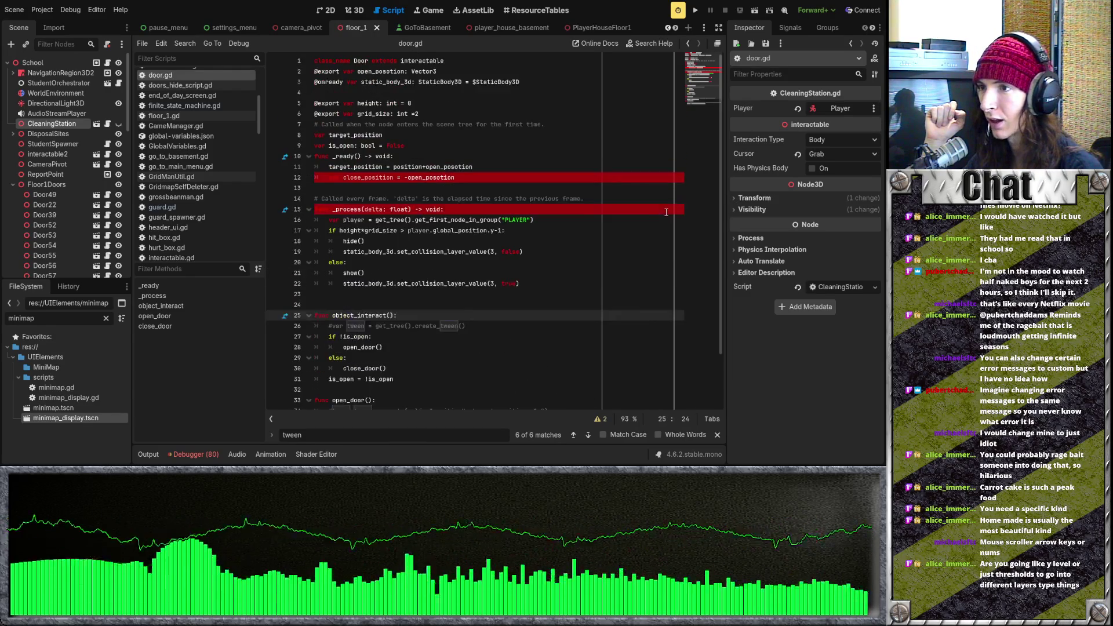
pyautogui.click(605, 156)
pyautogui.click(676, 137)
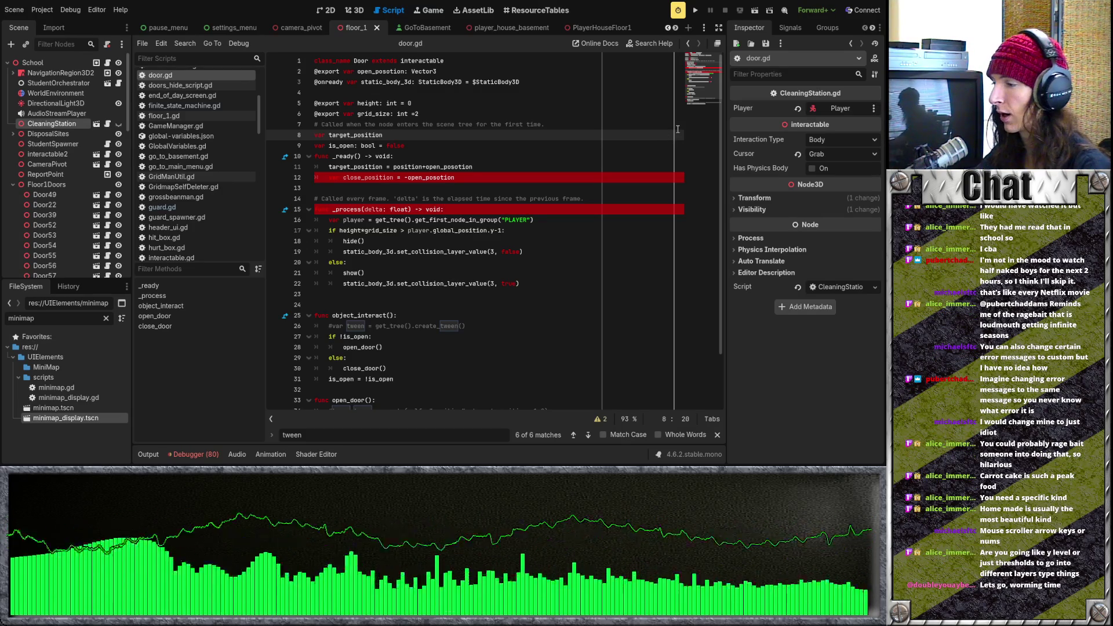
pyautogui.click(525, 158)
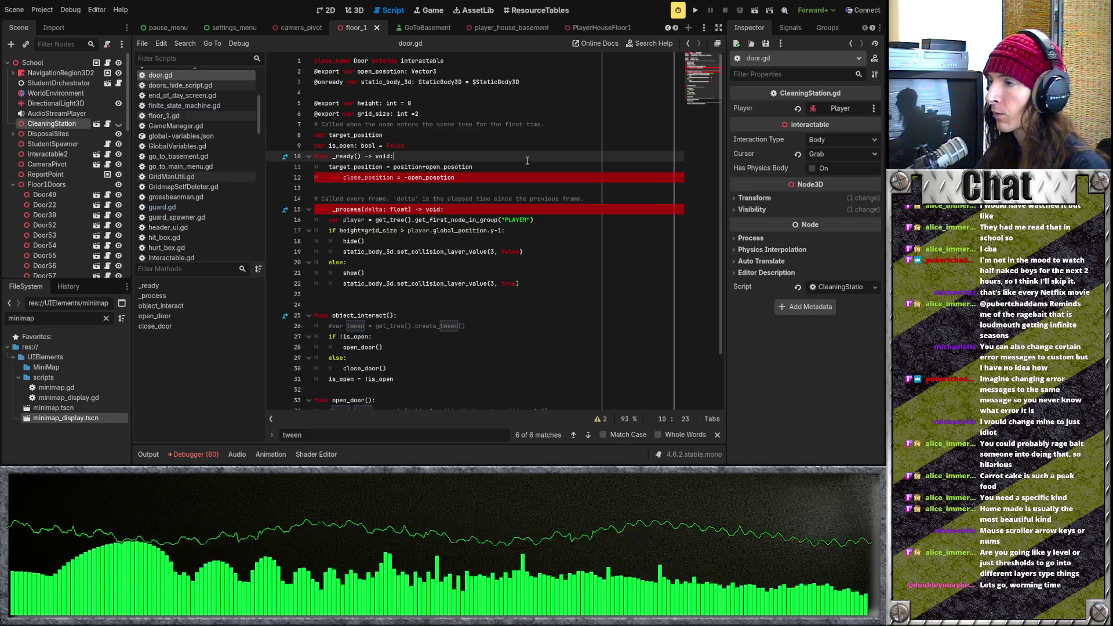
pyautogui.click(525, 186)
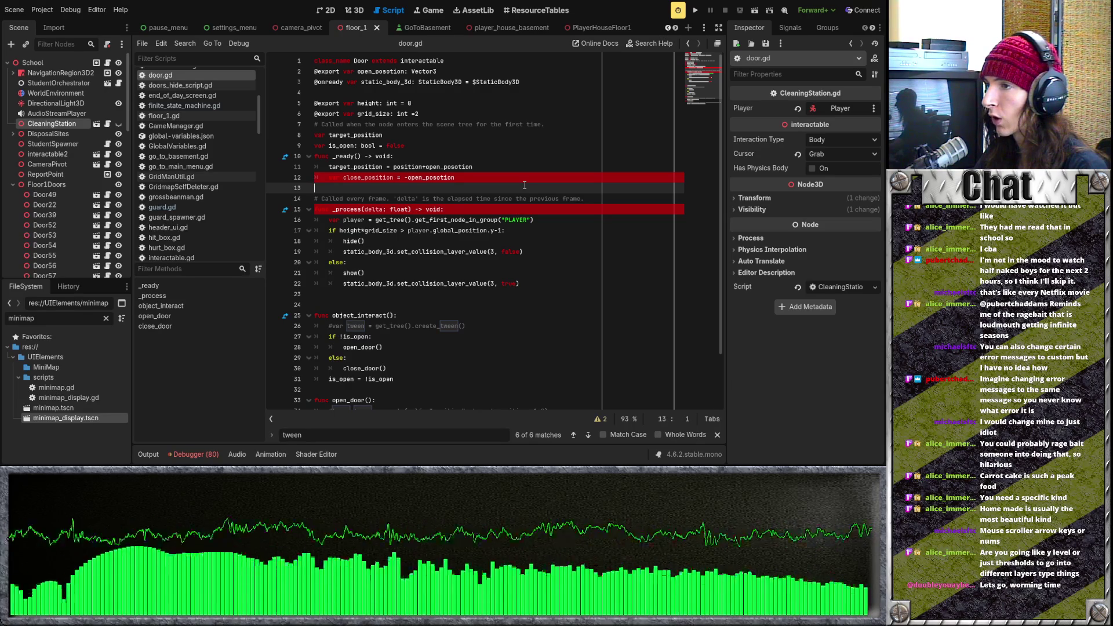
pyautogui.click(522, 219)
pyautogui.click(534, 199)
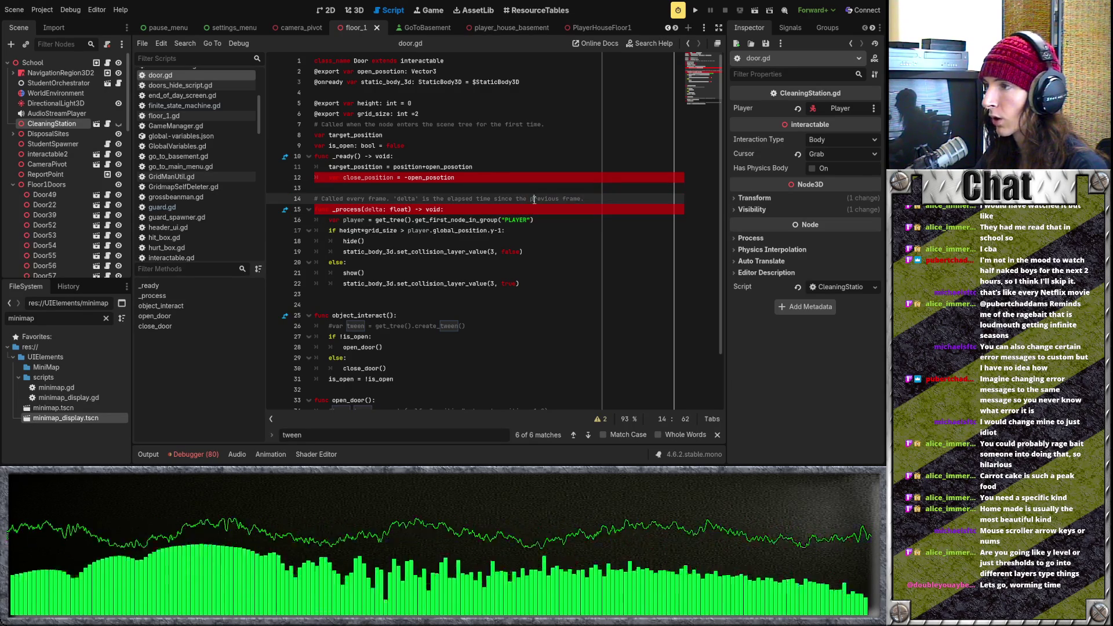
pyautogui.click(531, 191)
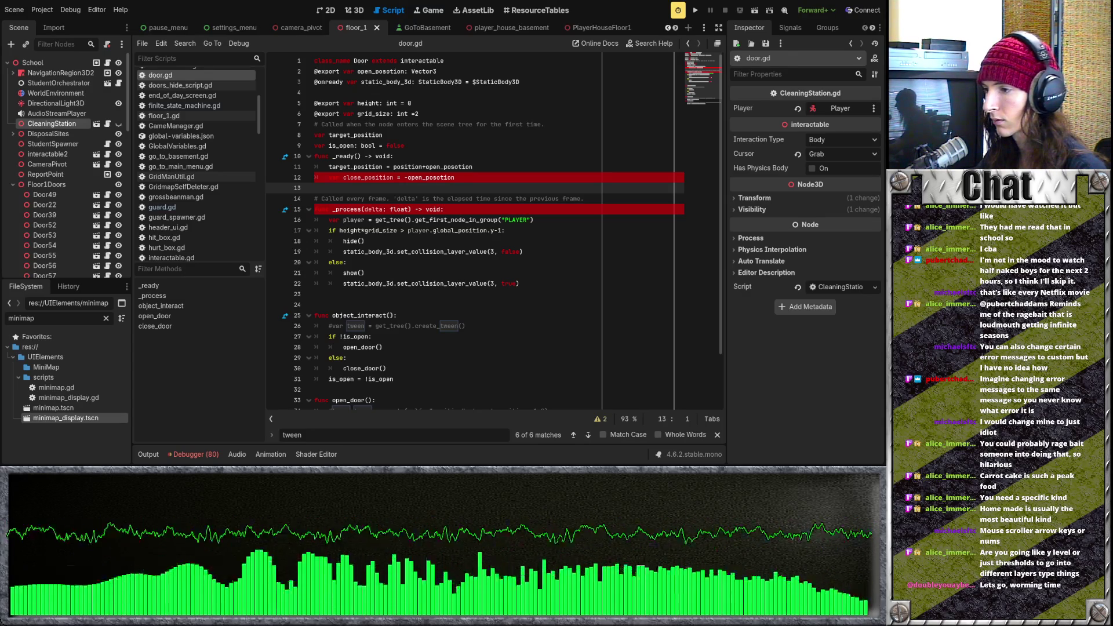
pyautogui.click(382, 230)
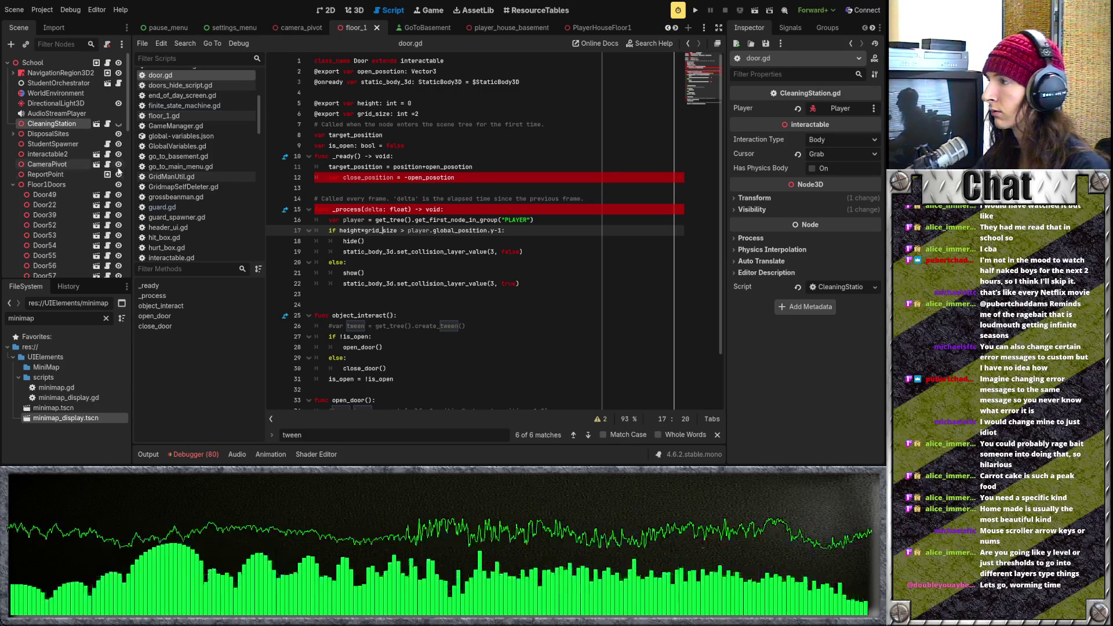
pyautogui.click(71, 185)
pyautogui.click(57, 128)
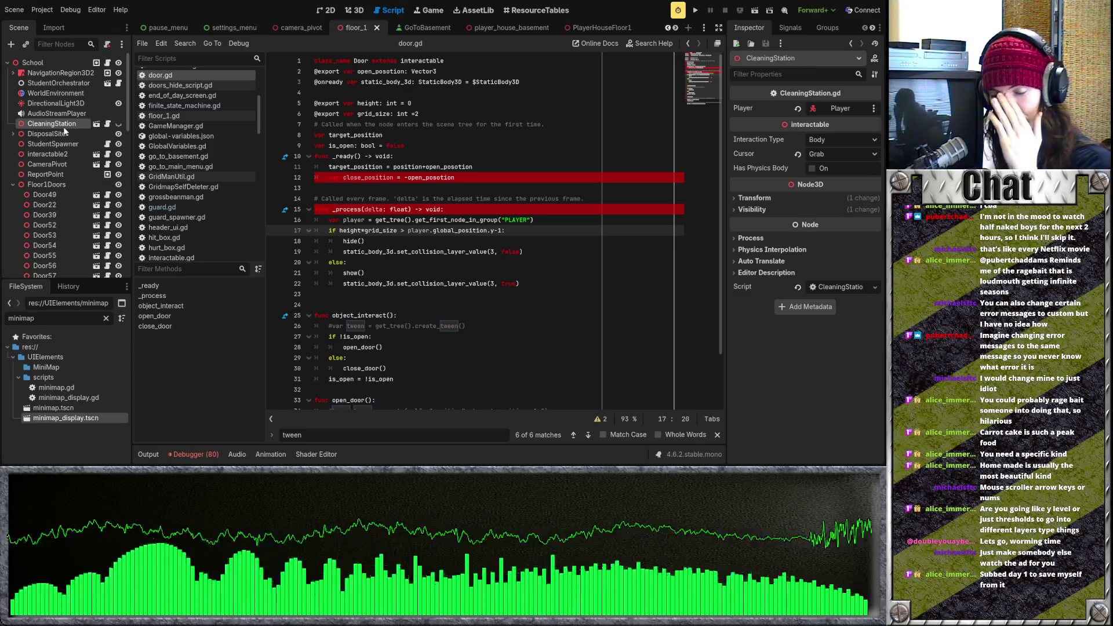
pyautogui.click(428, 187)
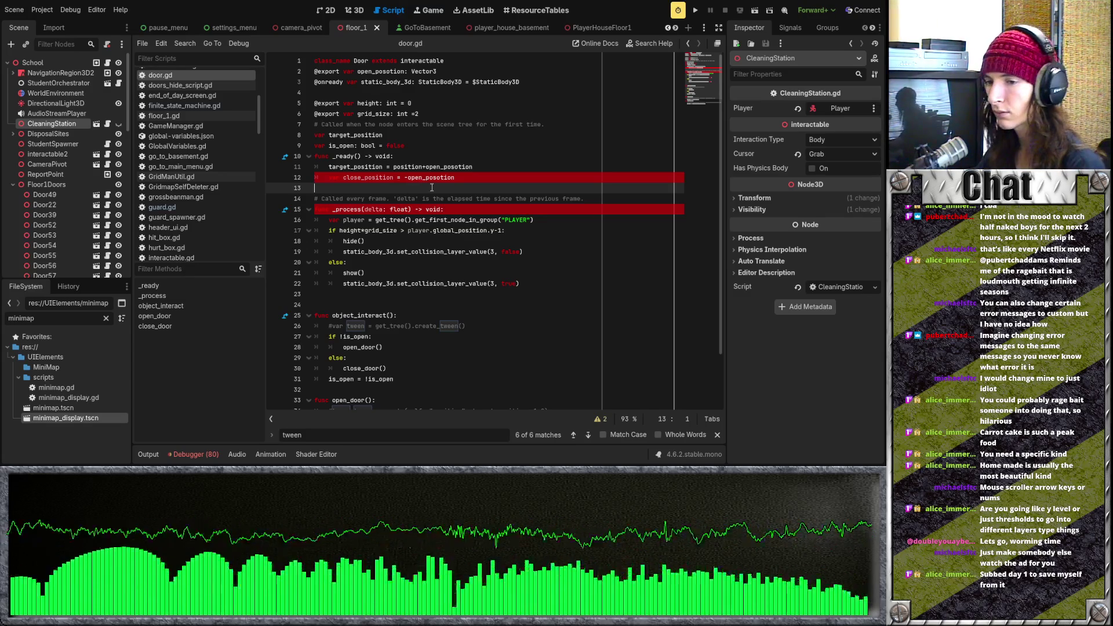
pyautogui.click(418, 209)
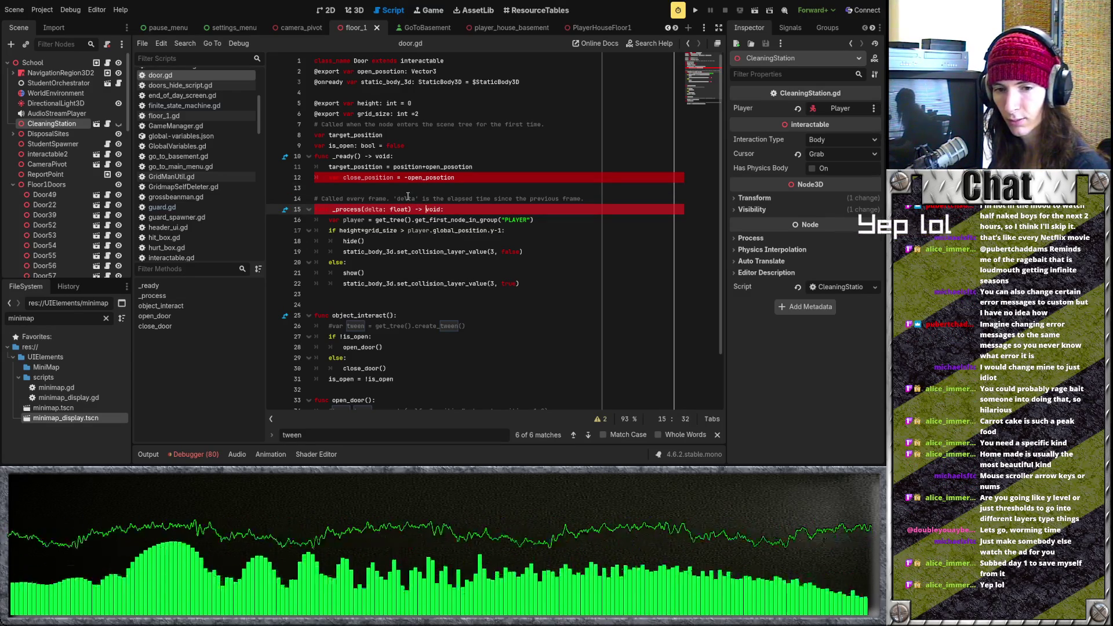
pyautogui.press('Up')
pyautogui.press('Up')
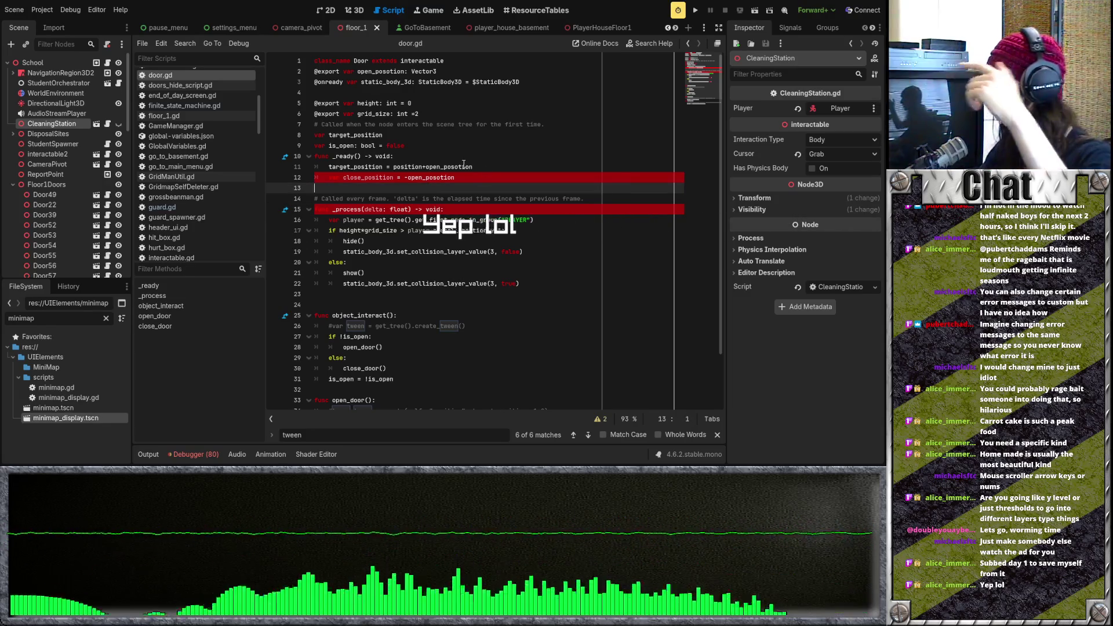
pyautogui.click(473, 215)
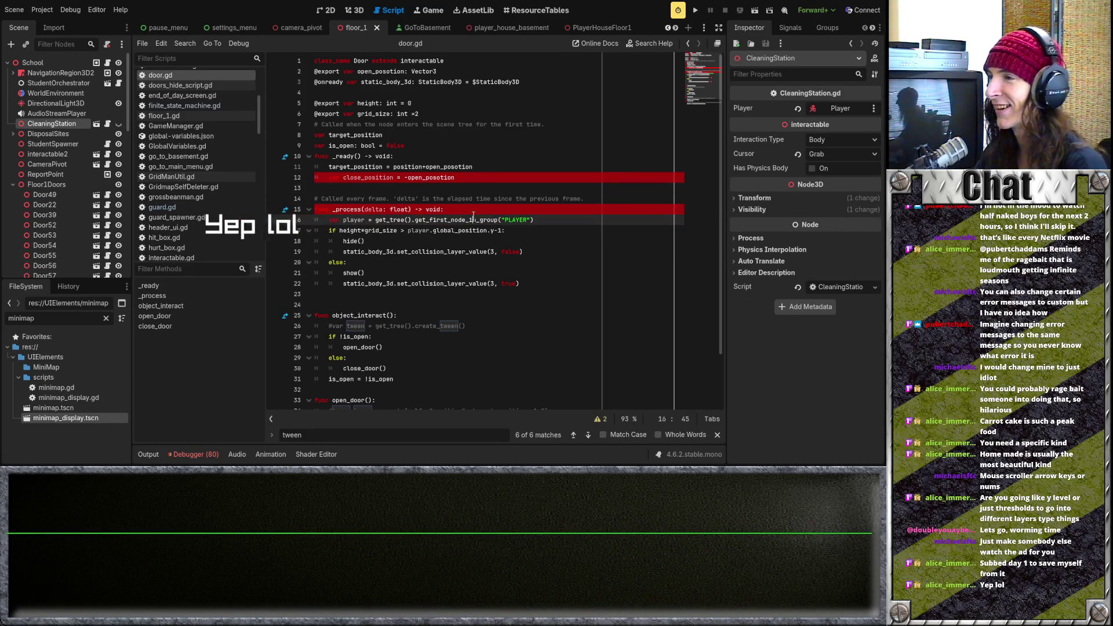
pyautogui.press('Up')
pyautogui.press('Up')
pyautogui.press('Up')
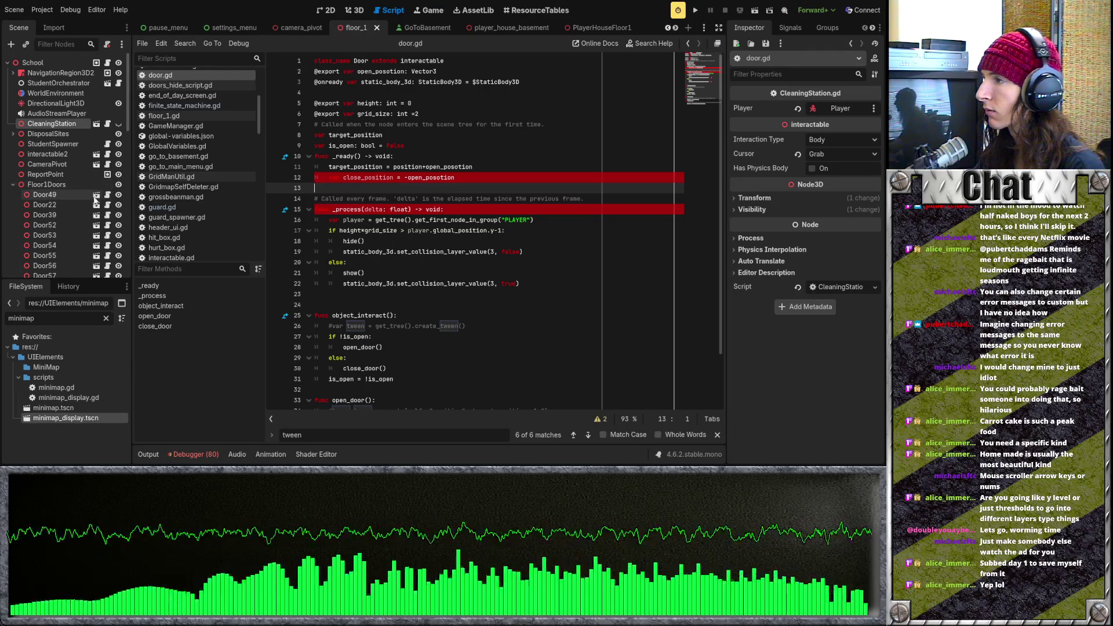
pyautogui.scroll(-2, 395, 237)
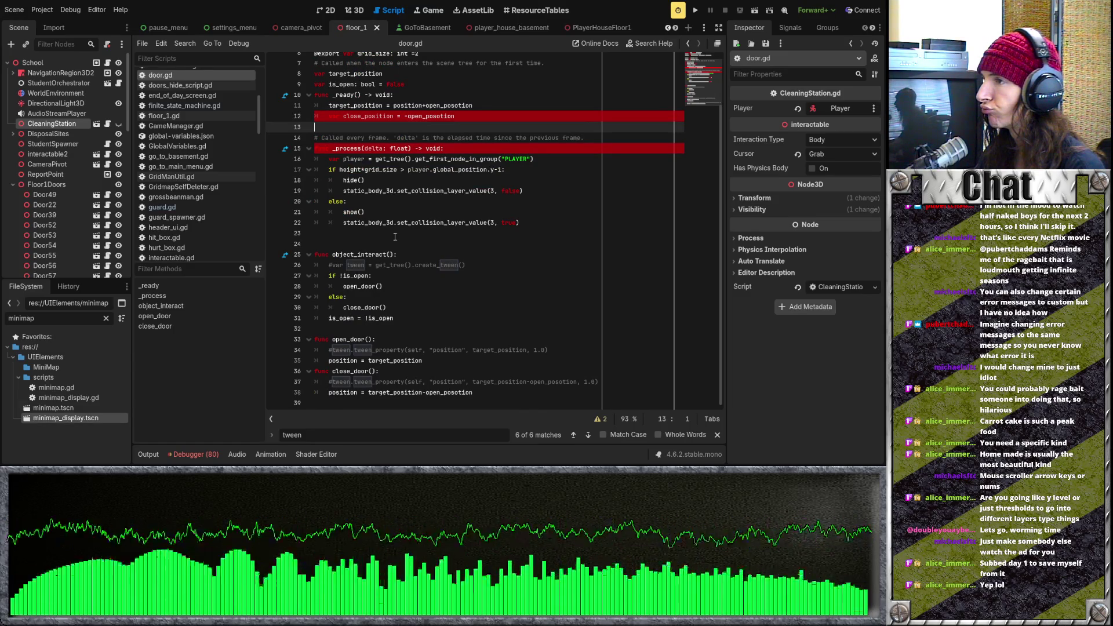
pyautogui.click(395, 235)
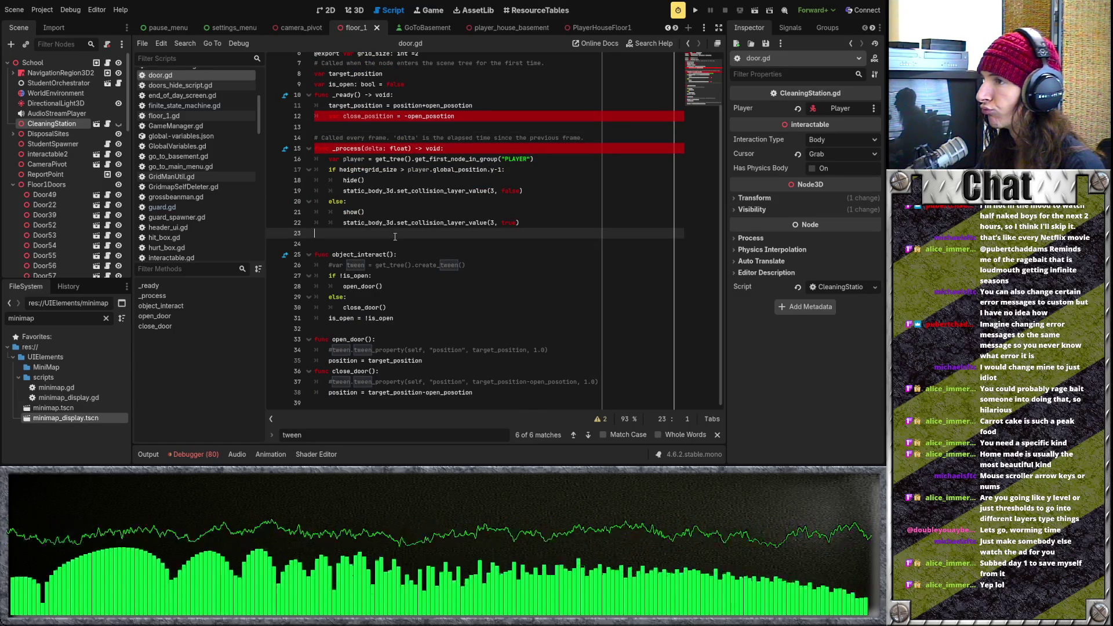
pyautogui.scroll(2, 395, 237)
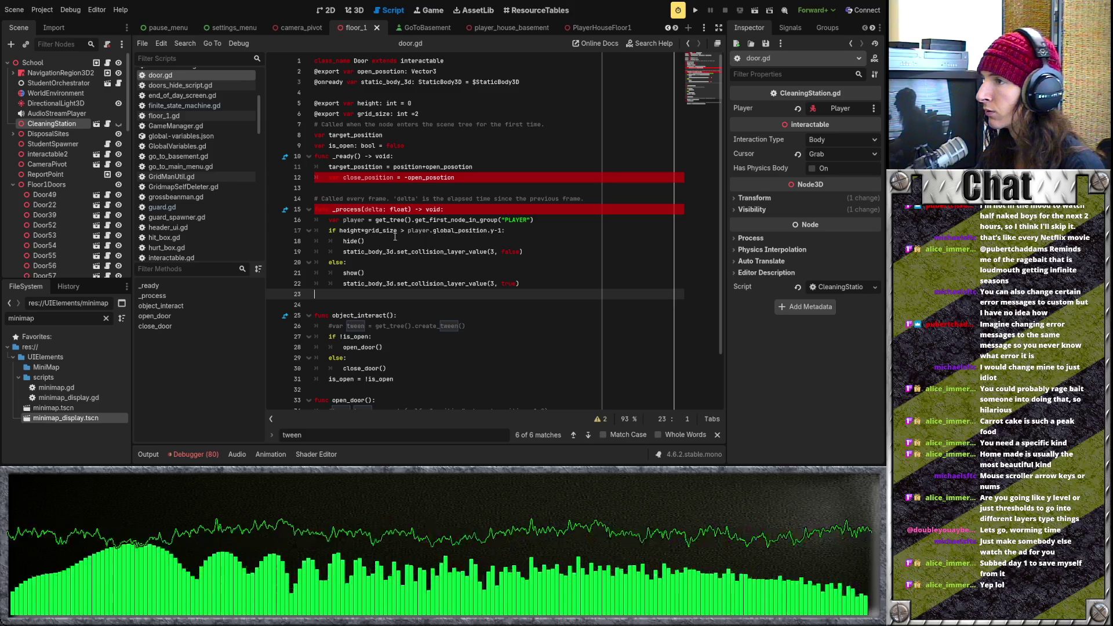
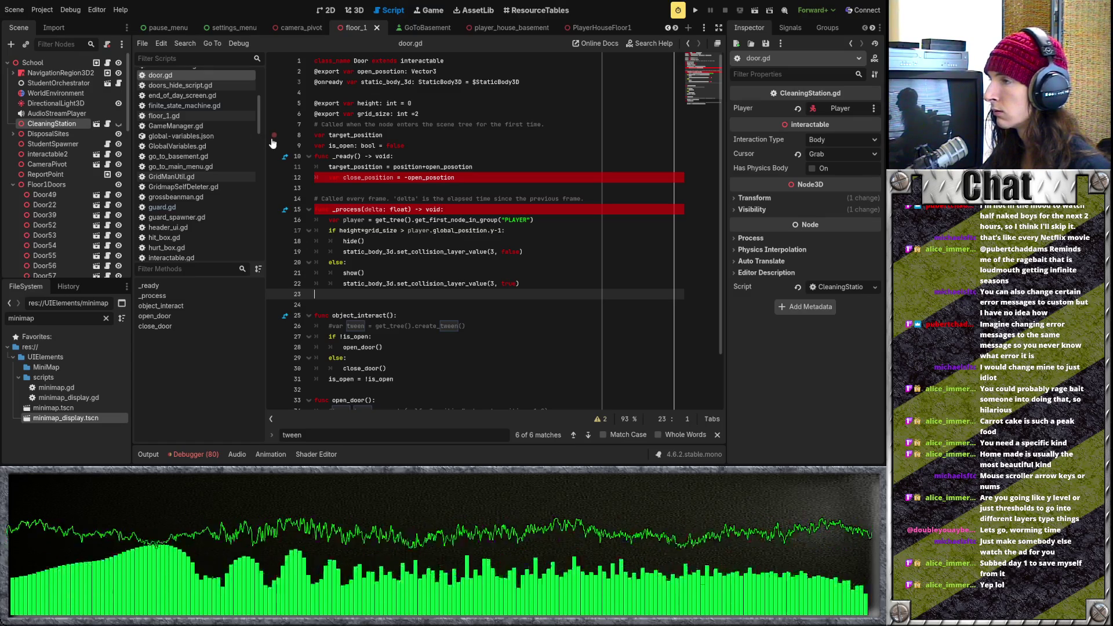
# Glance through the open camera_pivot and GoToBasement scenes, then return to floor_1
pyautogui.hotkey('ctrl', 'Tab')
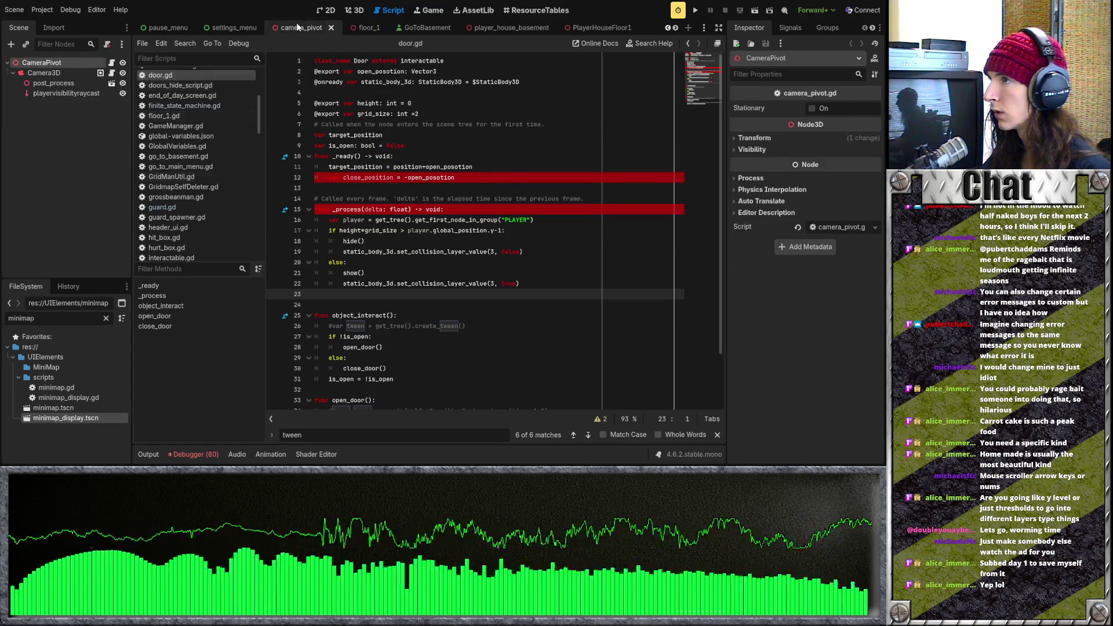
pyautogui.click(355, 32)
pyautogui.click(402, 34)
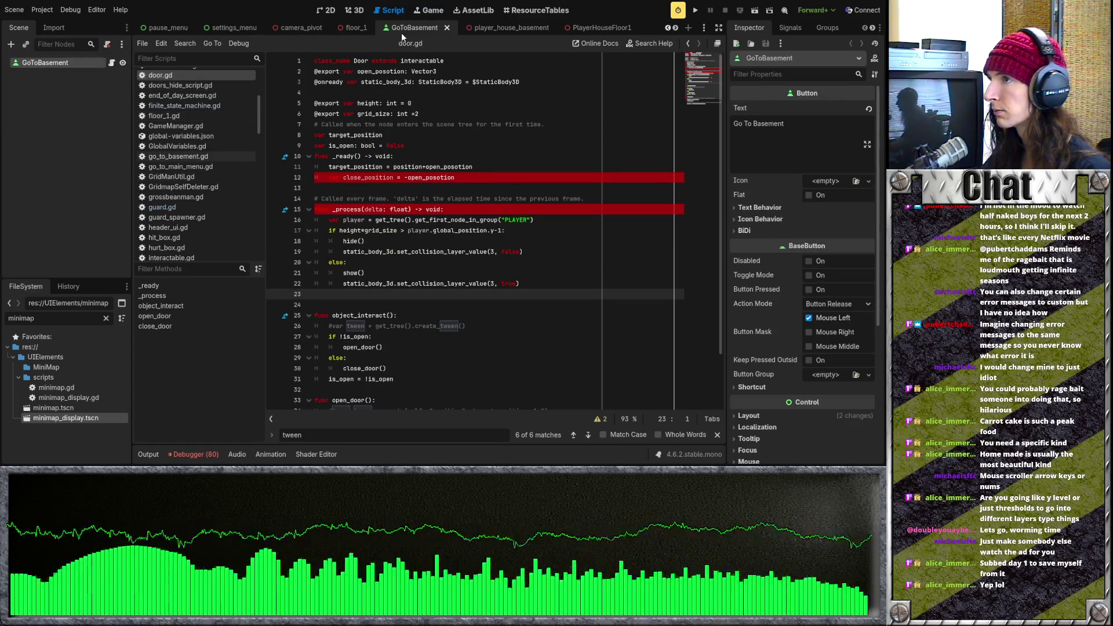
pyautogui.hotkey('ctrl', 'Tab')
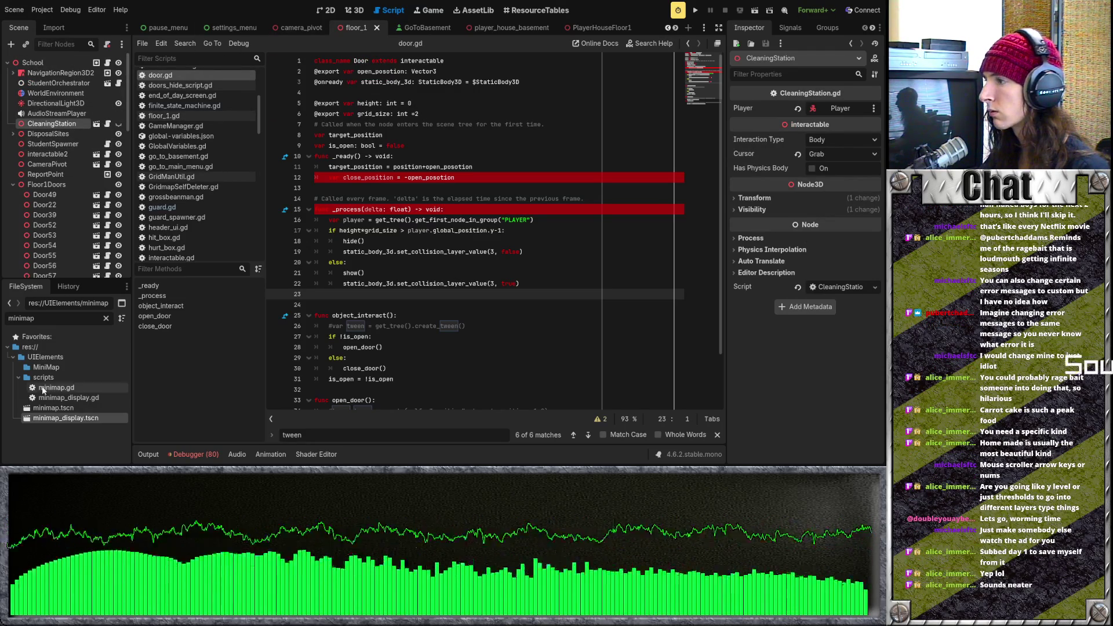
# Filter the FileSystem for SIGNAL and open SignalBus.gd in the script editor
pyautogui.doubleClick(58, 319)
pyautogui.write('SIGNAL')
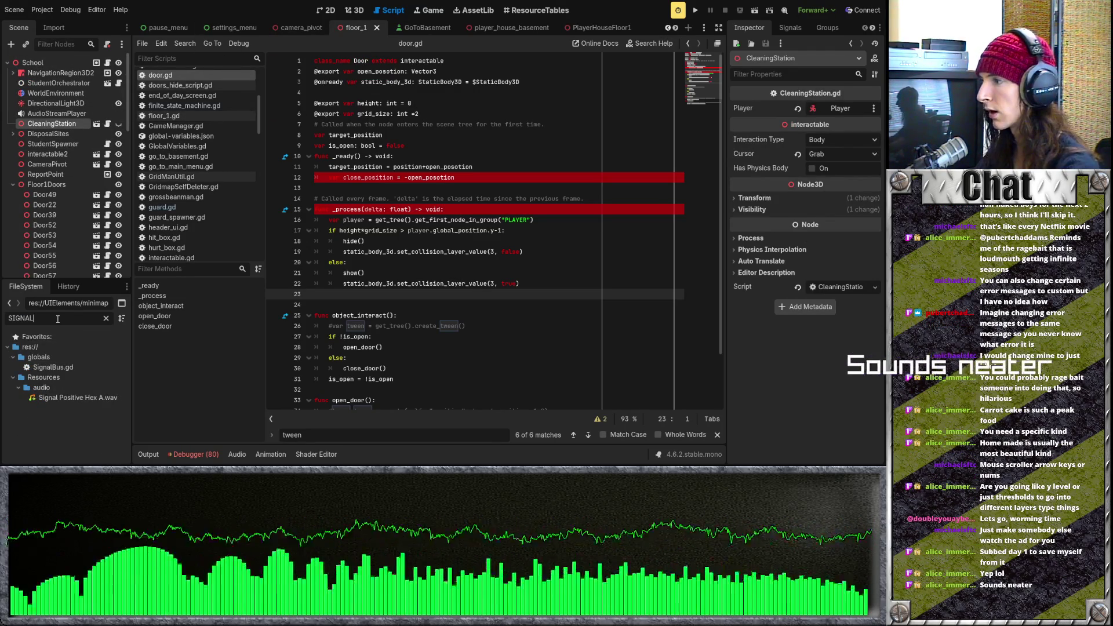
pyautogui.doubleClick(86, 367)
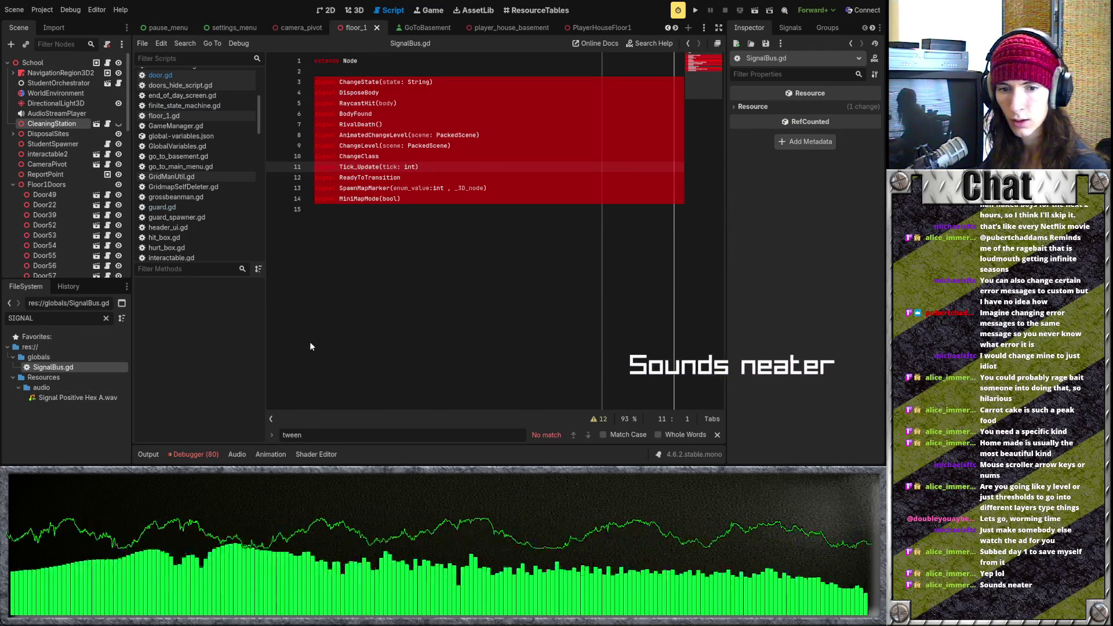
# Declare 'signal HeightThreshholdReached(height: float)' on line 15 and save SignalBus.gd
pyautogui.click(441, 290)
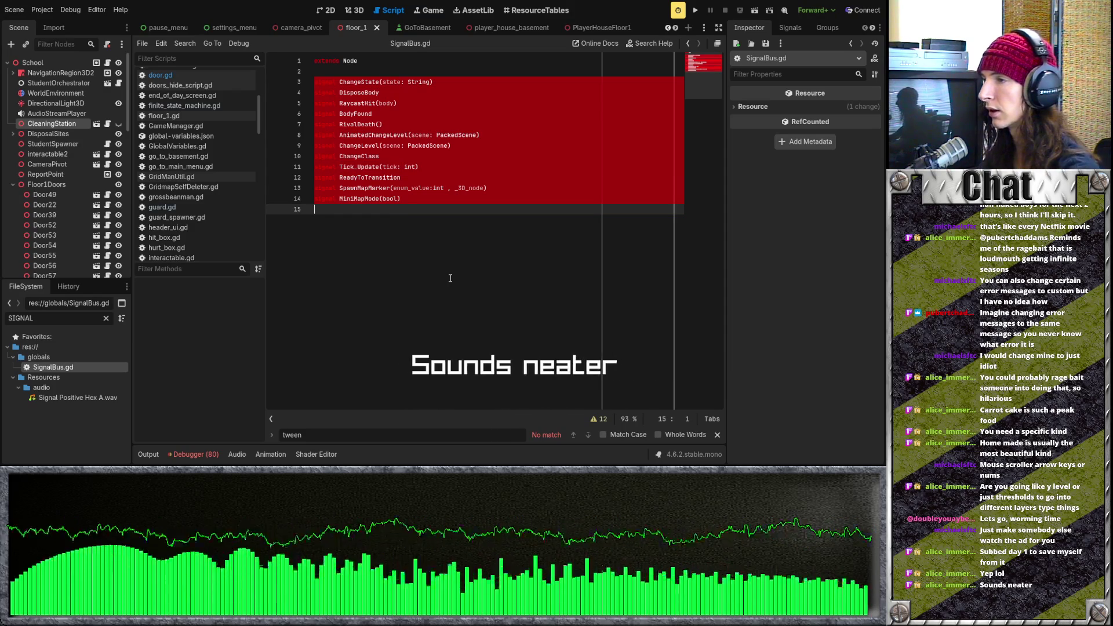
pyautogui.write('SIGNAL')
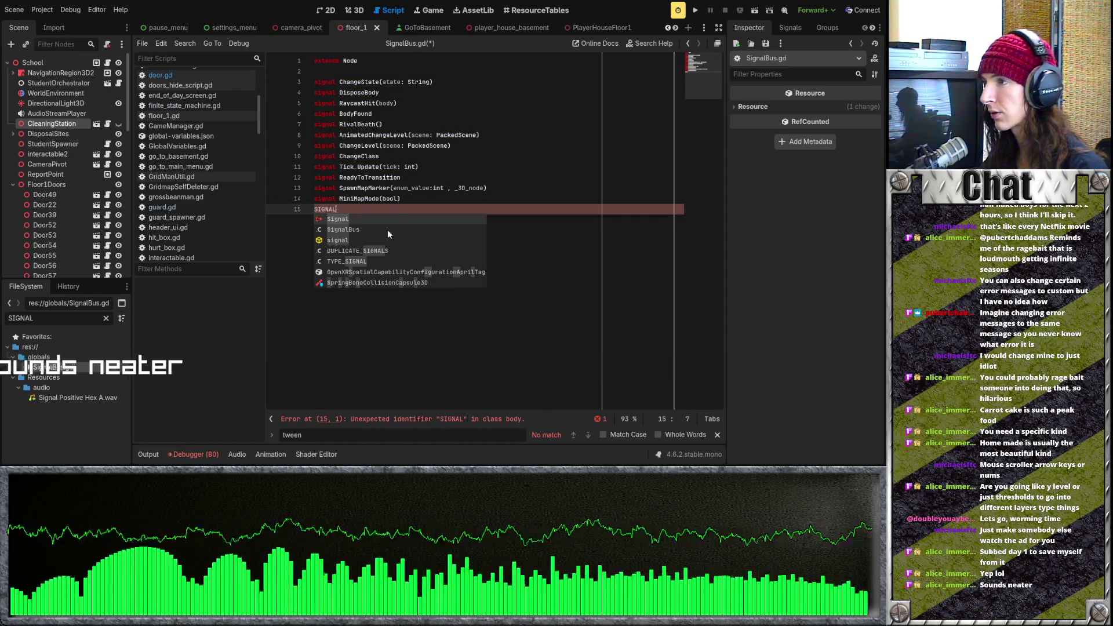
pyautogui.hotkey('ctrl', 'BackSpace')
pyautogui.write('signal')
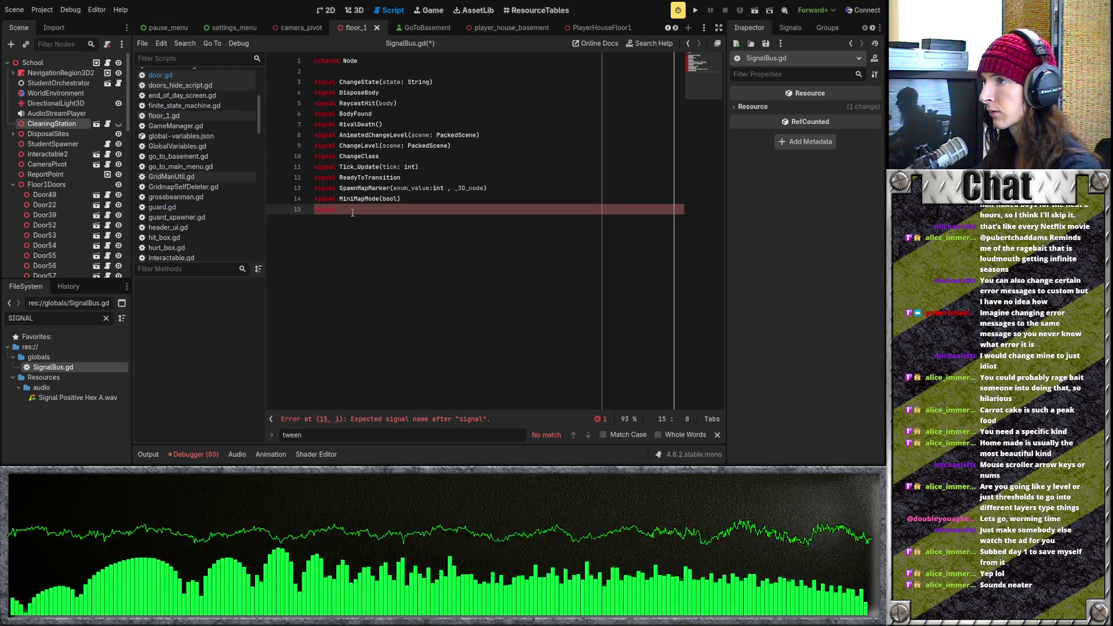
pyautogui.write('HeightTh')
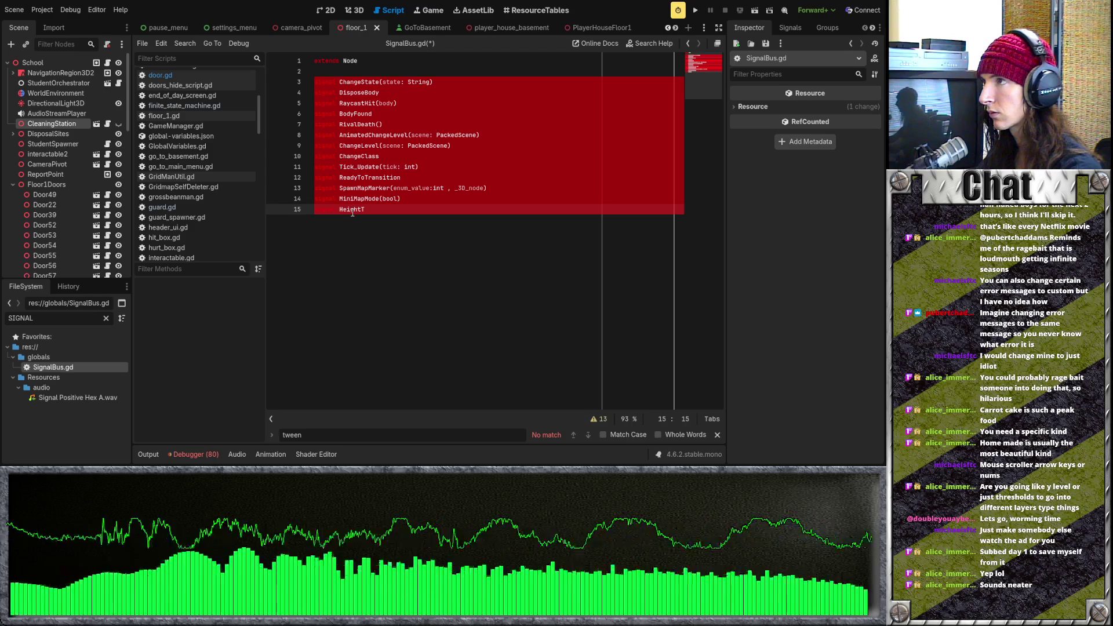
pyautogui.write('reshholdR')
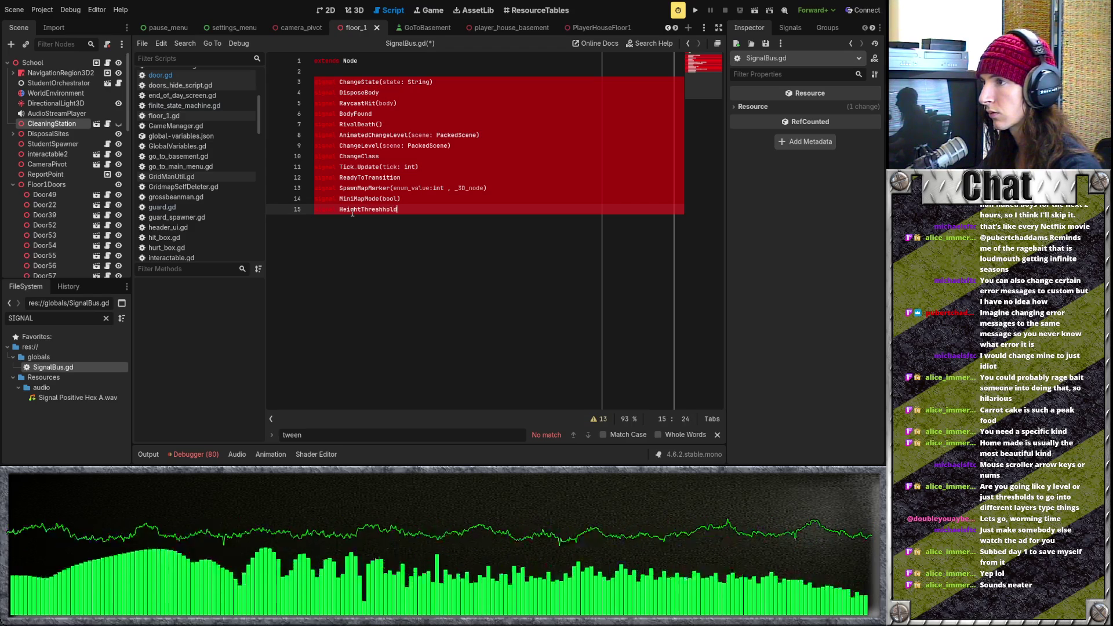
pyautogui.write('eached(int')
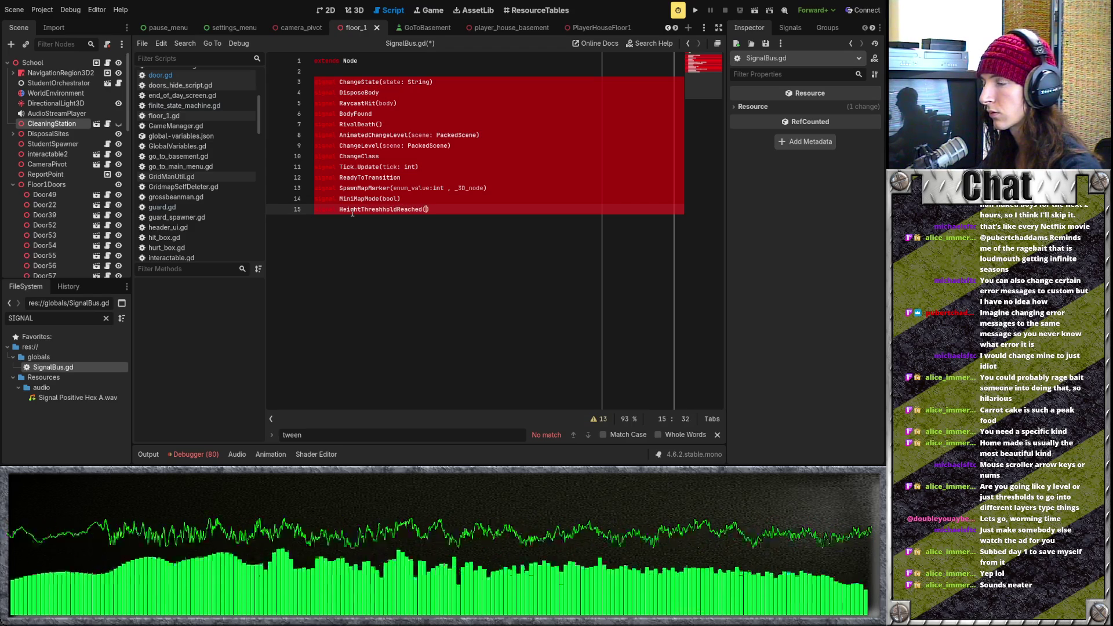
pyautogui.press('BackSpace')
pyautogui.press('BackSpace')
pyautogui.press('BackSpace')
pyautogui.write('float')
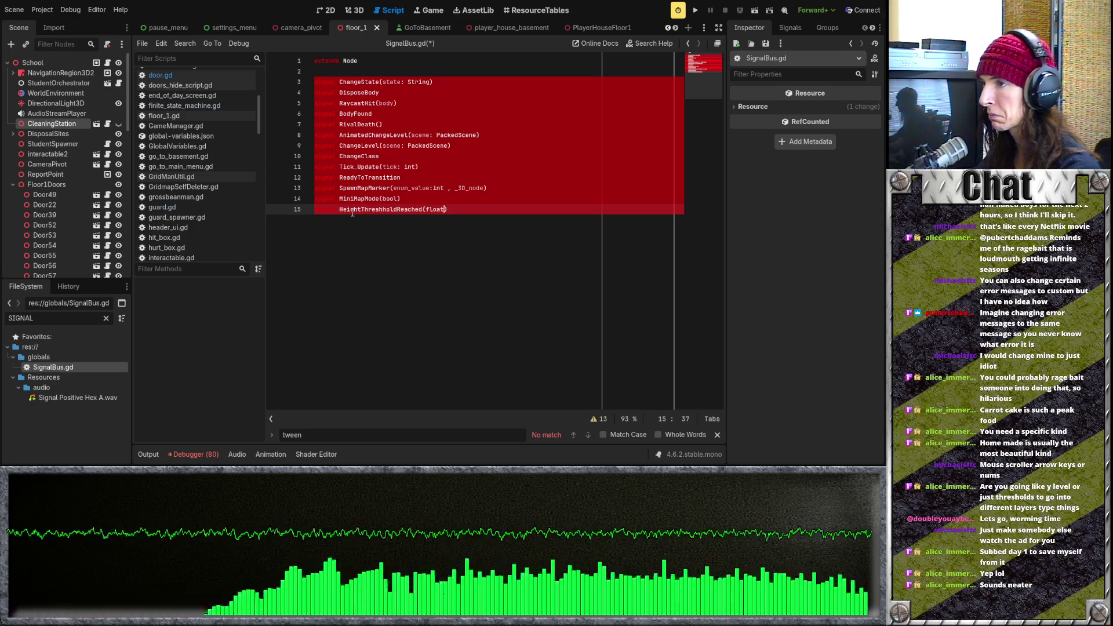
pyautogui.press('Left')
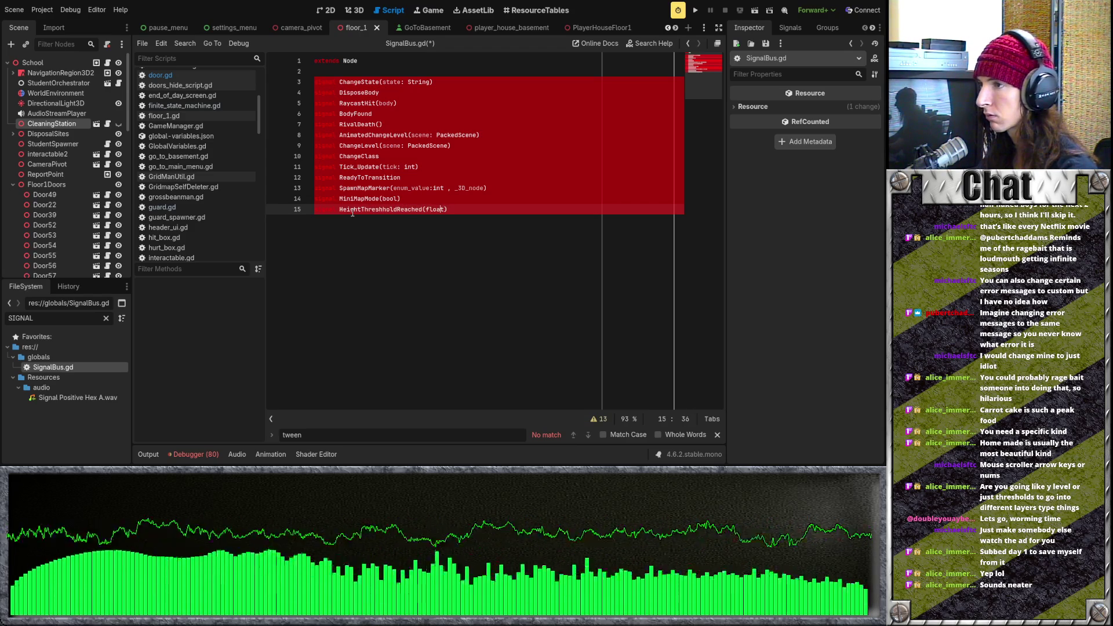
pyautogui.write('height:')
pyautogui.hotkey('ctrl', 's')
# Review the new HeightThreshholdReached declaration, then collapse the Floor1Doors group in the scene tree
pyautogui.moveTo(476, 209)
pyautogui.mouseDown()
pyautogui.moveTo(339, 208)
pyautogui.moveTo(476, 209)
pyautogui.mouseUp()
pyautogui.click(479, 231)
pyautogui.click(465, 223)
pyautogui.moveTo(339, 209)
pyautogui.mouseDown()
pyautogui.moveTo(486, 210)
pyautogui.moveTo(340, 210)
pyautogui.mouseUp()
pyautogui.click(444, 221)
pyautogui.click(395, 231)
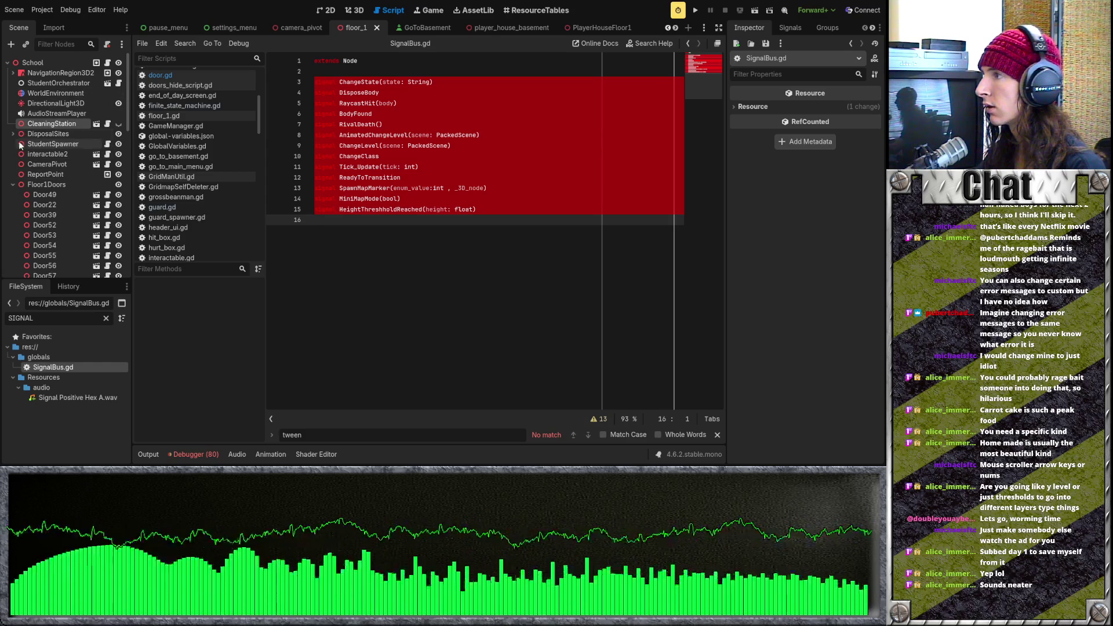
pyautogui.click(13, 184)
# Switch to the player scene and open player.gd in the script editor
pyautogui.scroll(5, 253, 32)
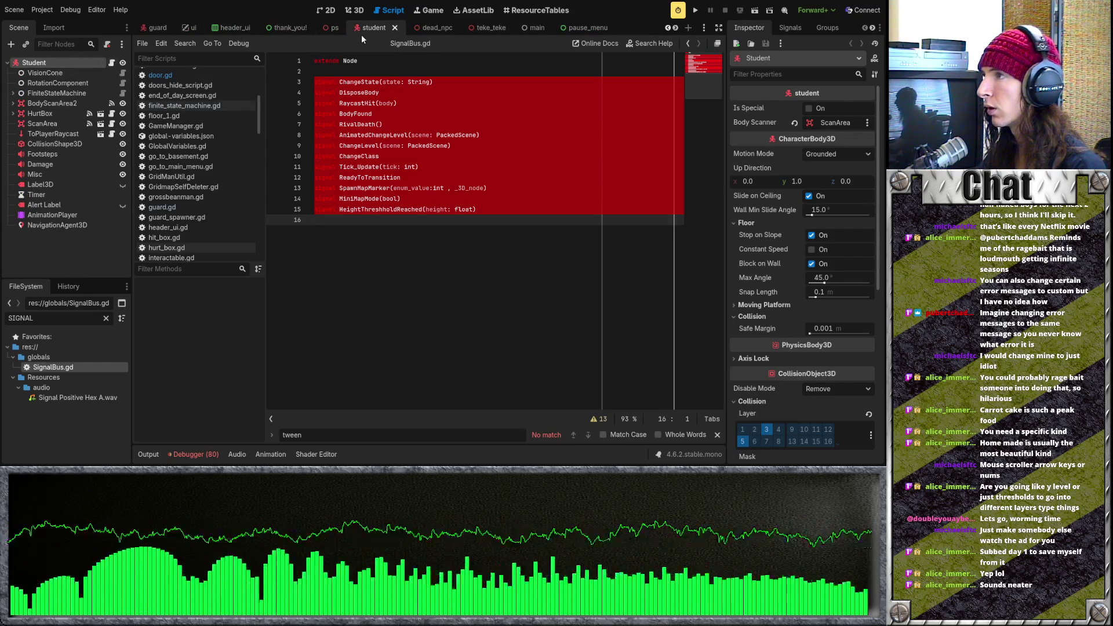
pyautogui.scroll(1, 366, 32)
pyautogui.click(174, 32)
pyautogui.click(111, 62)
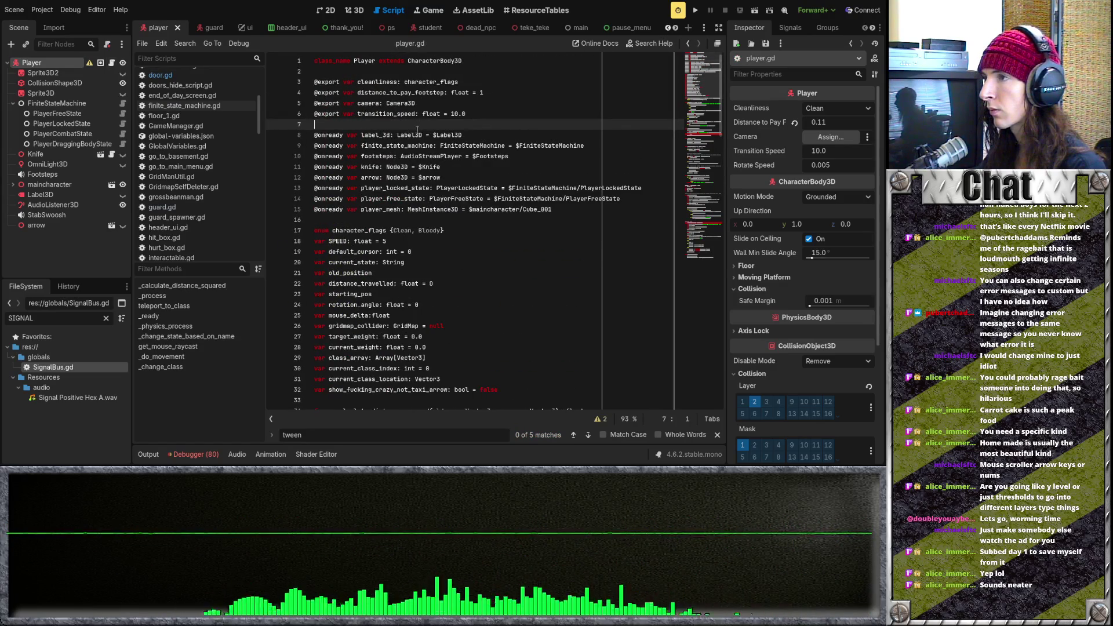
pyautogui.click(477, 220)
pyautogui.press('Return')
pyautogui.press('Return')
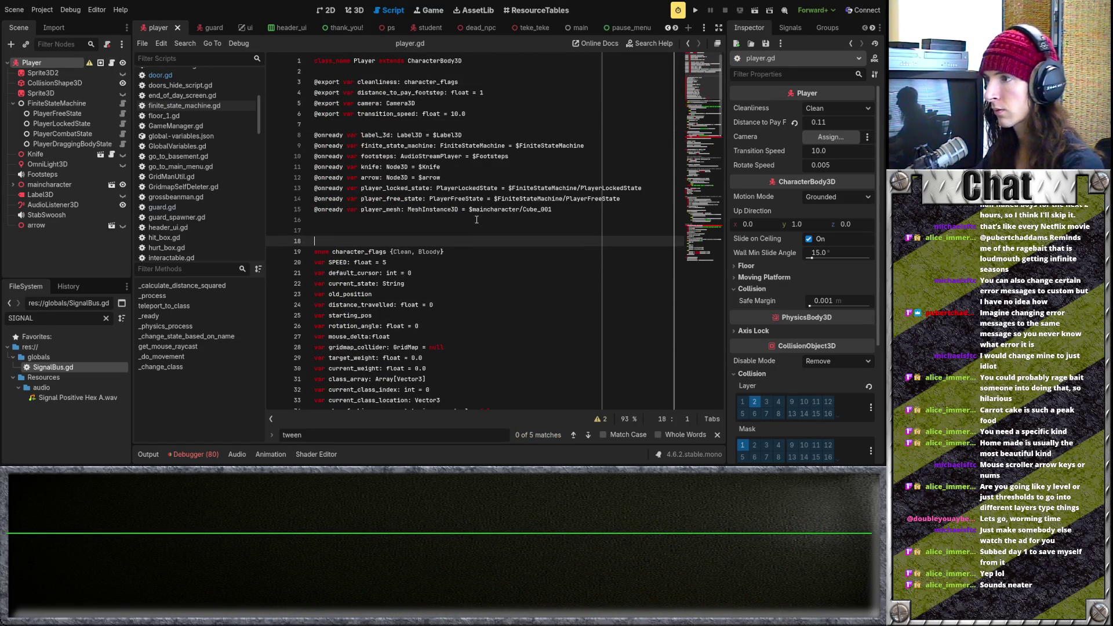
pyautogui.press('Up')
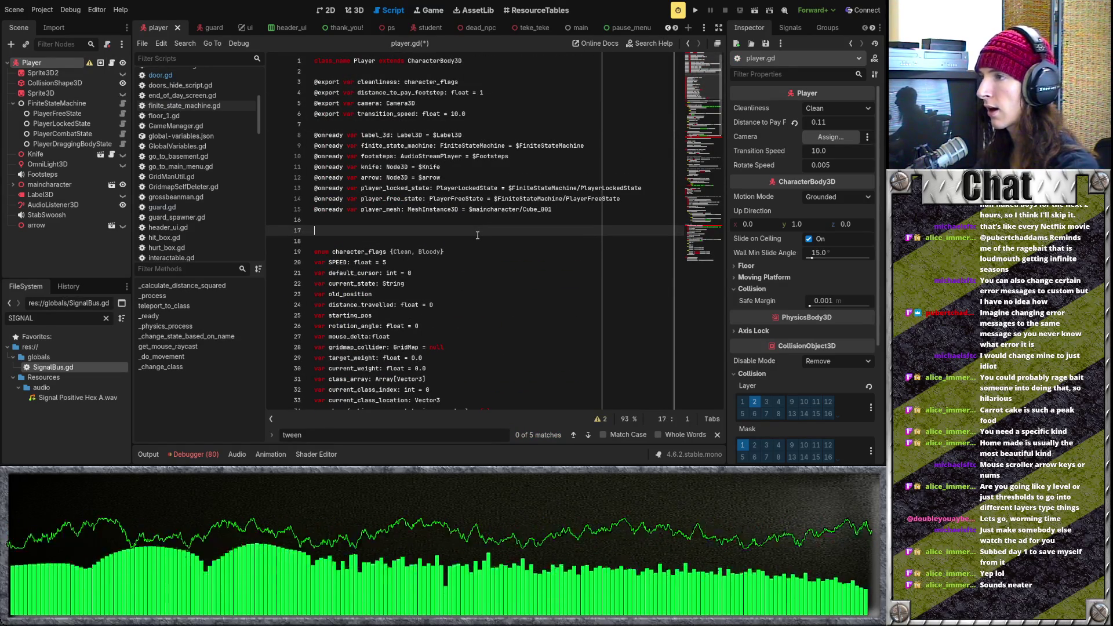
pyautogui.write('@export ')
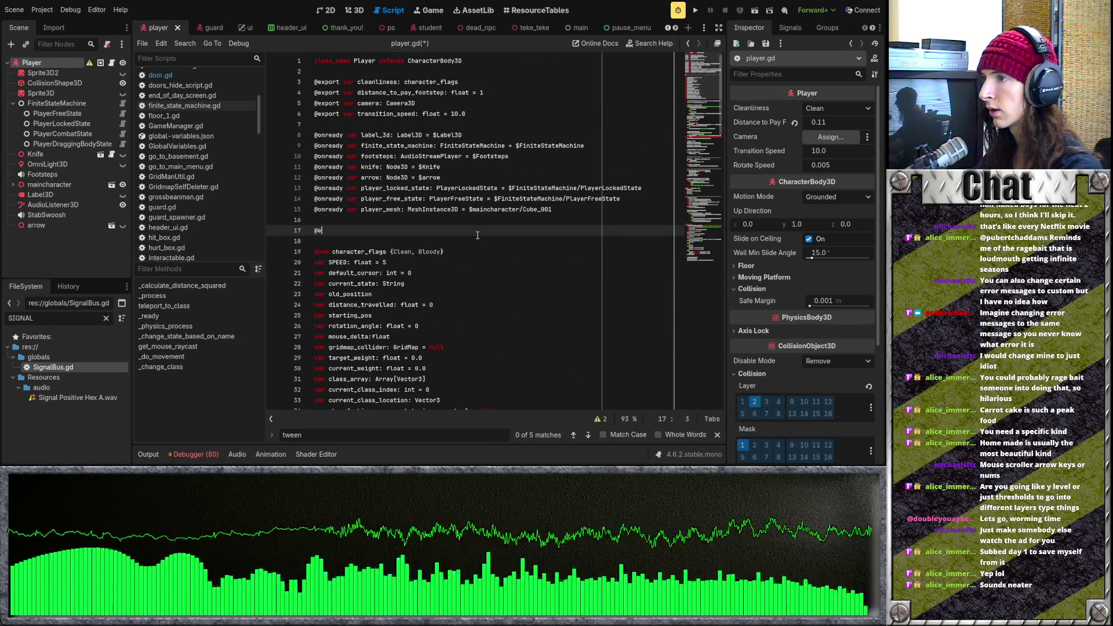
pyautogui.write('var')
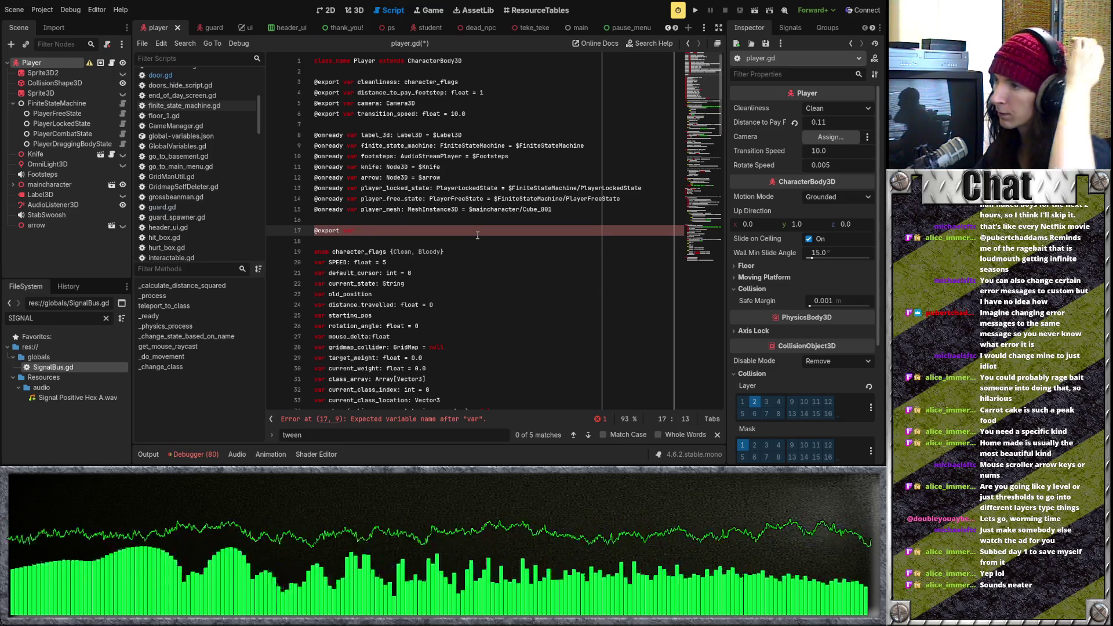
pyautogui.press('BackSpace')
pyautogui.press('BackSpace')
pyautogui.press('BackSpace')
pyautogui.click(370, 124)
pyautogui.press('Return')
pyautogui.press('Up')
pyautogui.write('@expor')
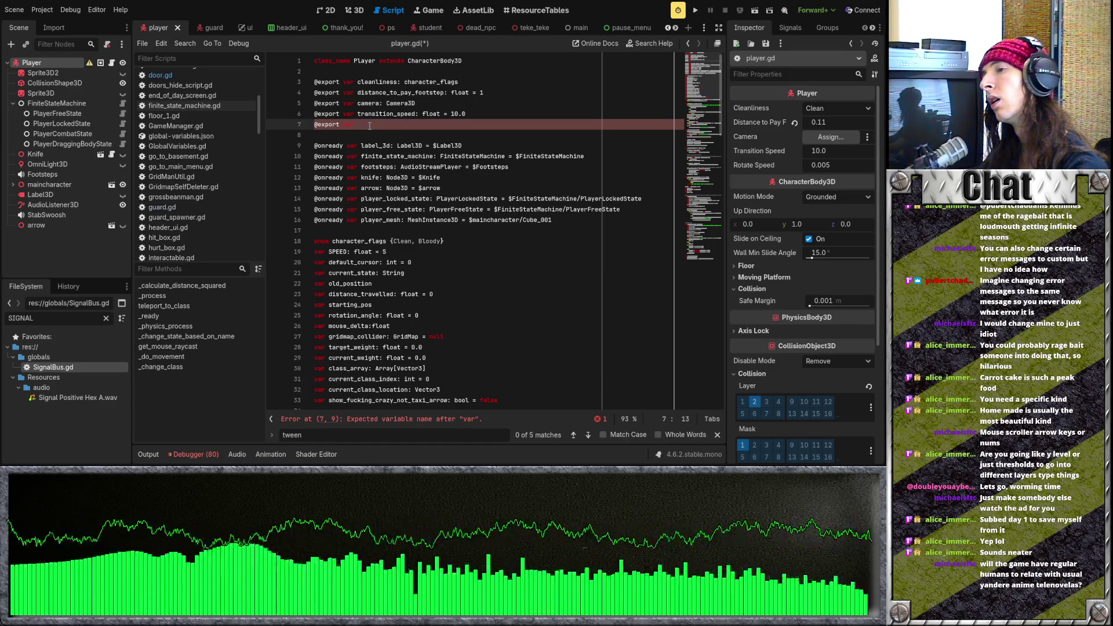
pyautogui.write('He')
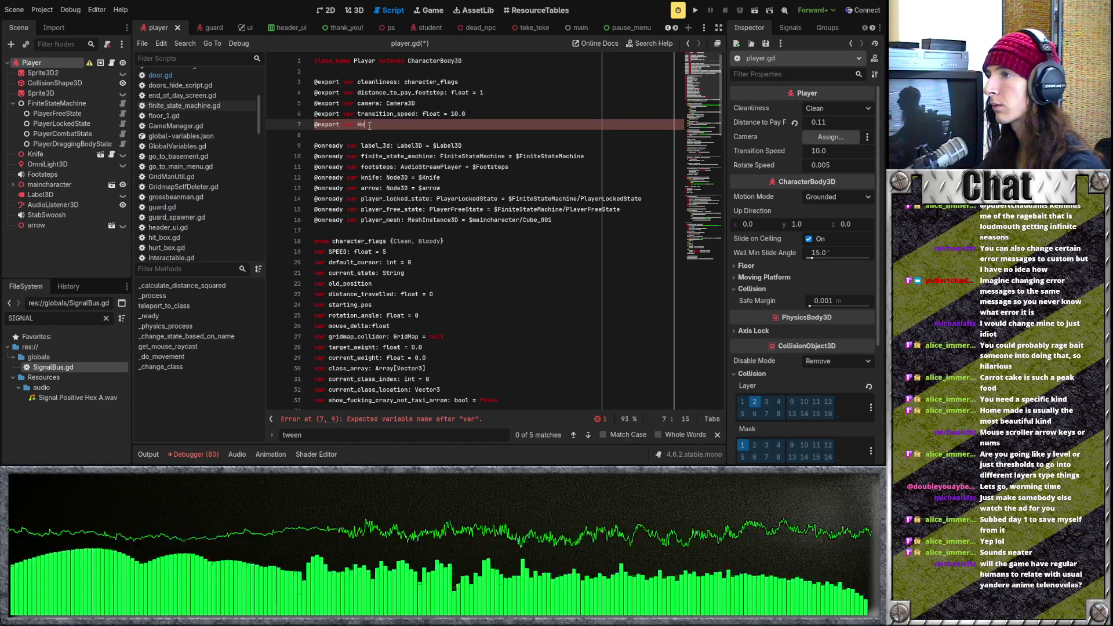
pyautogui.press('BackSpace')
pyautogui.press('BackSpace')
pyautogui.press('BackSpace')
pyautogui.write('ang')
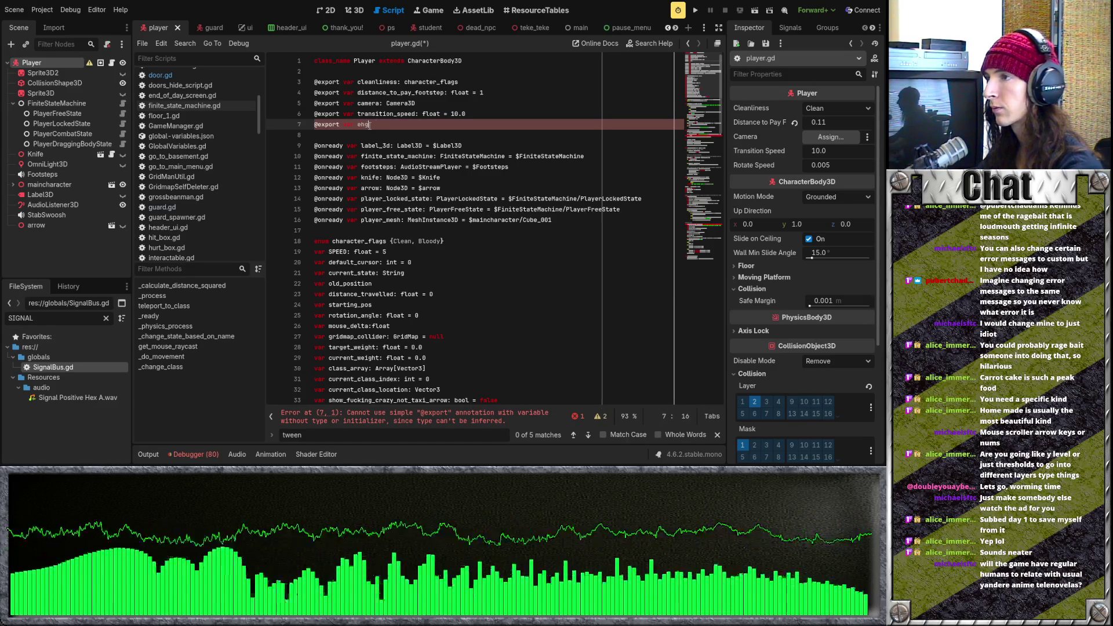
pyautogui.write('eightThre')
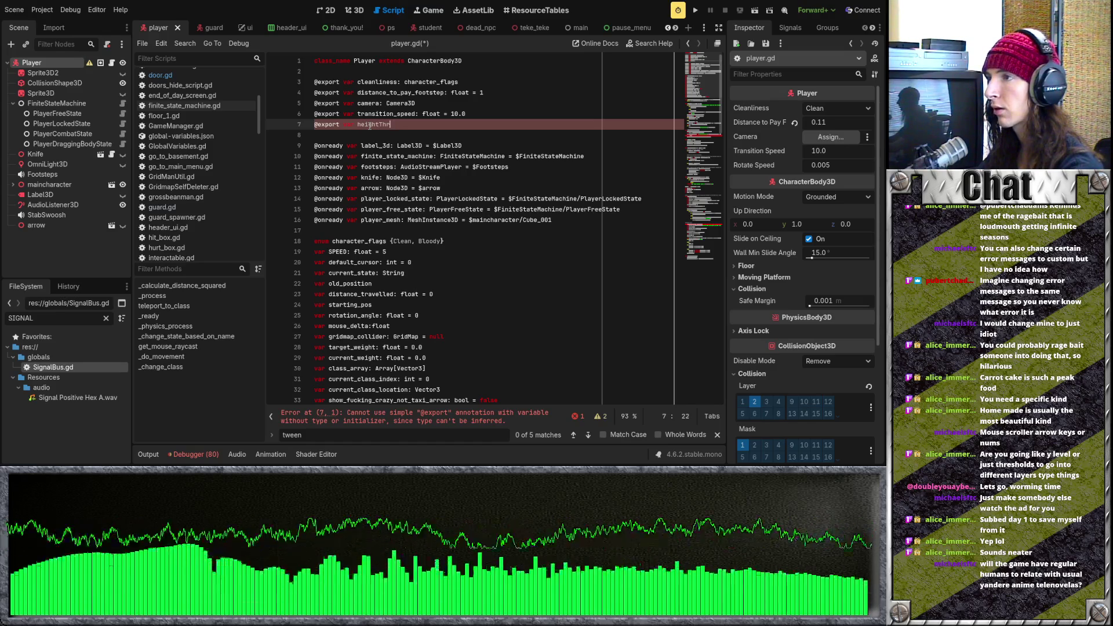
pyautogui.write('esholds')
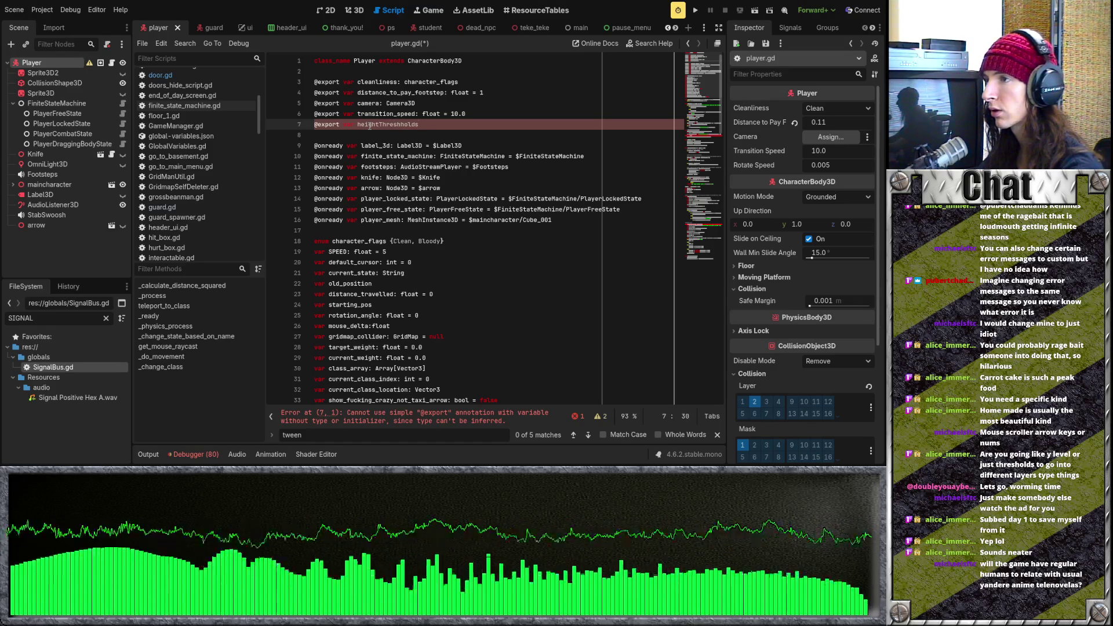
pyautogui.write('Array[')
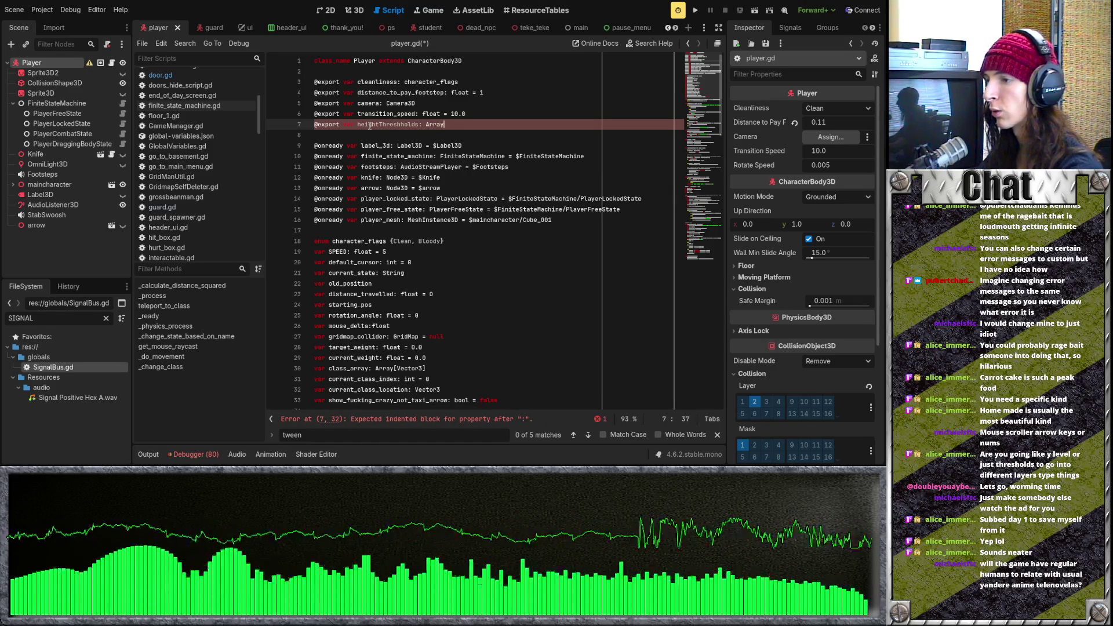
pyautogui.write('float')
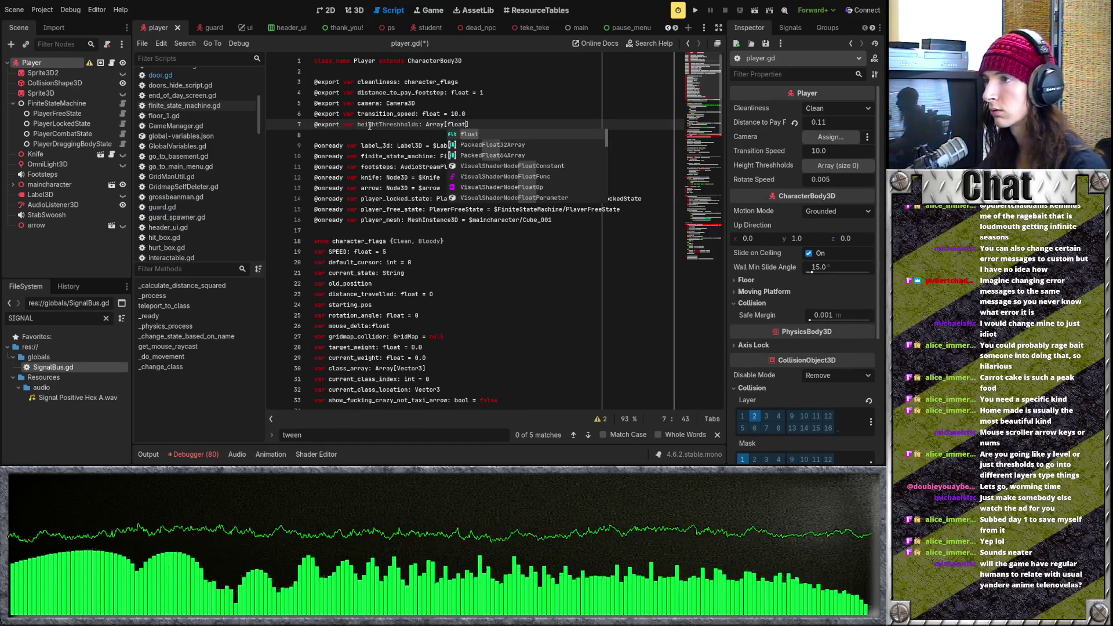
# Finish the heightThresholds export as Array[float] using the autocomplete suggestion
pyautogui.click(370, 125)
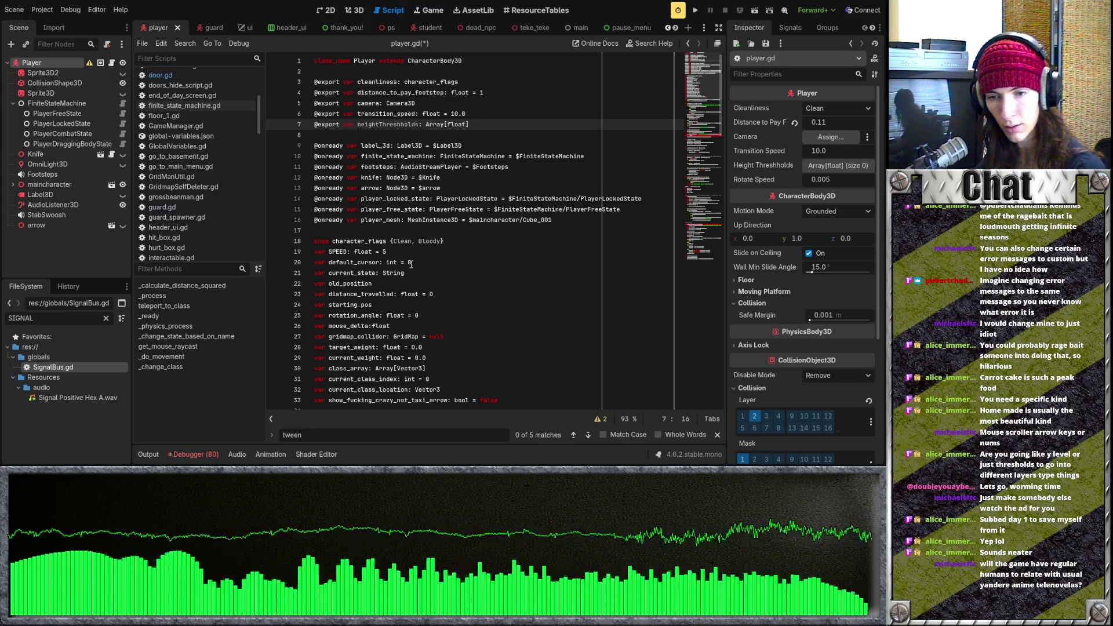
pyautogui.click(463, 136)
pyautogui.click(465, 142)
pyautogui.click(462, 136)
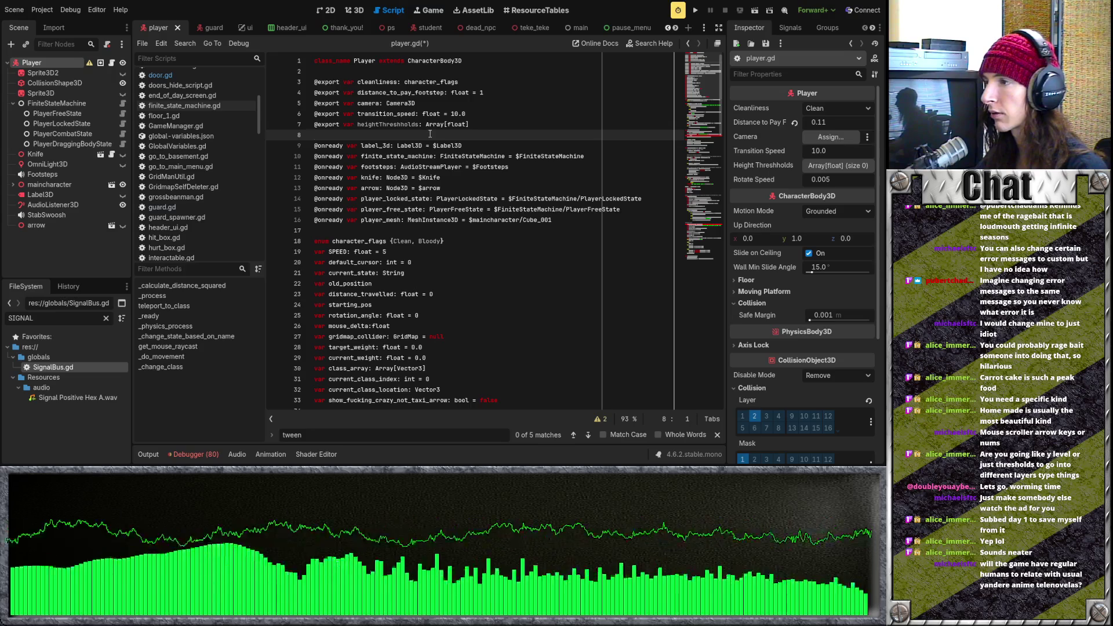
pyautogui.click(508, 241)
pyautogui.click(498, 229)
pyautogui.click(463, 135)
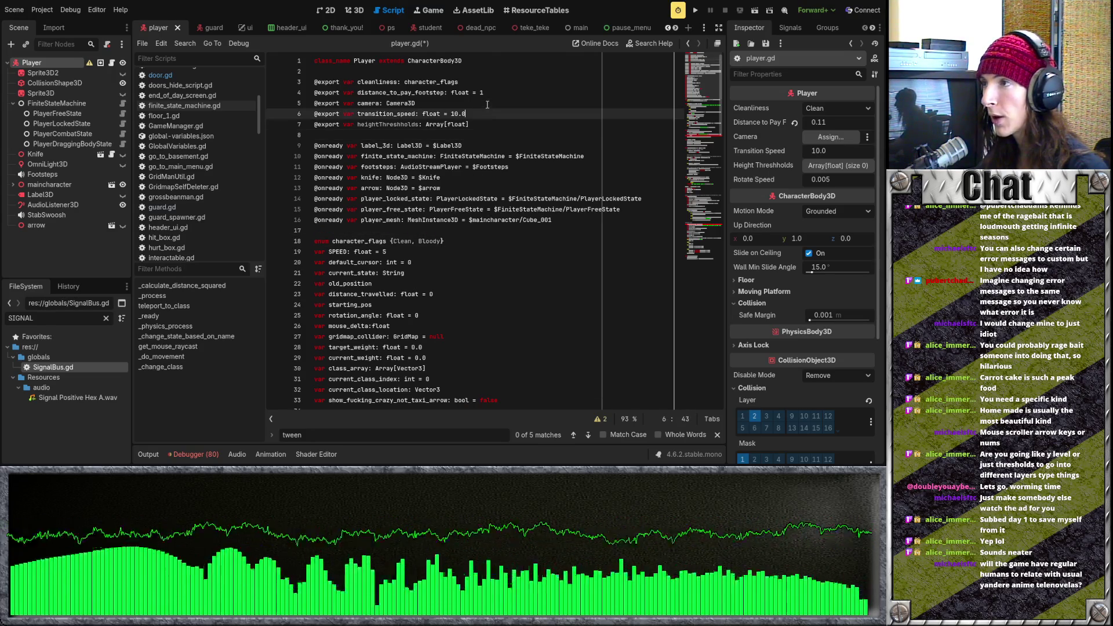
# Review the export declarations on lines 3 to 7, ending on empty line 8
pyautogui.click(505, 80)
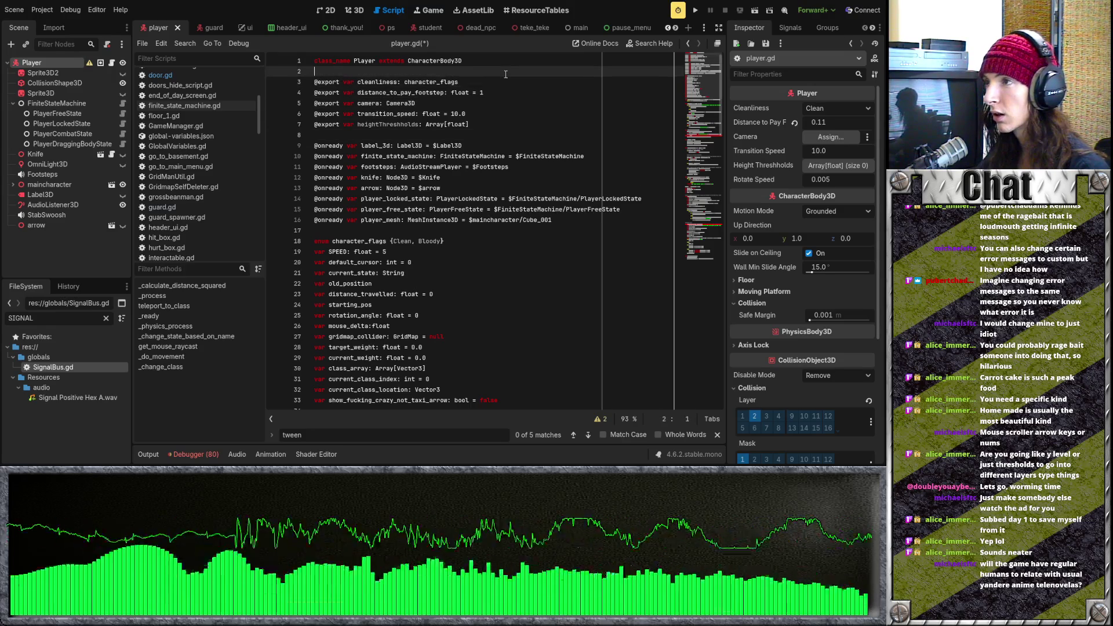
pyautogui.click(504, 93)
pyautogui.click(516, 104)
pyautogui.click(521, 114)
pyautogui.click(521, 126)
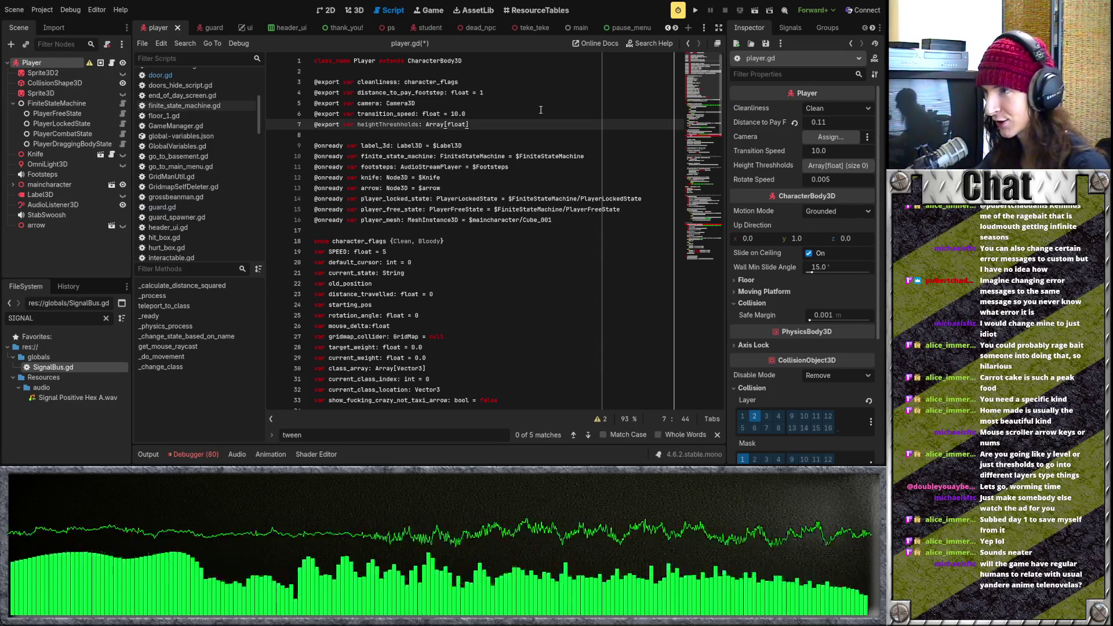
pyautogui.click(498, 133)
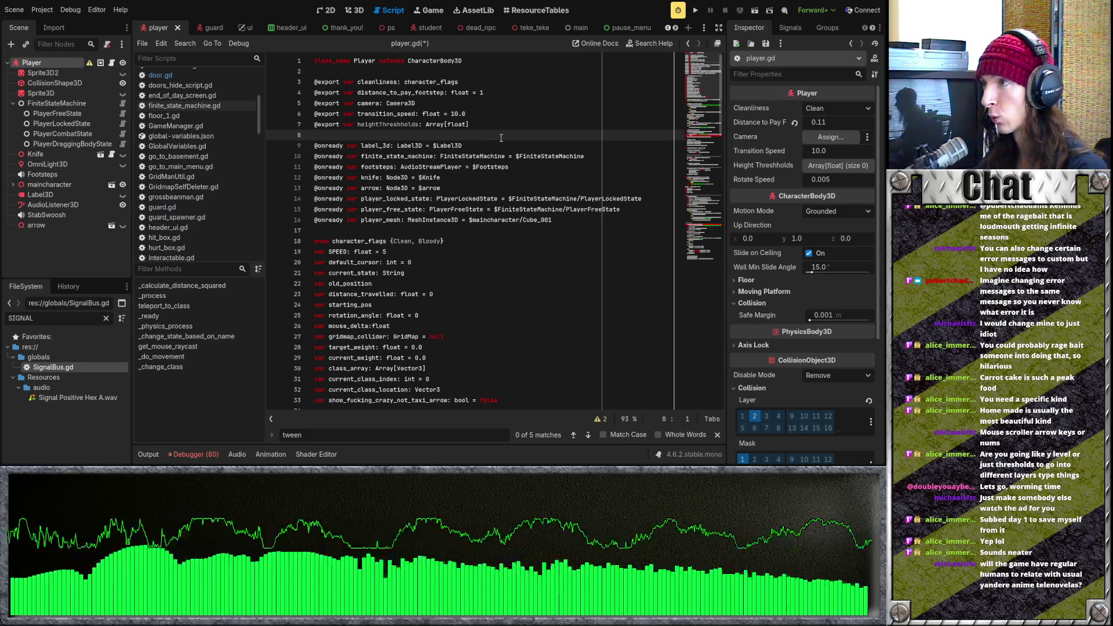
pyautogui.scroll(-5, 501, 138)
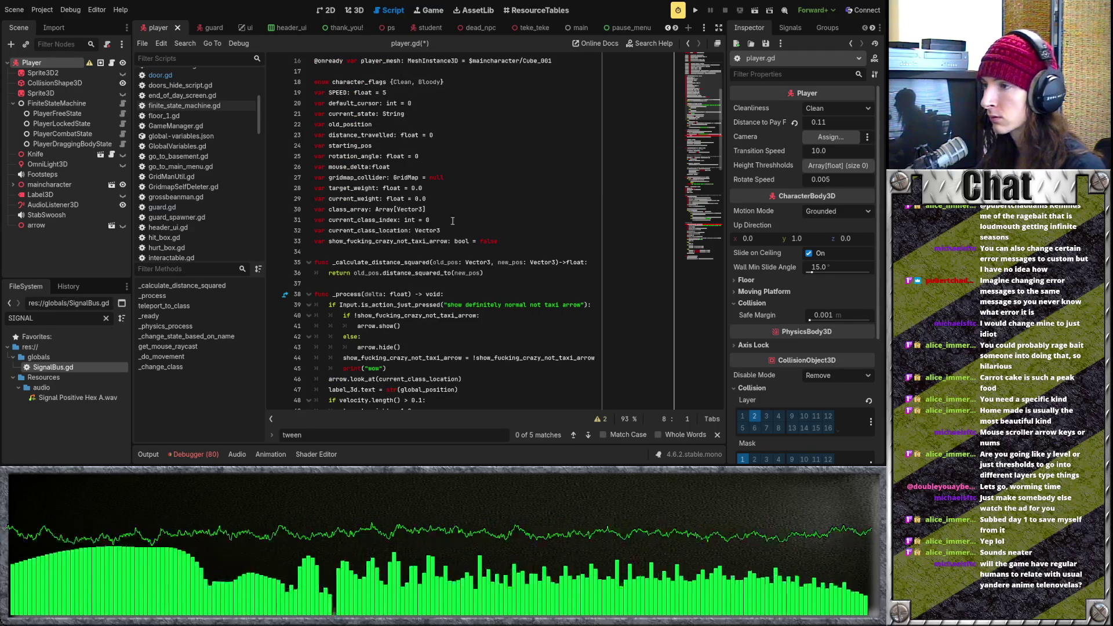
pyautogui.click(450, 284)
pyautogui.scroll(-4, 536, 262)
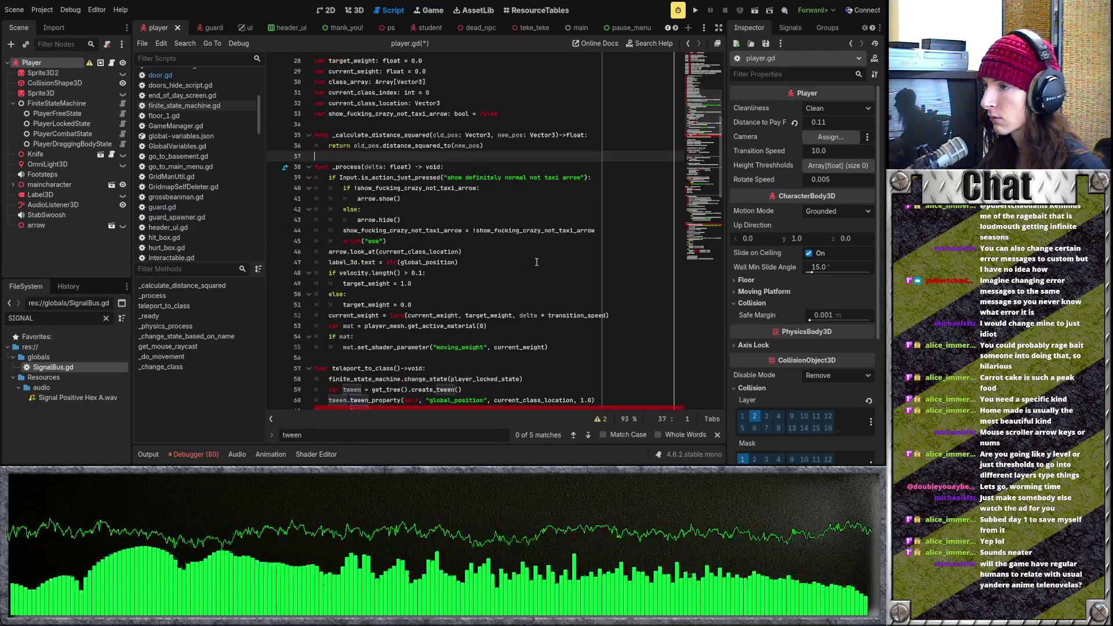
pyautogui.scroll(-4, 527, 266)
pyautogui.scroll(5, 464, 261)
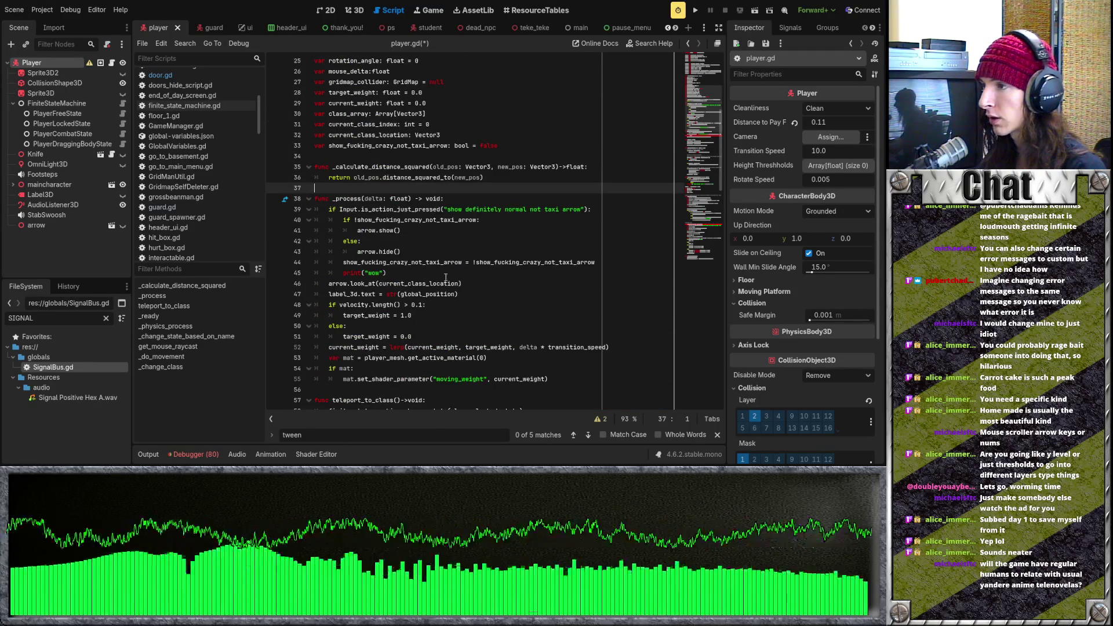
pyautogui.moveTo(533, 319); pyautogui.dragTo(498, 168)
pyautogui.click(496, 230)
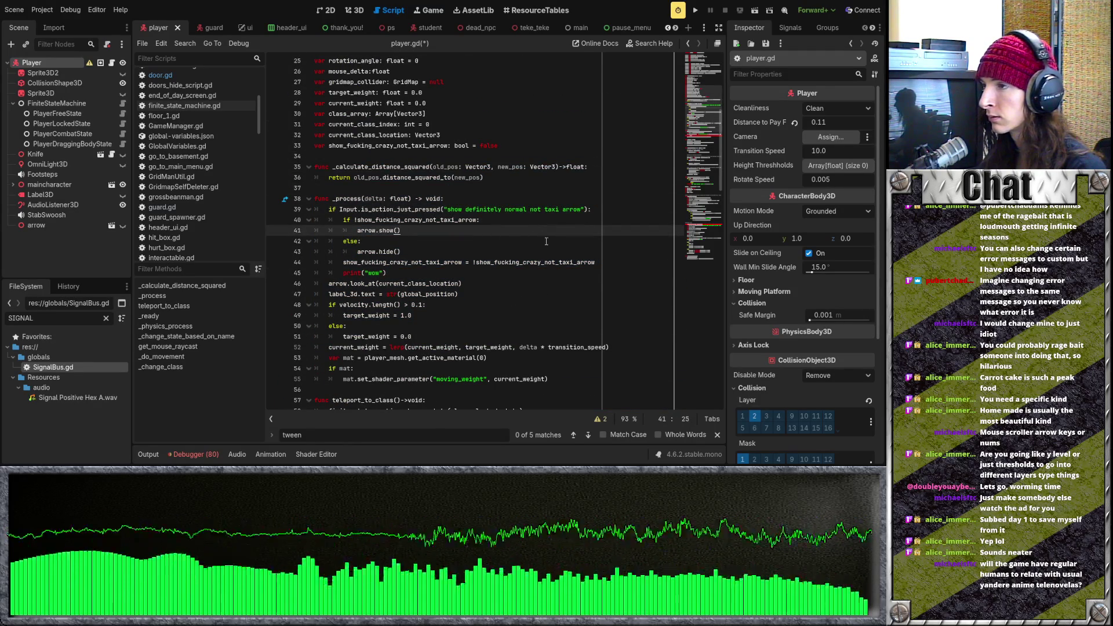
pyautogui.scroll(6, 564, 240)
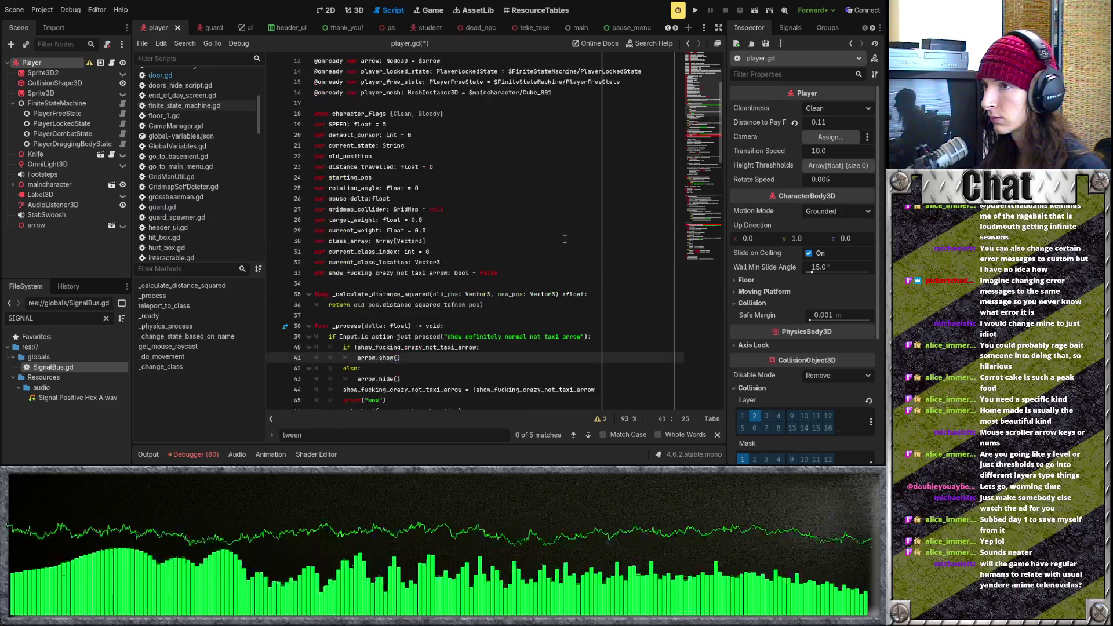
pyautogui.scroll(-18, 568, 231)
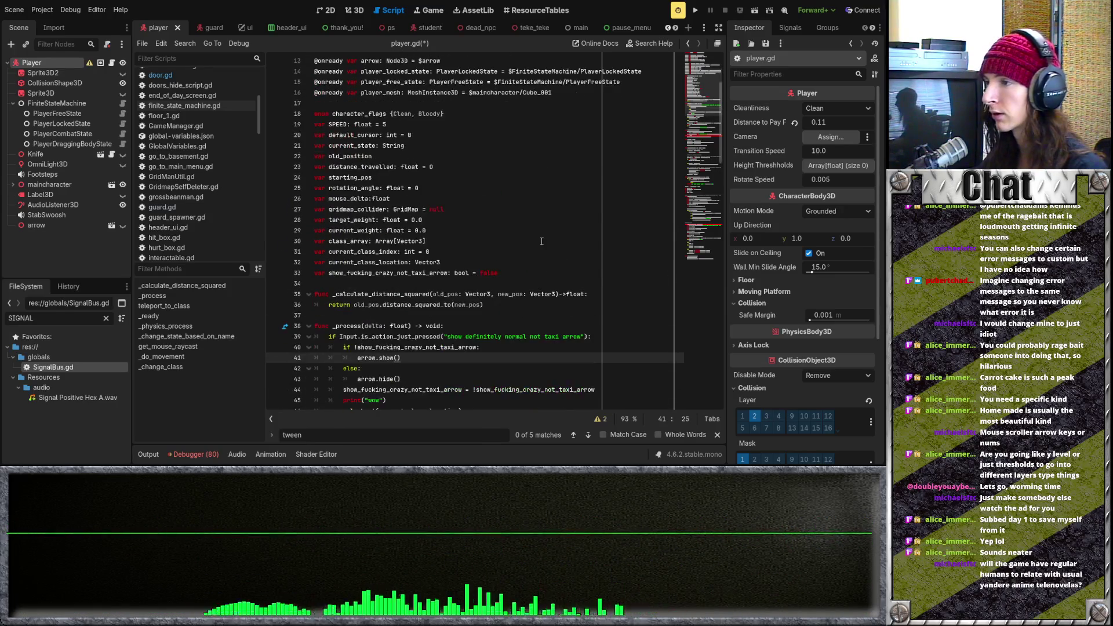
pyautogui.scroll(-8, 535, 237)
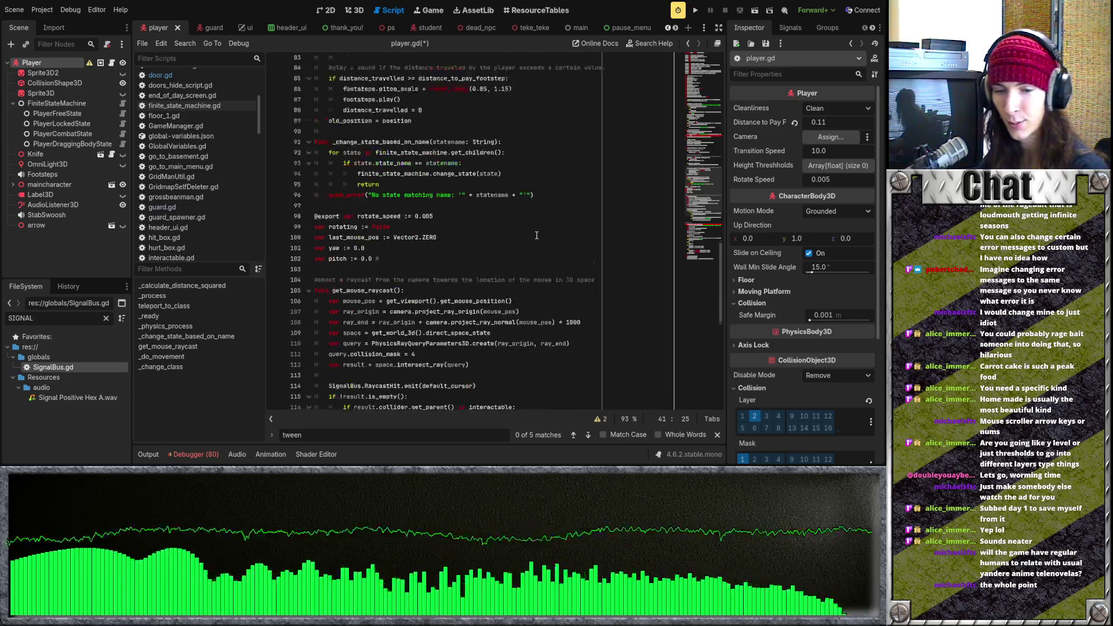
pyautogui.scroll(20, 537, 235)
pyautogui.scroll(5, 537, 235)
pyautogui.click(482, 211)
# Select and review the declarations from arrow through player_mesh on line 16
pyautogui.moveTo(581, 225)
pyautogui.mouseDown()
pyautogui.moveTo(595, 226)
pyautogui.moveTo(405, 220)
pyautogui.moveTo(361, 191)
pyautogui.moveTo(360, 200)
pyautogui.moveTo(555, 224)
pyautogui.mouseUp()
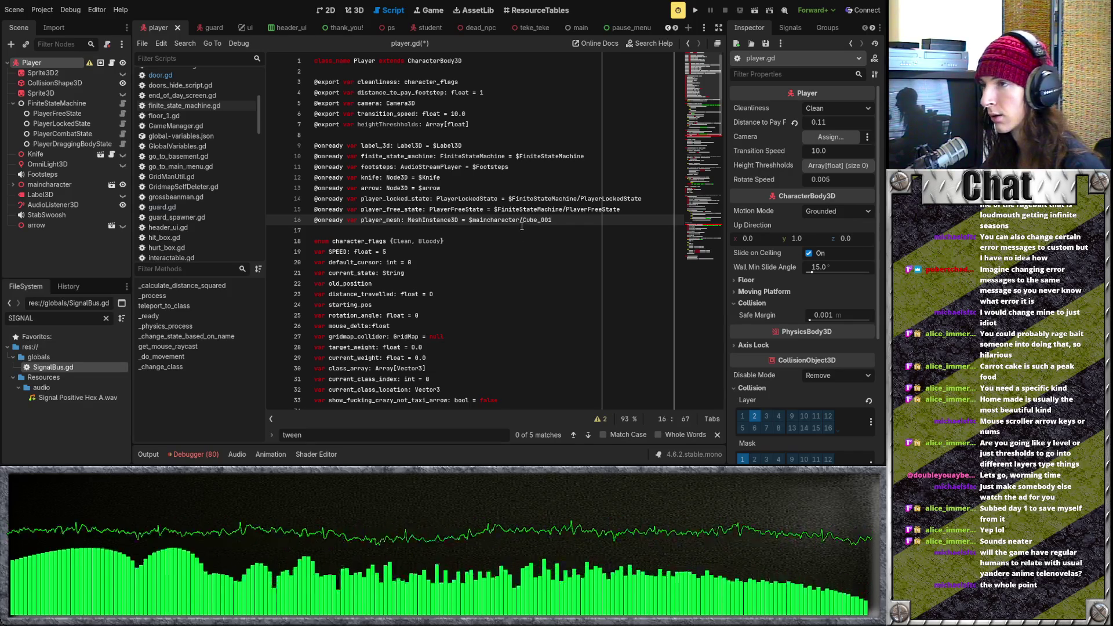
pyautogui.keyDown('shift'); pyautogui.click(360, 210); pyautogui.keyUp('shift')
pyautogui.keyDown('shift'); pyautogui.click(361, 220); pyautogui.keyUp('shift')
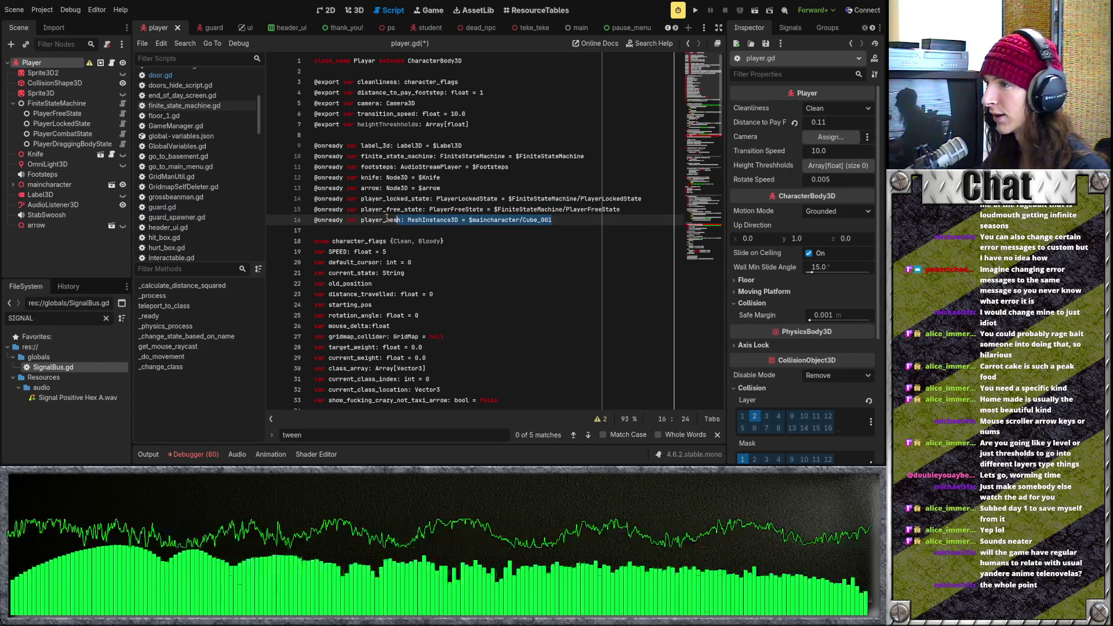
pyautogui.click(402, 228)
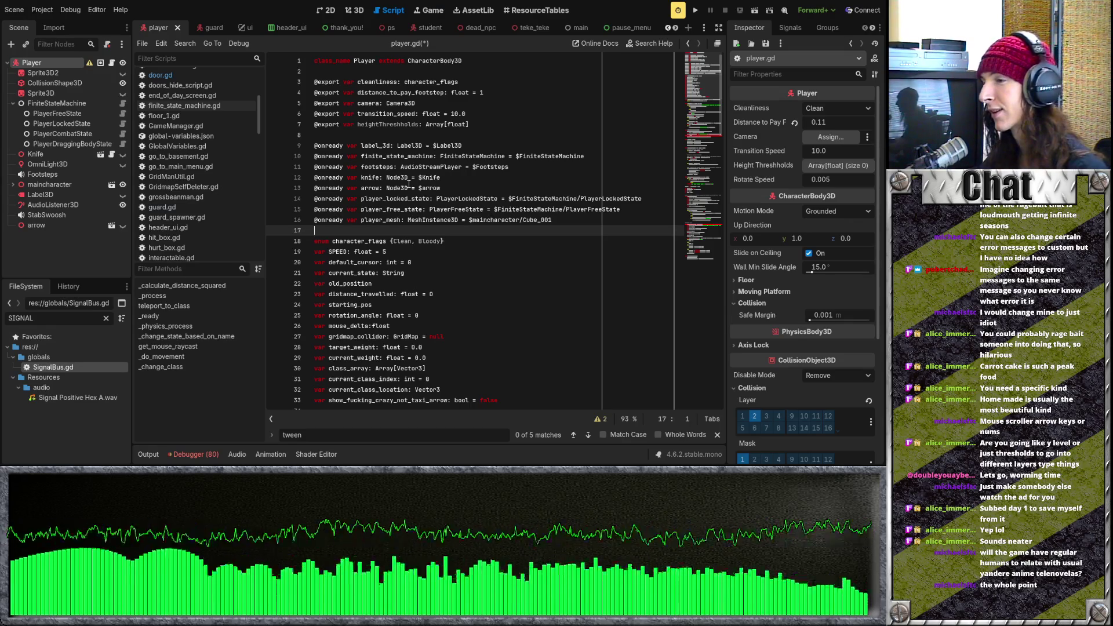
# Add a blank line below the character_flags enum
pyautogui.click(566, 220)
pyautogui.click(617, 210)
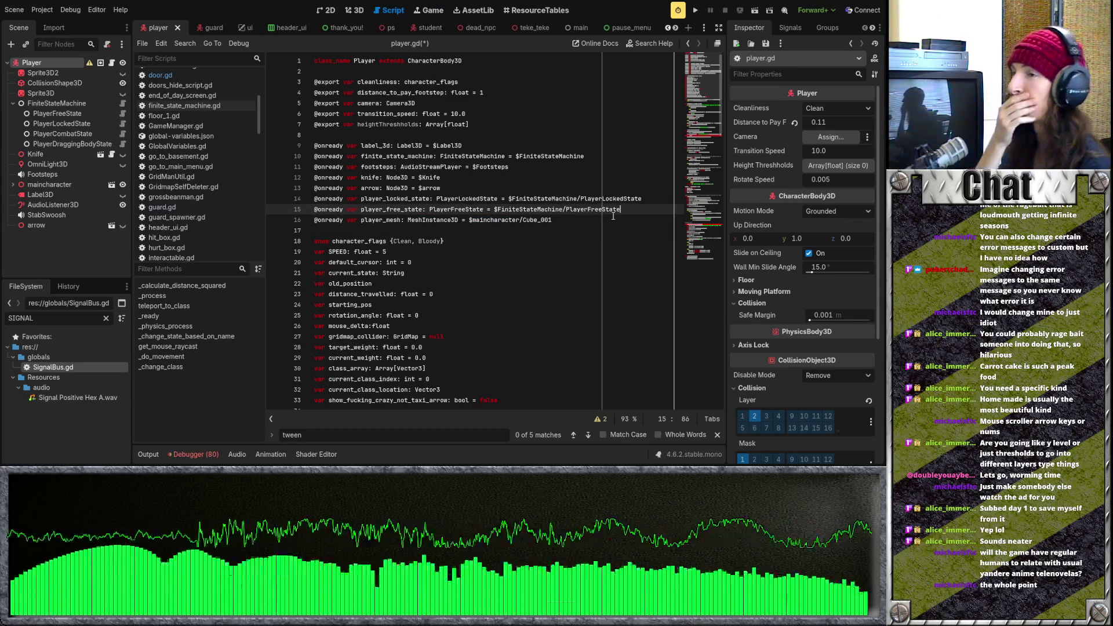
pyautogui.click(452, 242)
pyautogui.press('Return')
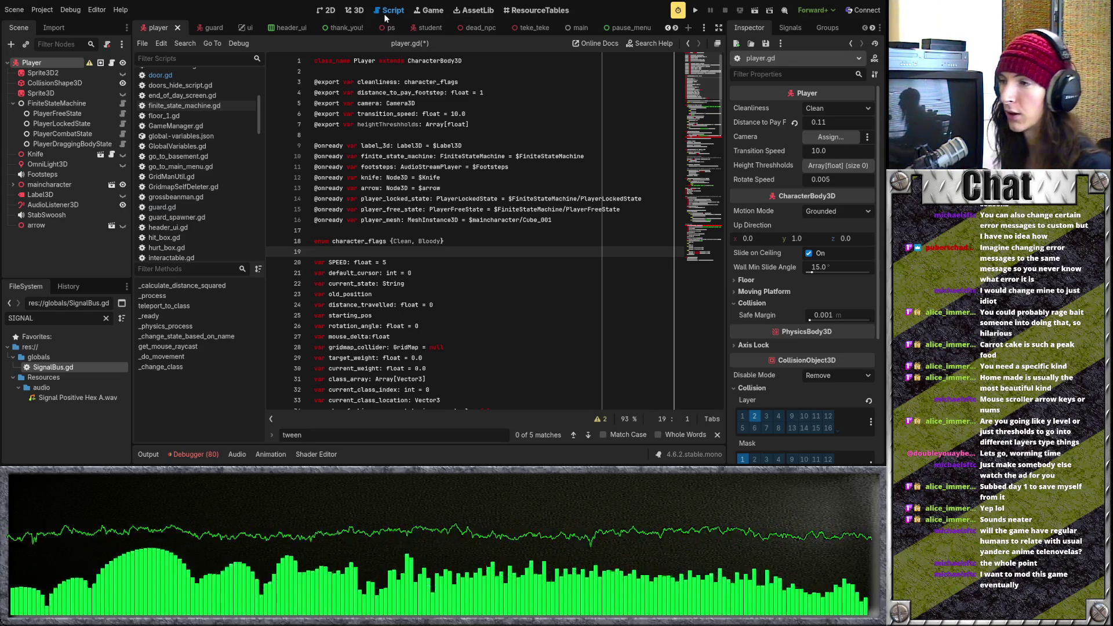
pyautogui.click(466, 242)
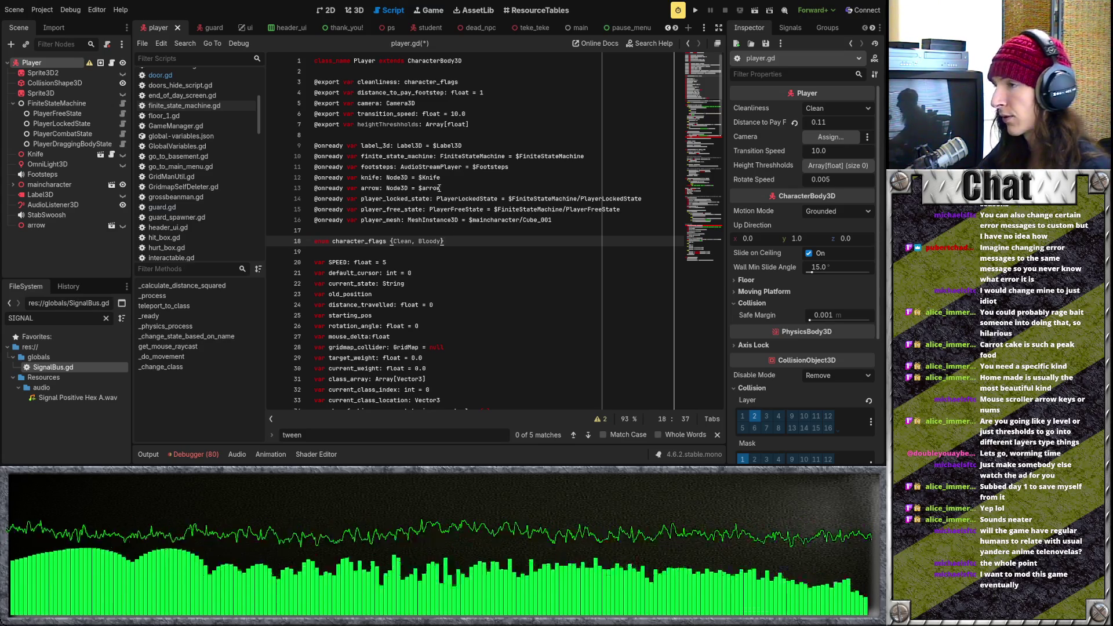
# Check the arrow declaration and character_flags enum lines, finishing at the end of line 16
pyautogui.click(484, 199)
pyautogui.click(481, 192)
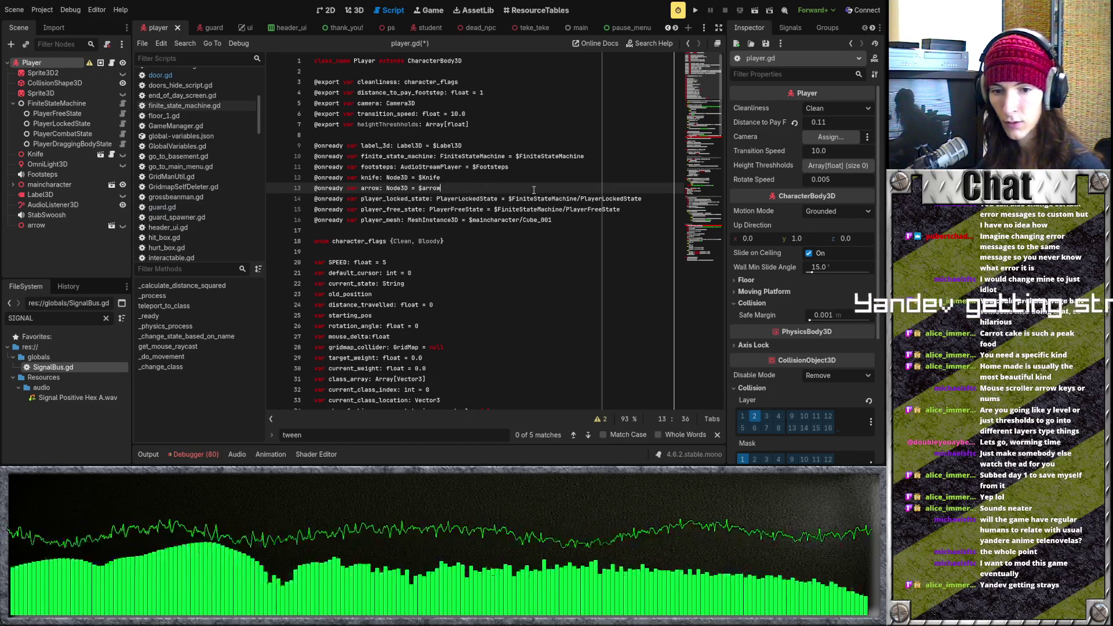
pyautogui.click(501, 220)
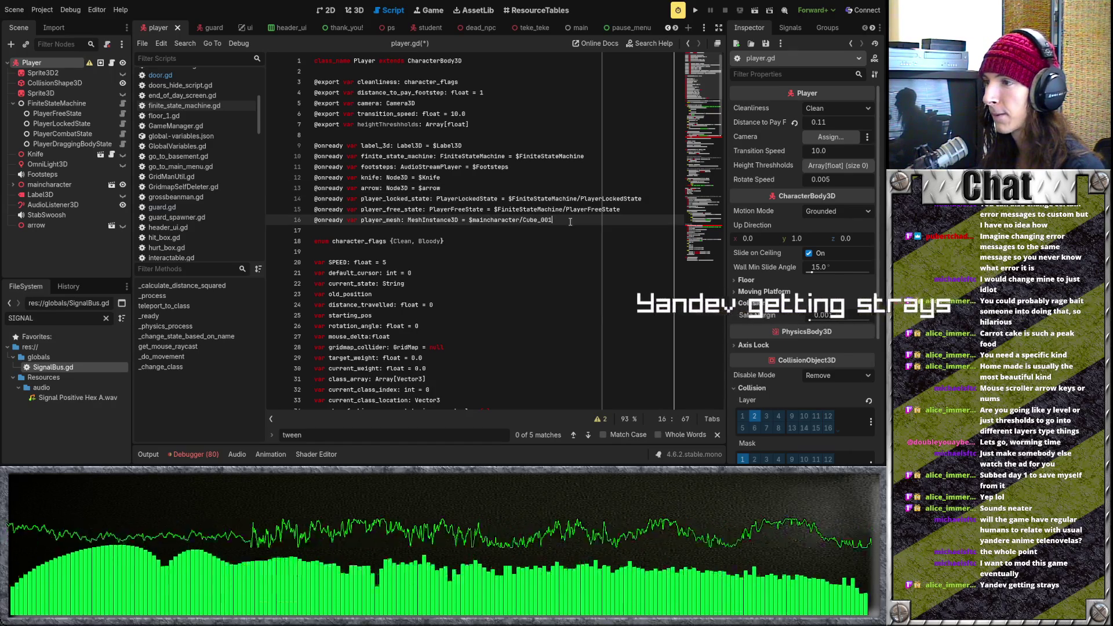
pyautogui.click(489, 240)
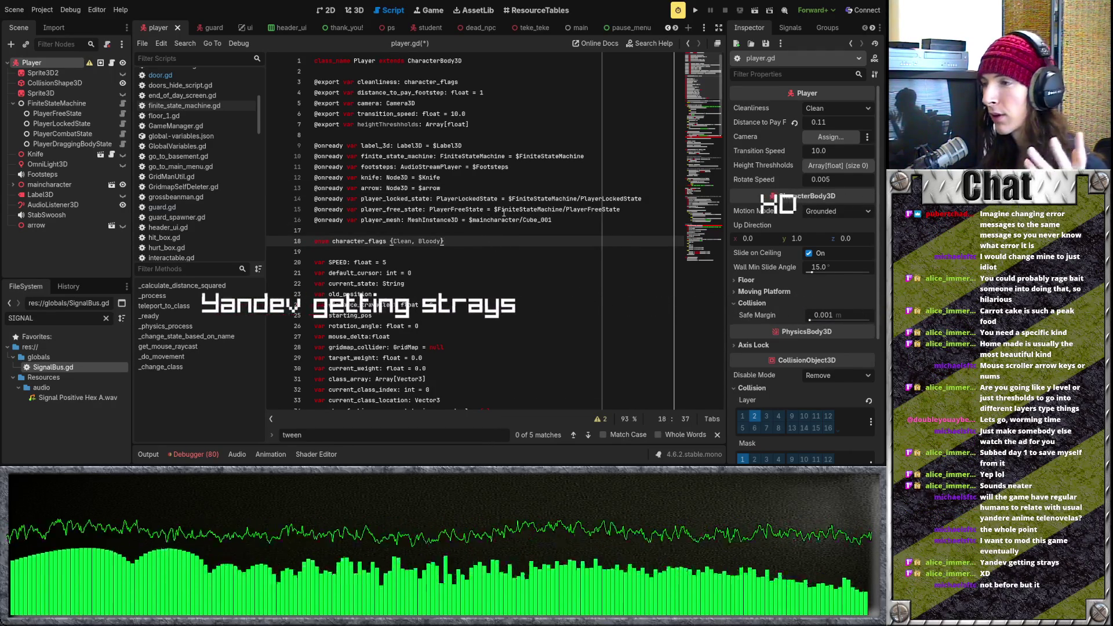
pyautogui.click(633, 188)
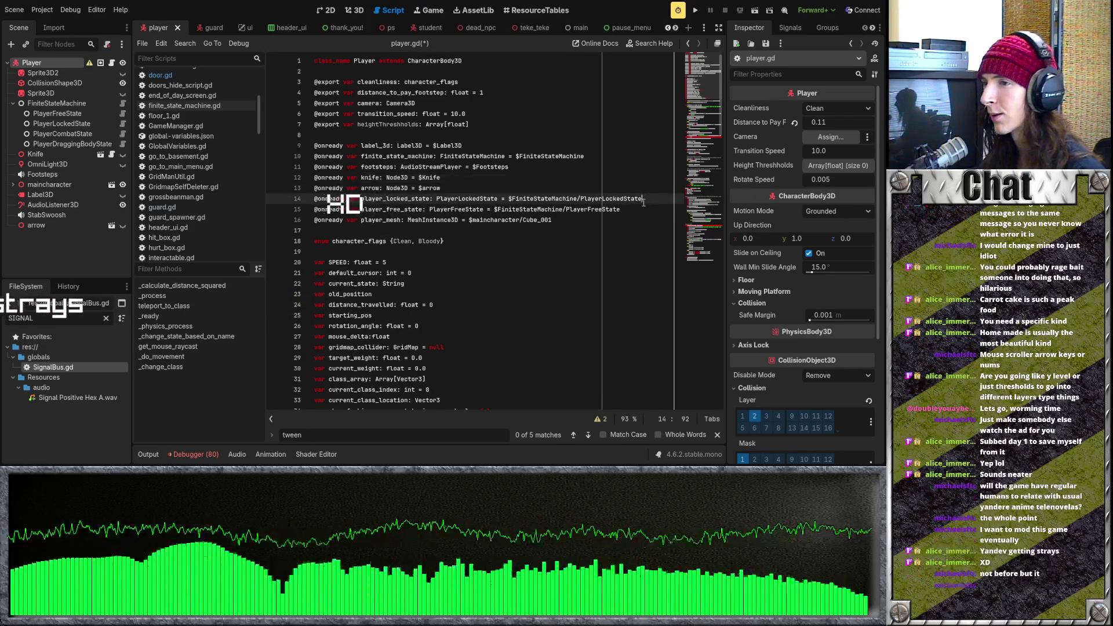
pyautogui.click(639, 222)
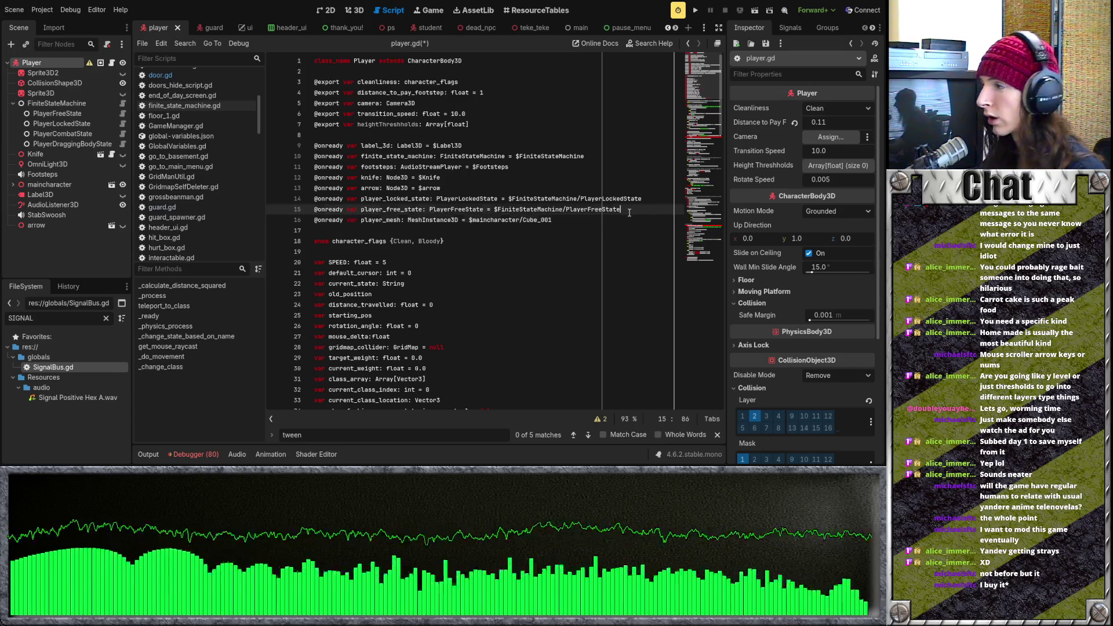
pyautogui.scroll(-12, 627, 217)
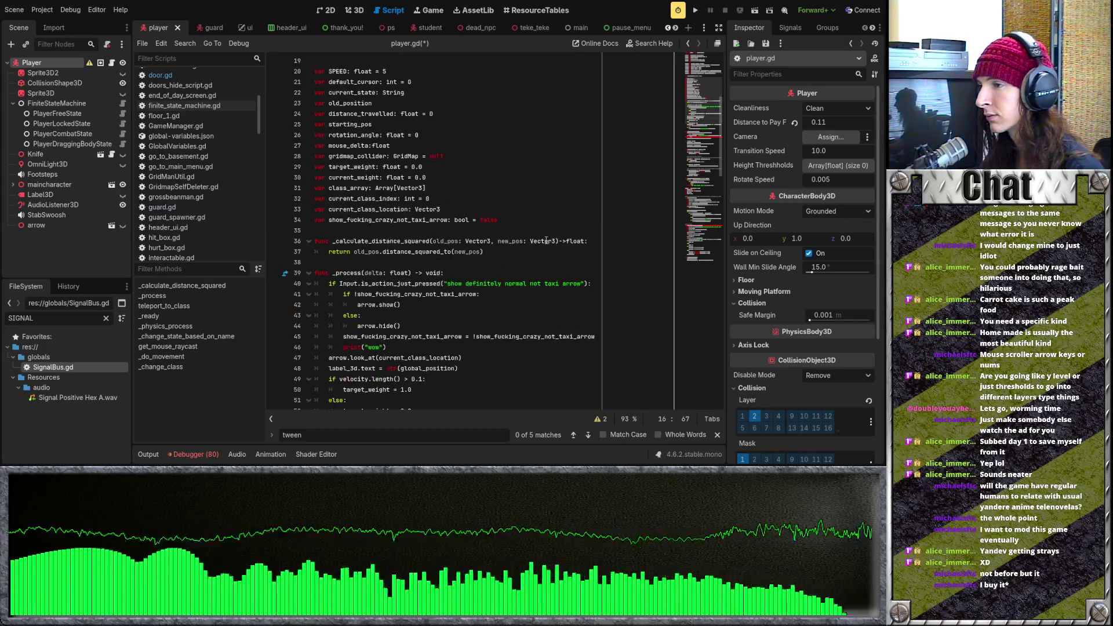
pyautogui.click(549, 229)
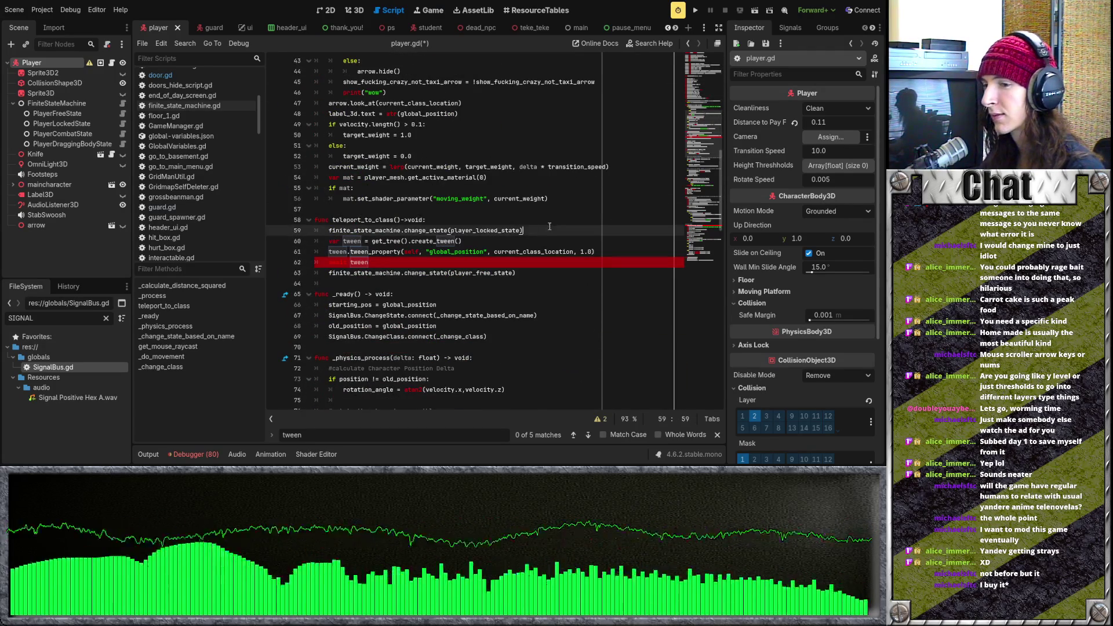
pyautogui.press('Up')
pyautogui.press('Up')
pyautogui.press('Up')
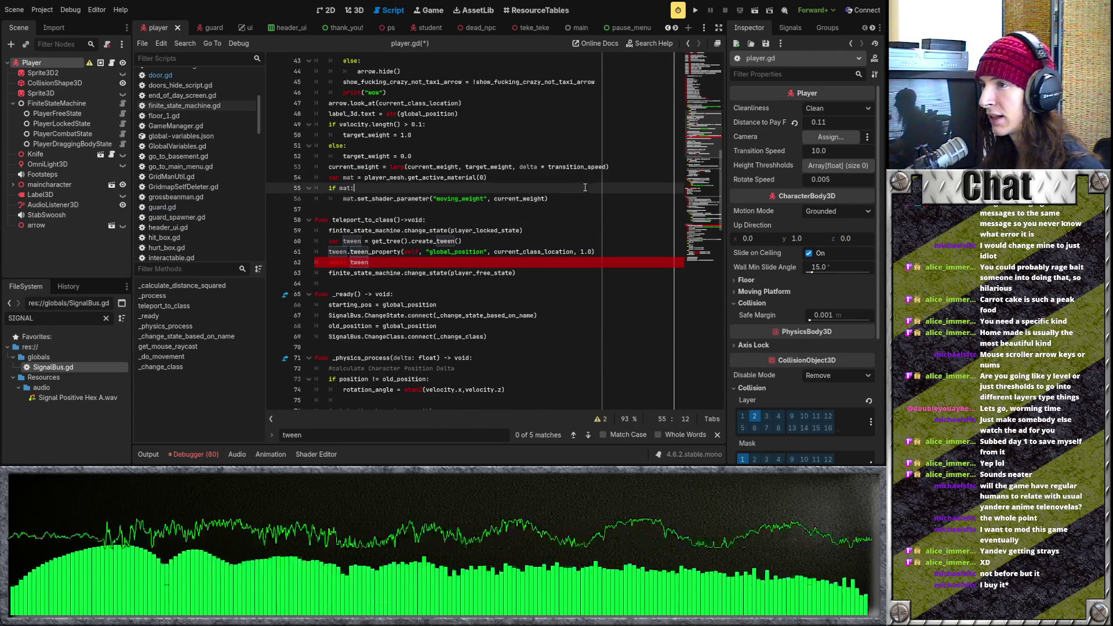
pyautogui.press('Up')
pyautogui.press('Up')
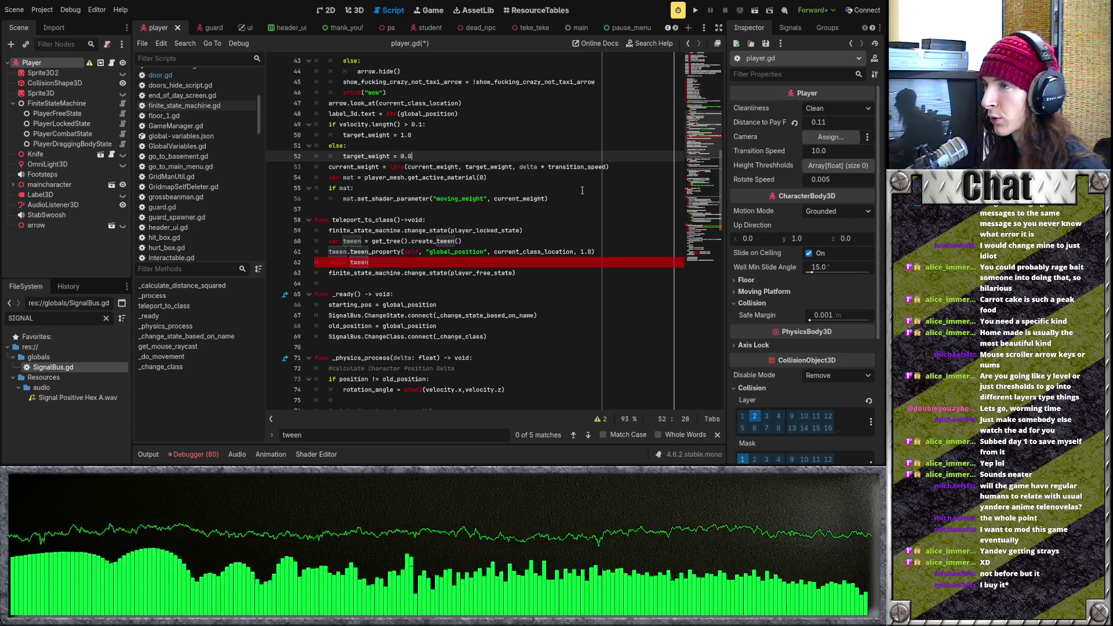
pyautogui.click(585, 182)
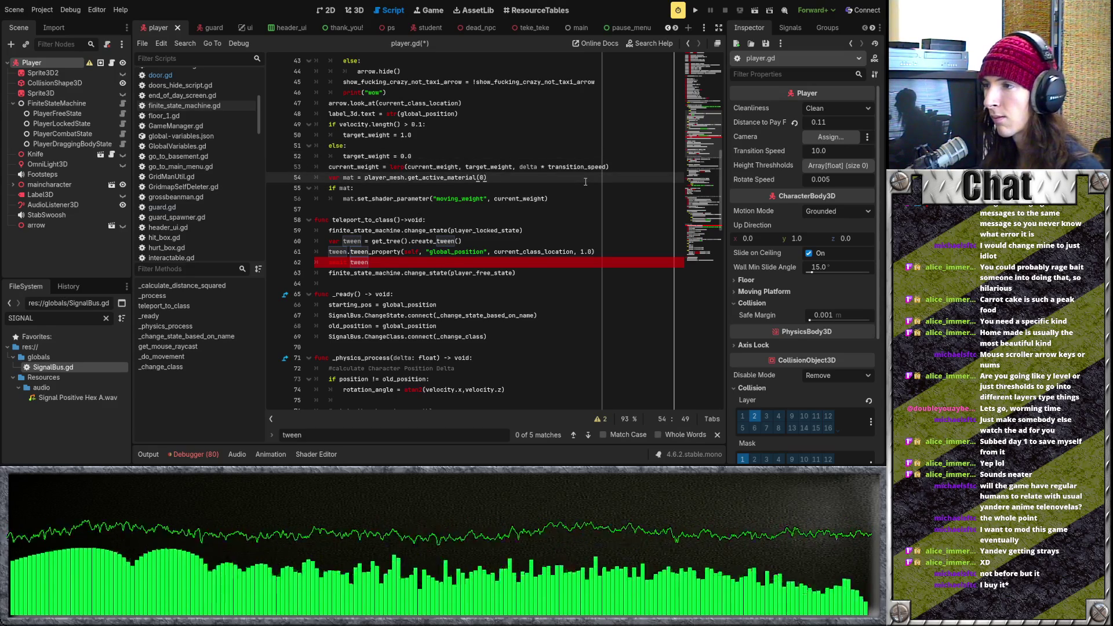
pyautogui.scroll(-7, 585, 182)
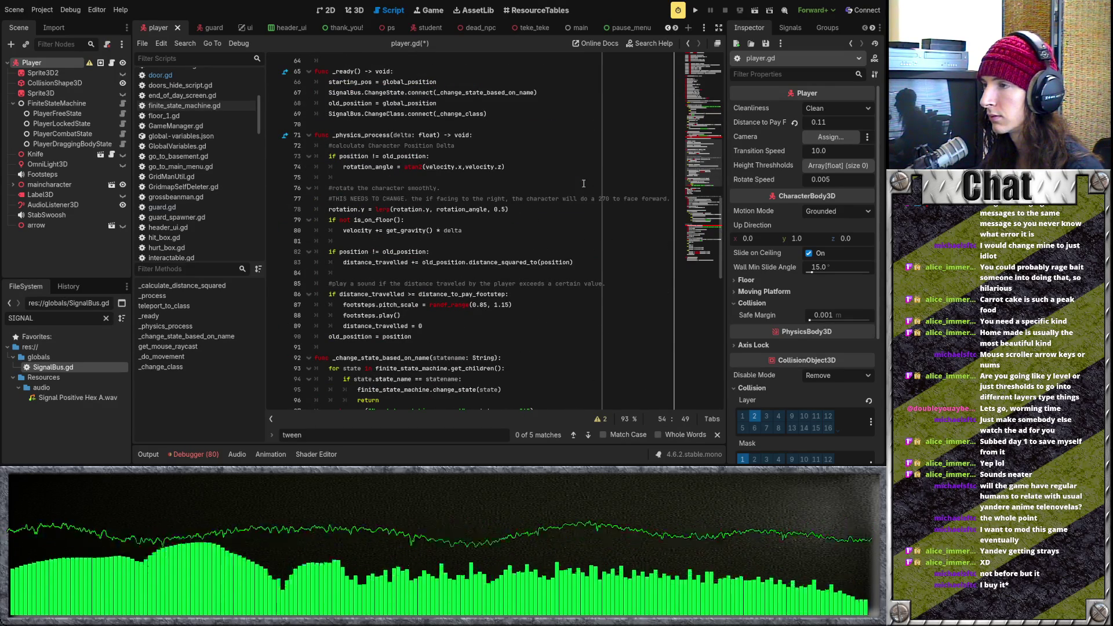
pyautogui.scroll(15, 584, 184)
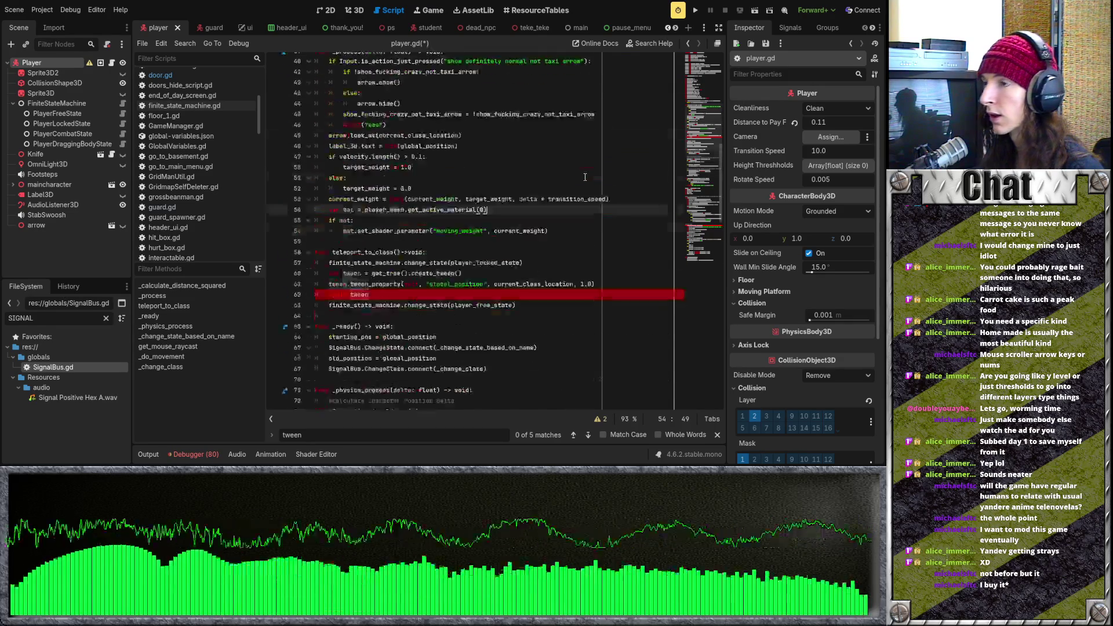
pyautogui.scroll(-8, 439, 207)
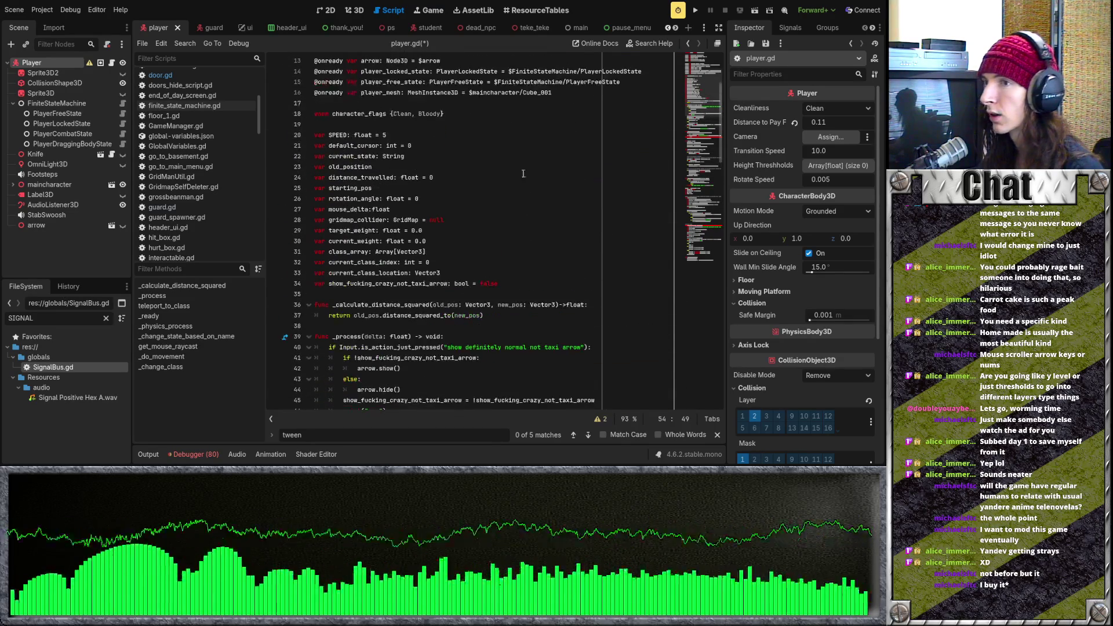
pyautogui.scroll(6, 470, 226)
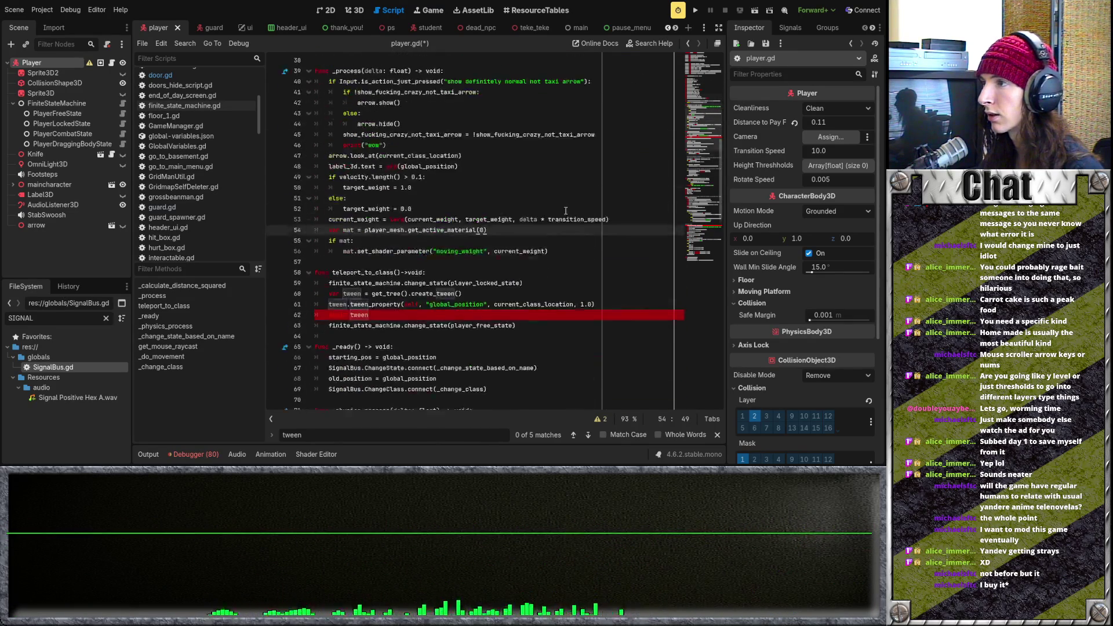
pyautogui.click(495, 204)
pyautogui.scroll(-1, 539, 278)
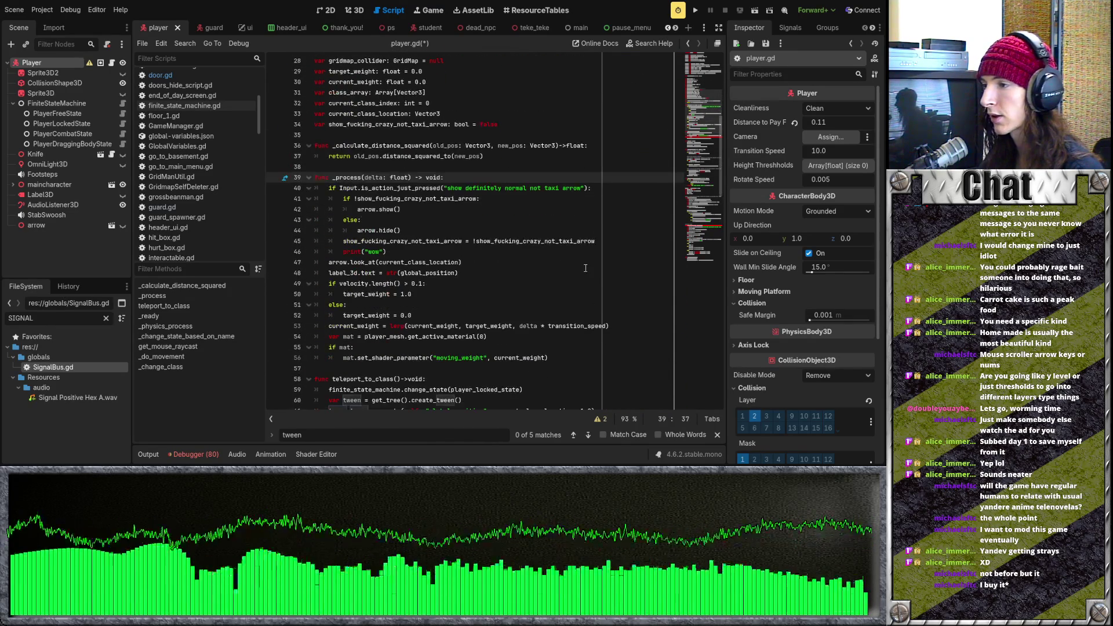
pyautogui.click(579, 353)
# Start a new line 57 after the shader parameter update reading 'if global_position.y'
pyautogui.press('Return')
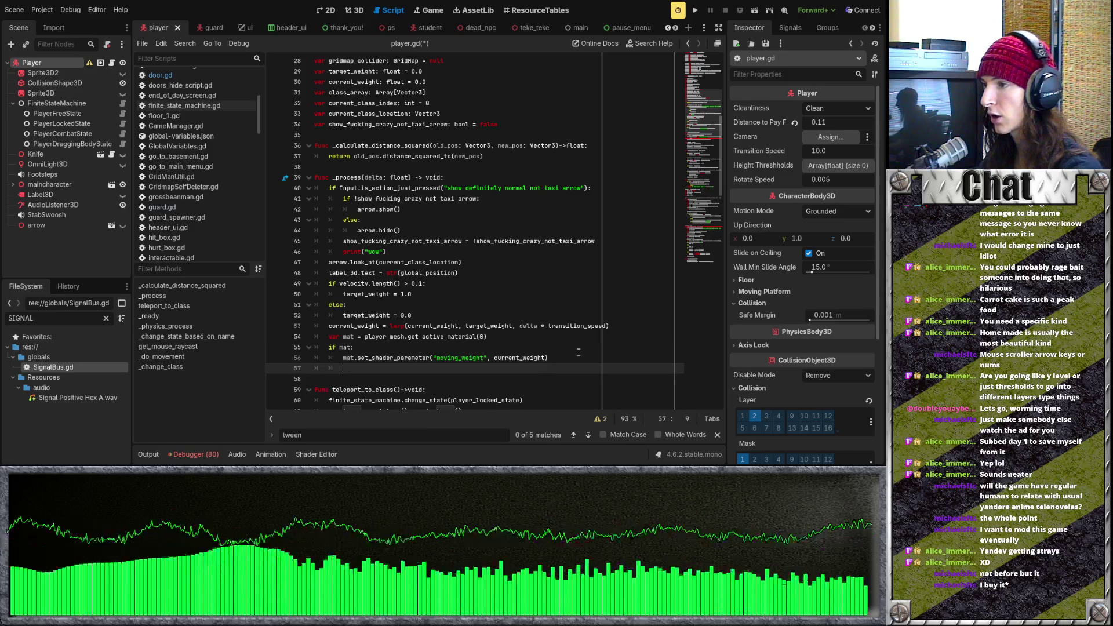
pyautogui.write('if height')
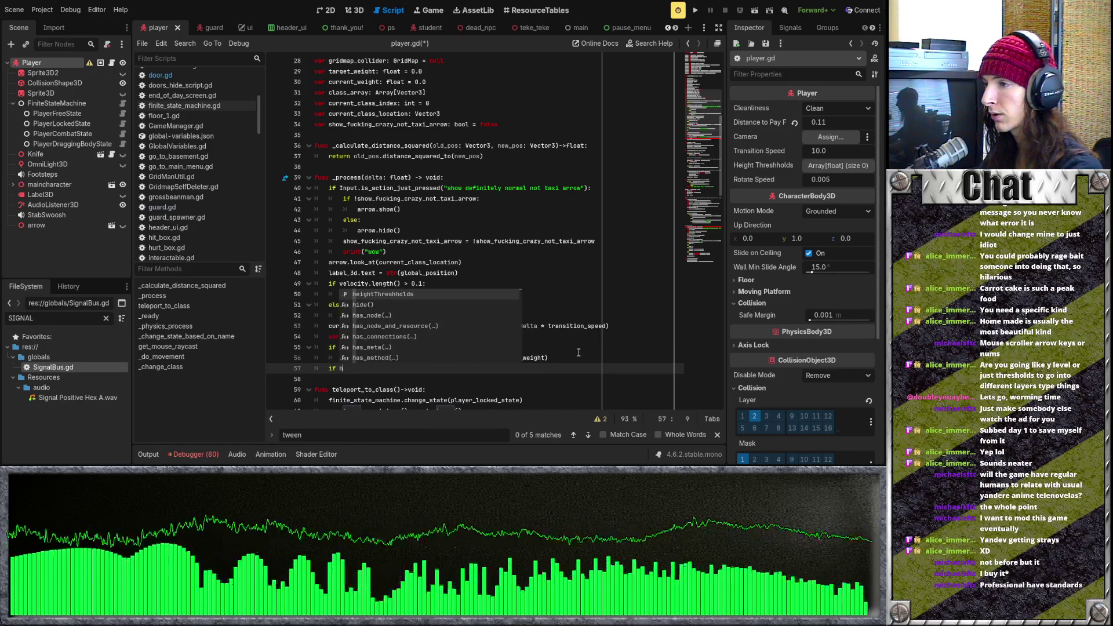
pyautogui.press('Return')
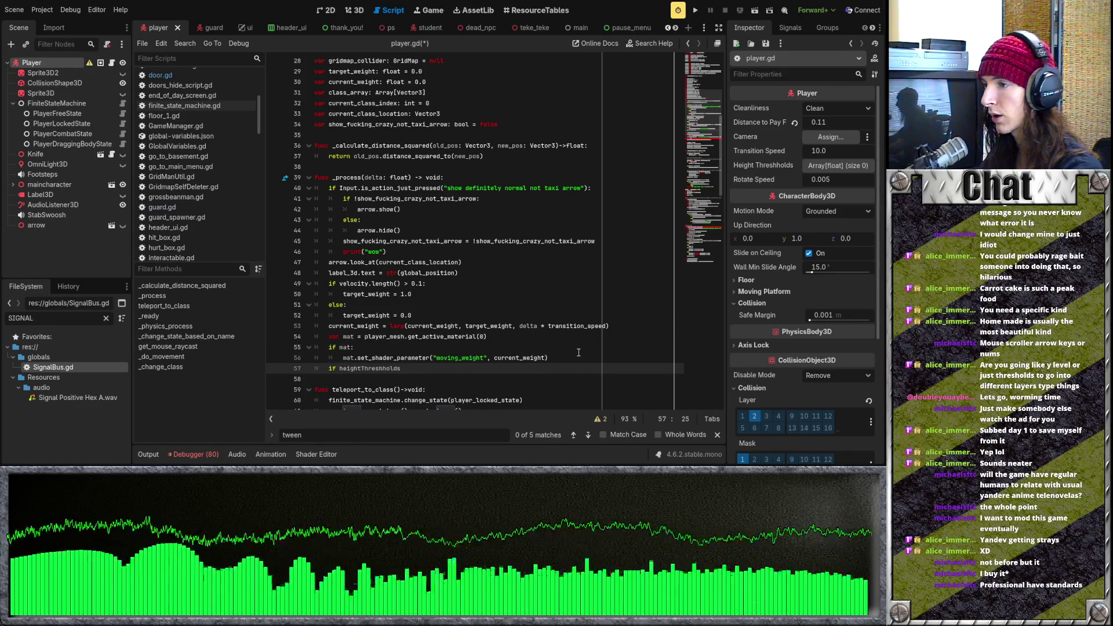
pyautogui.press('BackSpace')
pyautogui.press('BackSpace')
pyautogui.press('BackSpace')
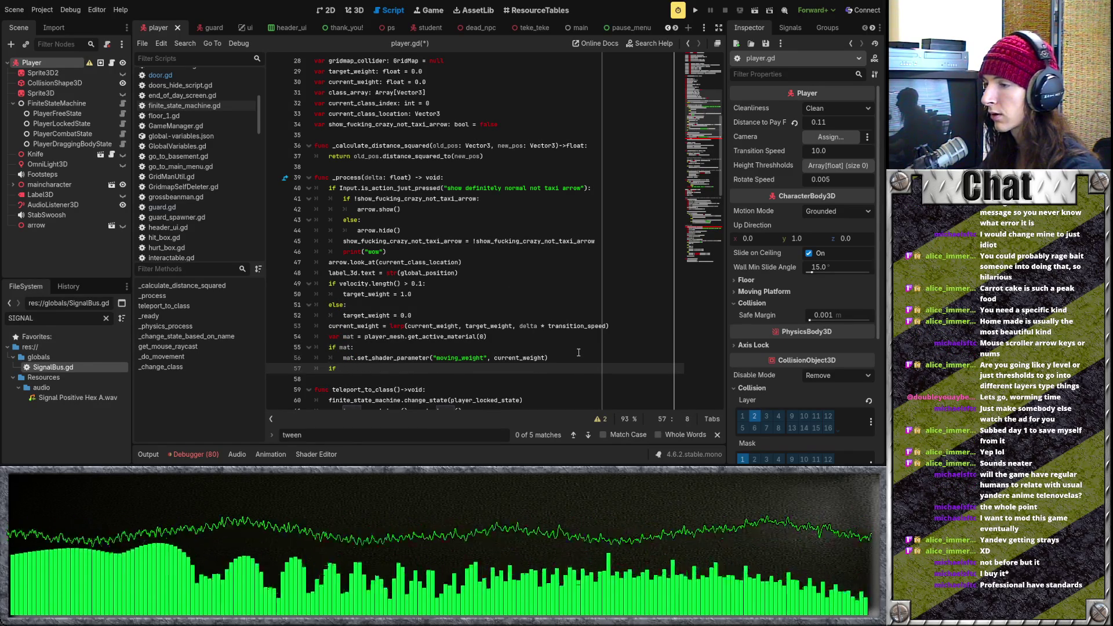
pyautogui.press('BackSpace')
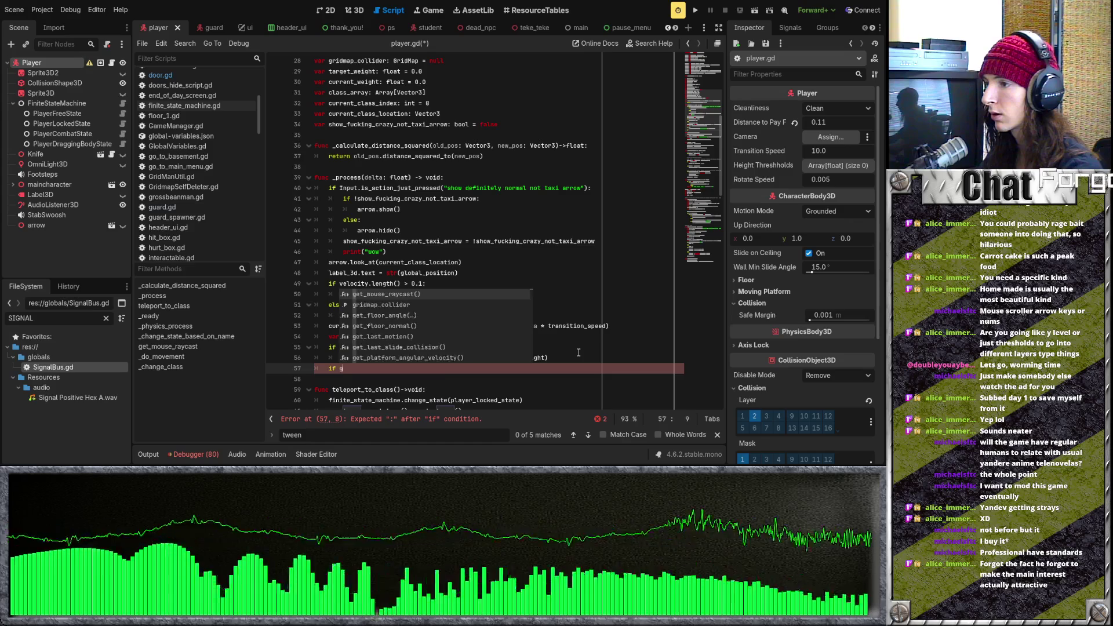
pyautogui.write('global_position.y')
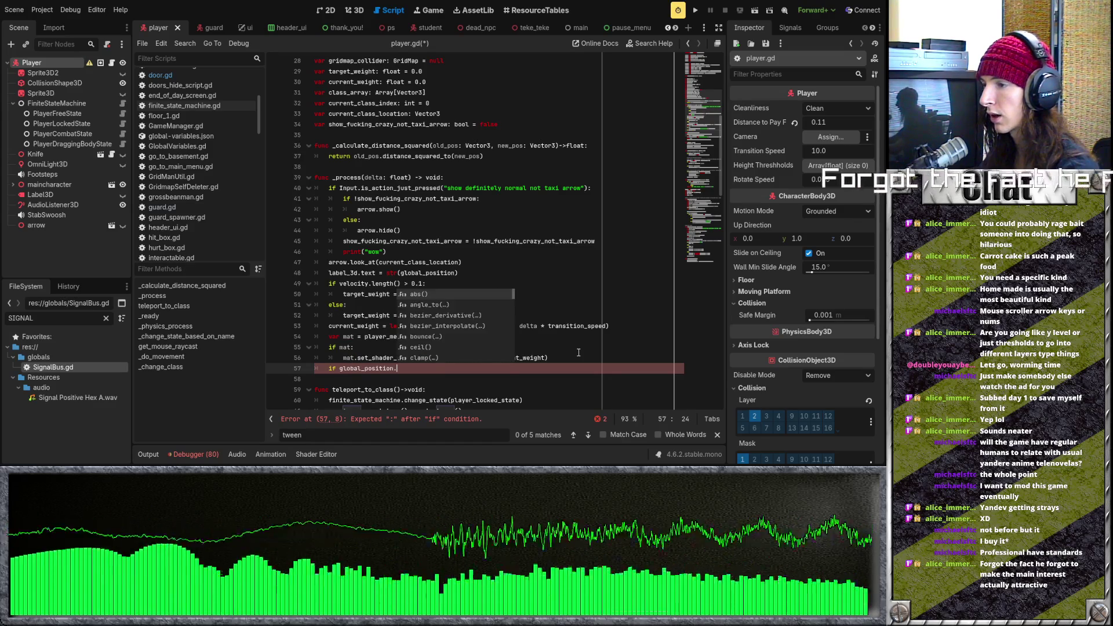
# Wrap global_position.y in a floor() call so line 57 reads 'if floor(global_position.y)'
pyautogui.press('Left')
pyautogui.press('Left')
pyautogui.hotkey('ctrl', 'Left')
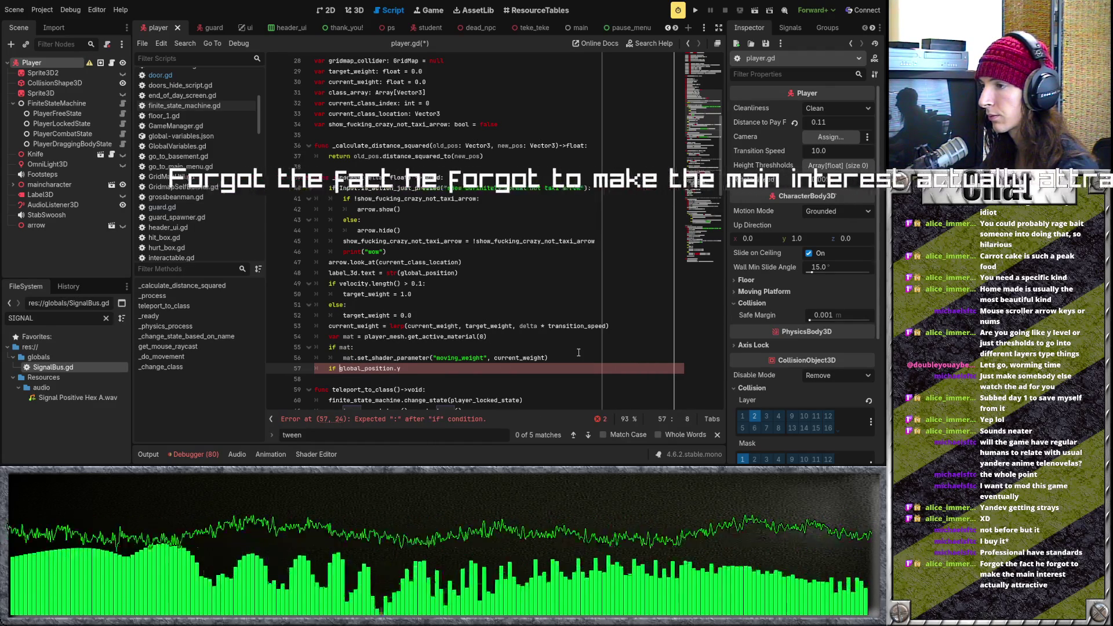
pyautogui.press('Right')
pyautogui.press('Right')
pyautogui.press('Right')
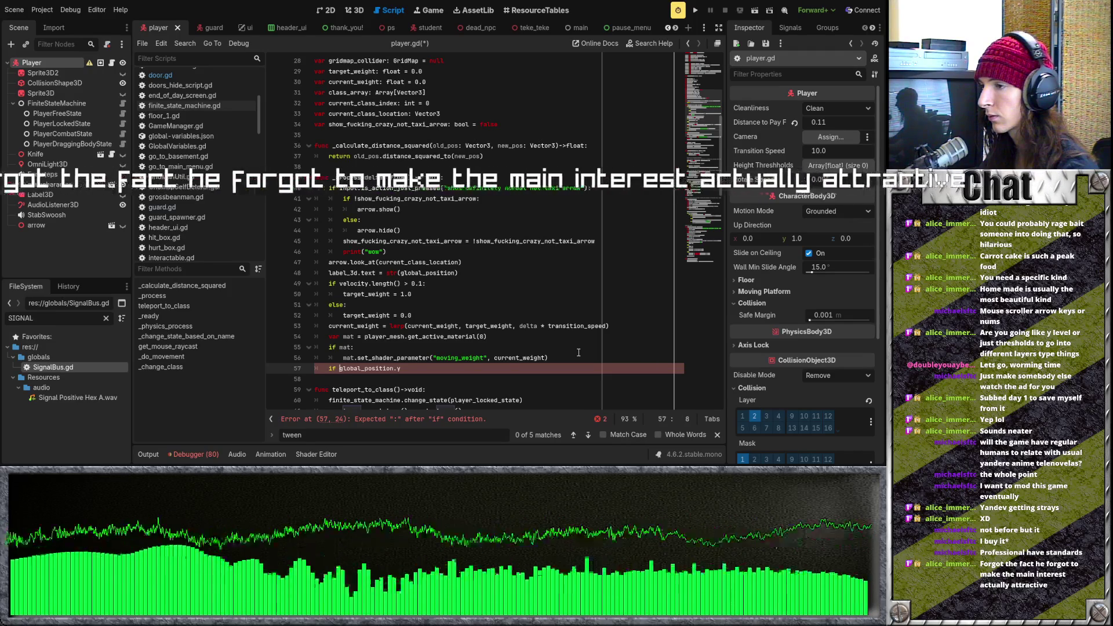
pyautogui.press('Left')
pyautogui.press('Left')
pyautogui.press('Left')
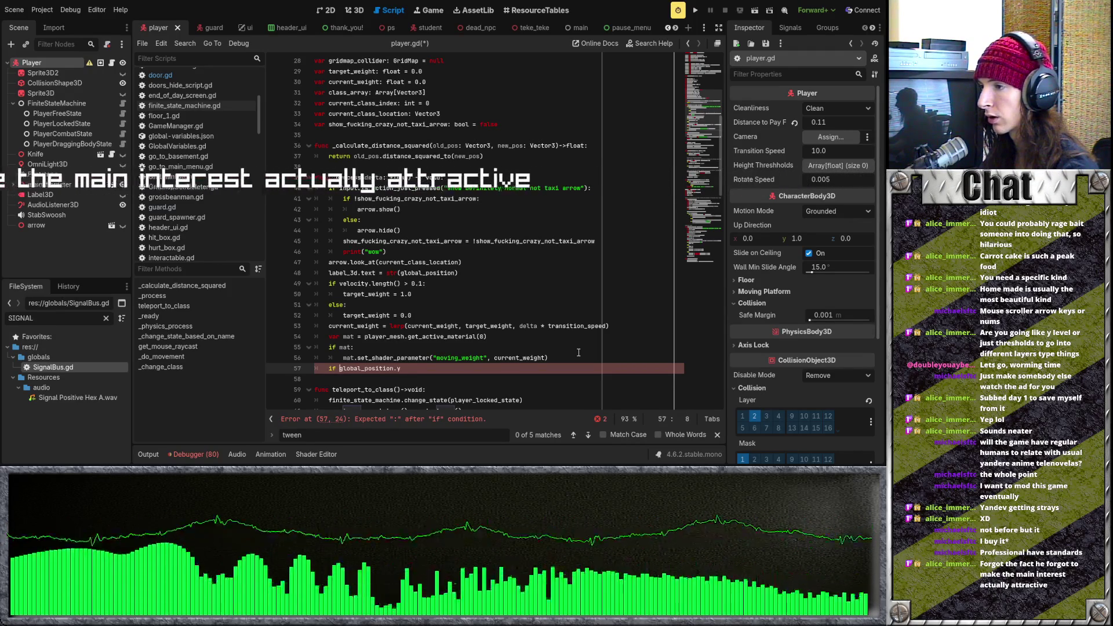
pyautogui.press('Left')
pyautogui.press('Left')
pyautogui.press('Left')
pyautogui.write('floor(')
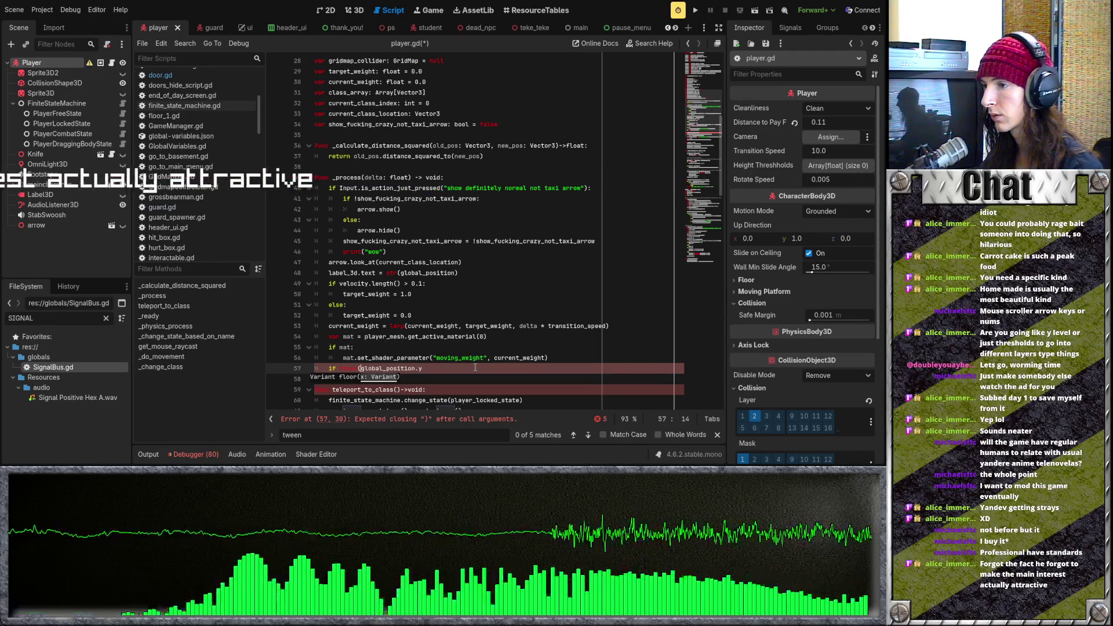
pyautogui.click(474, 368)
pyautogui.write(')')
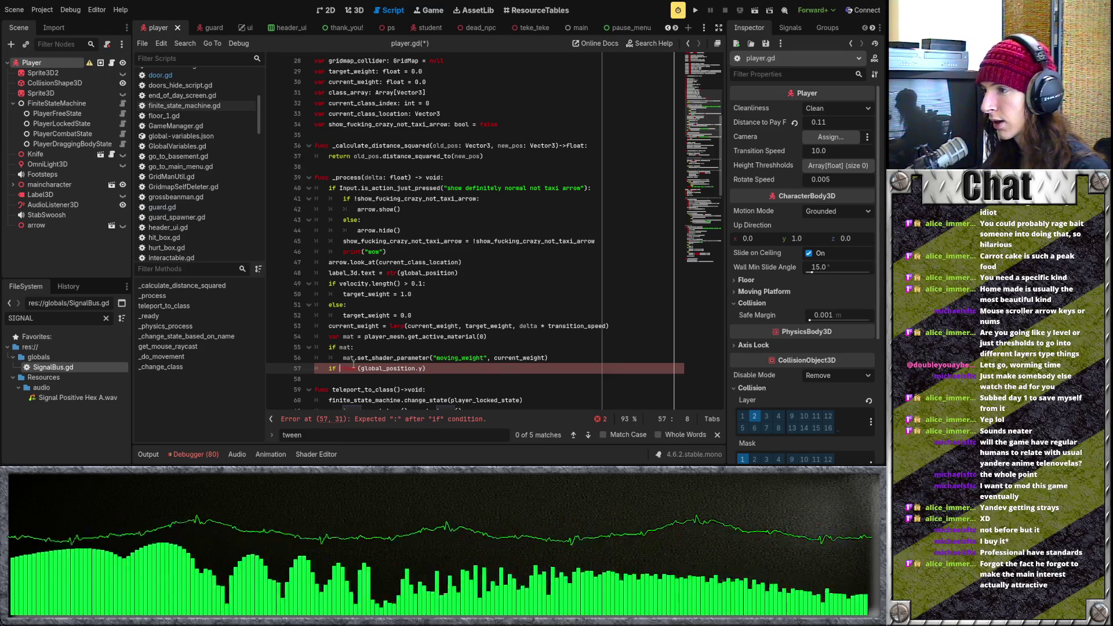
pyautogui.click(447, 368)
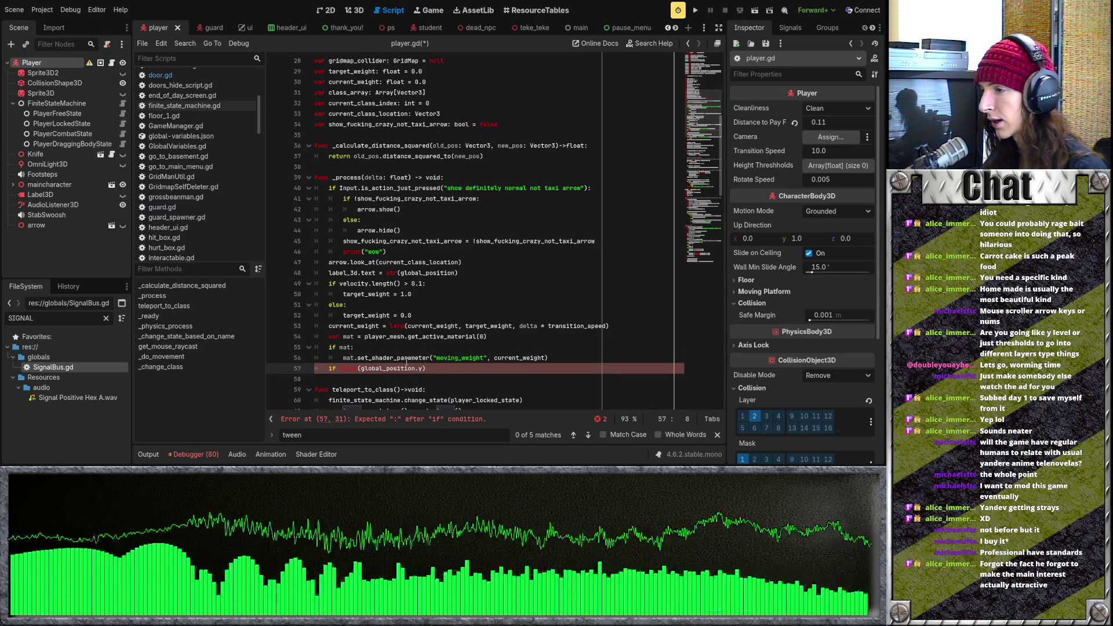